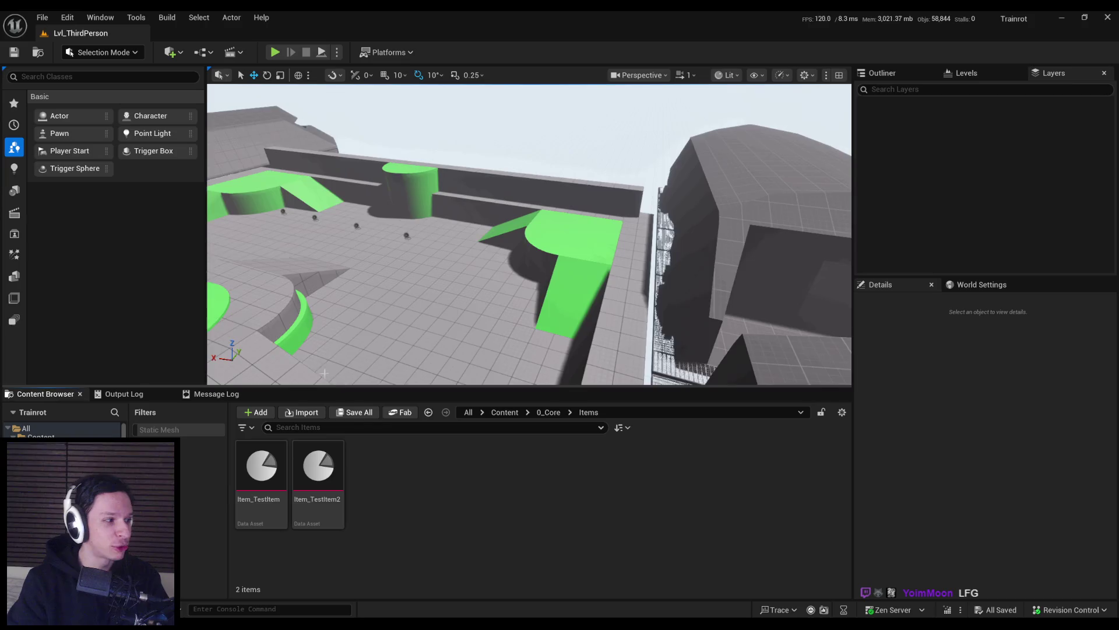
- Look around the Lvl_ThirdPerson level, then start a Play In Editor session
{"action": "mouse_move", "coordinate": [324, 374]}
{"action": "left_mouse_down"}
{"action": "mouse_move", "coordinate": [362, 356]}
{"action": "mouse_move", "coordinate": [362, 382]}
{"action": "mouse_move", "coordinate": [289, 143]}
{"action": "left_mouse_up"}
{"action": "left_click", "coordinate": [274, 52]}
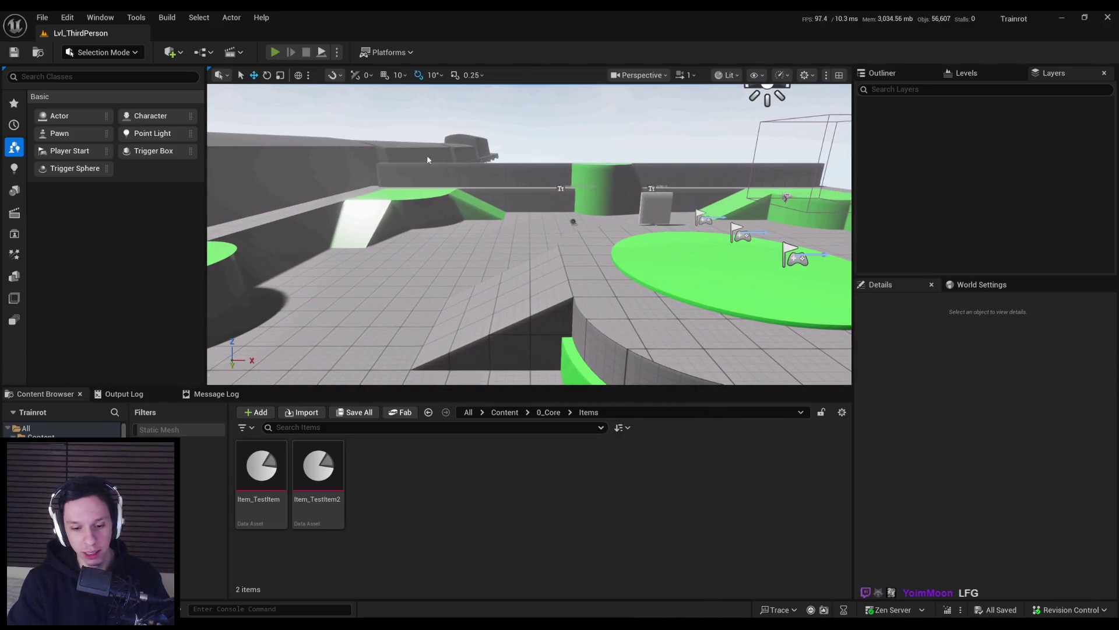
- Walk from the green ramp into the tiled room up to the small grey cube
{"action": "key", "text": "w"}
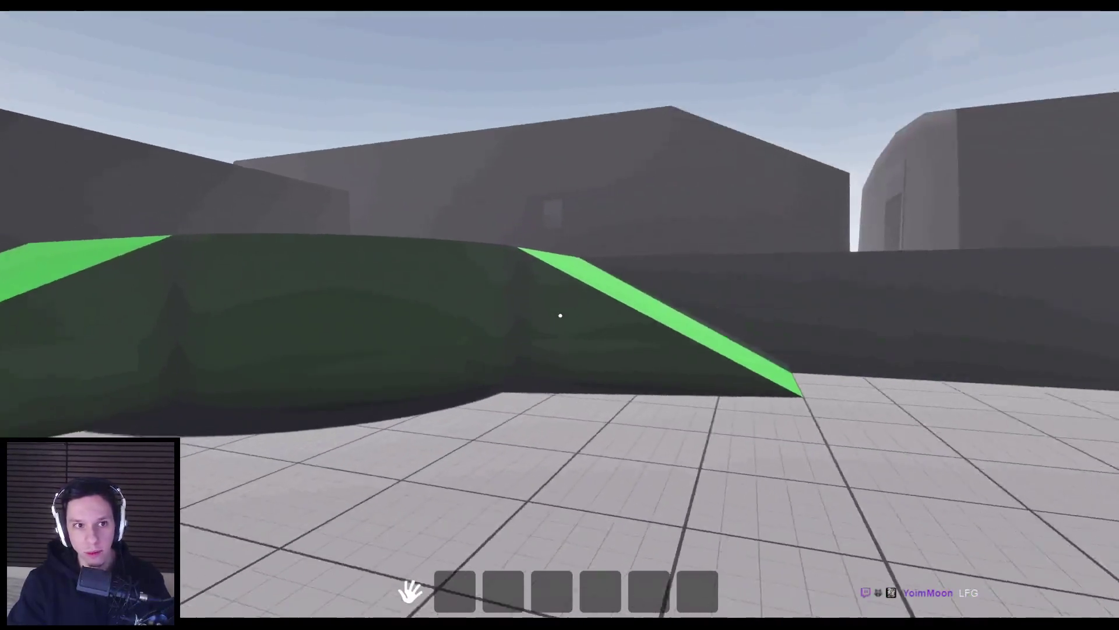
{"action": "key", "text": "w"}
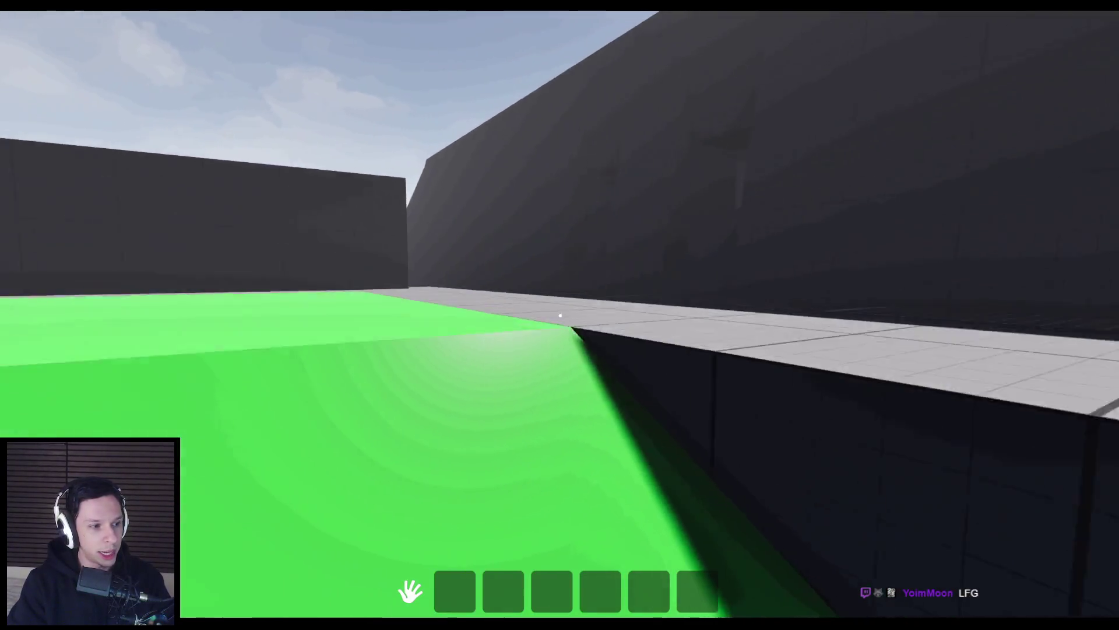
{"action": "key", "text": "w"}
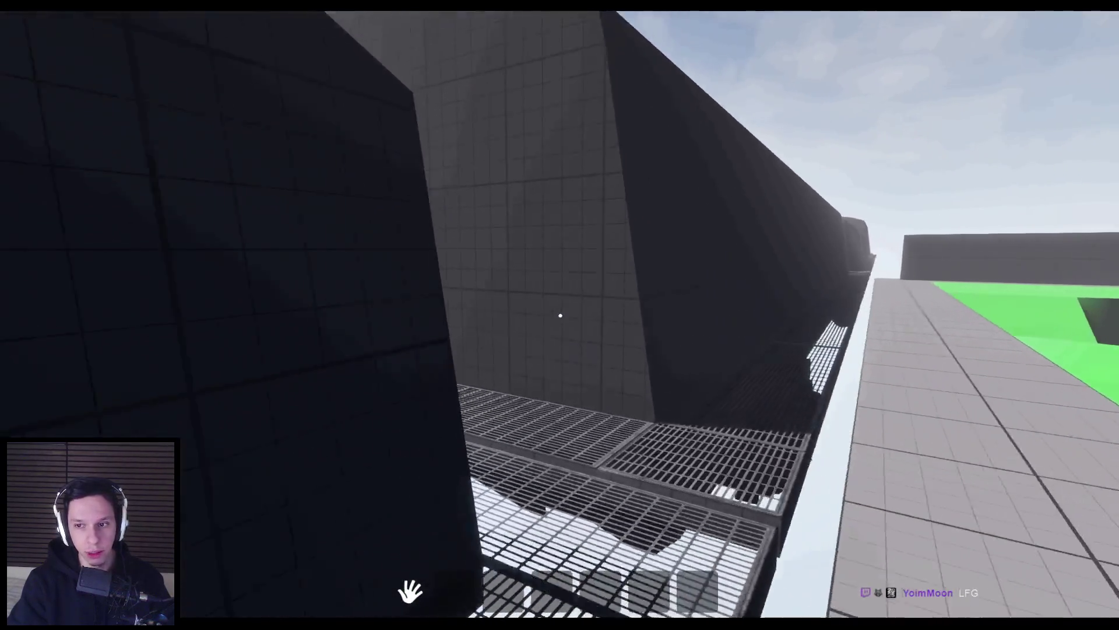
{"action": "key", "text": "w"}
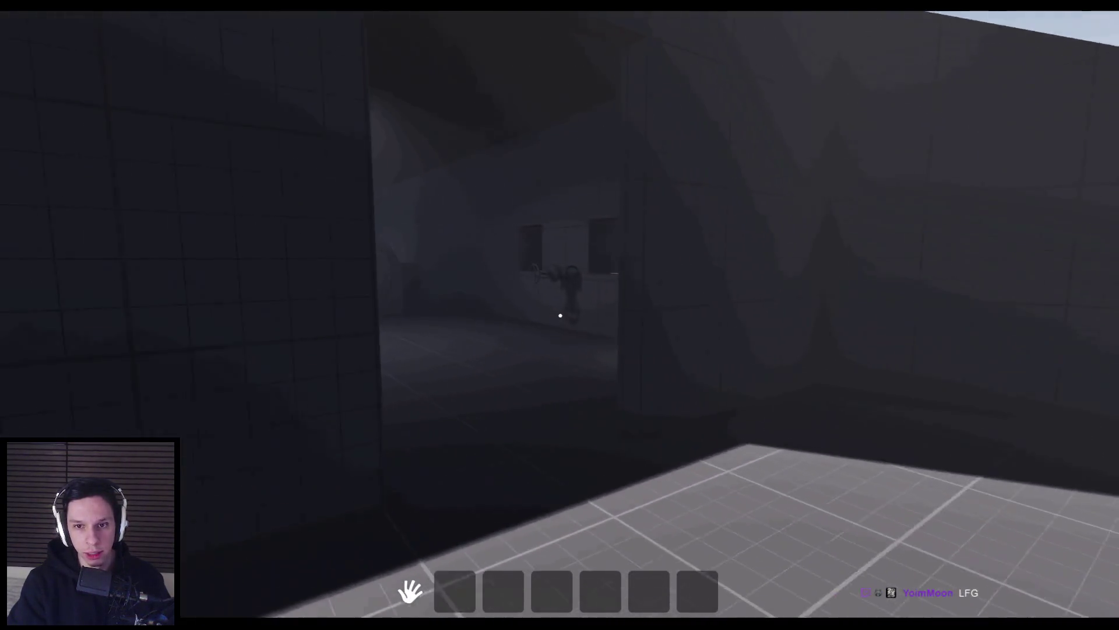
{"action": "key", "text": "w"}
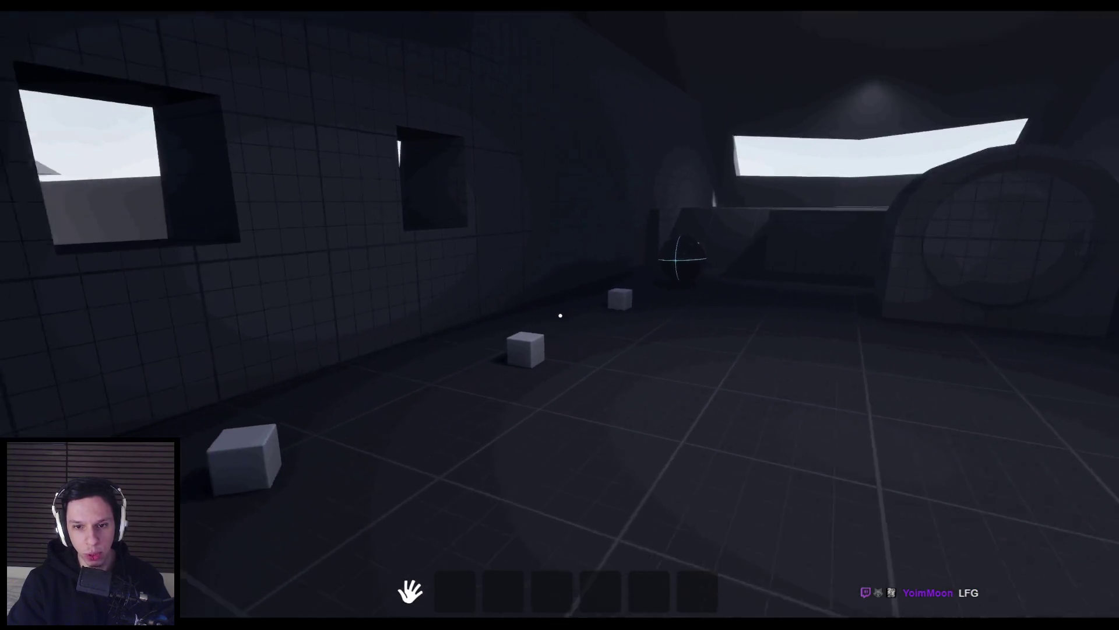
{"action": "key", "text": "w"}
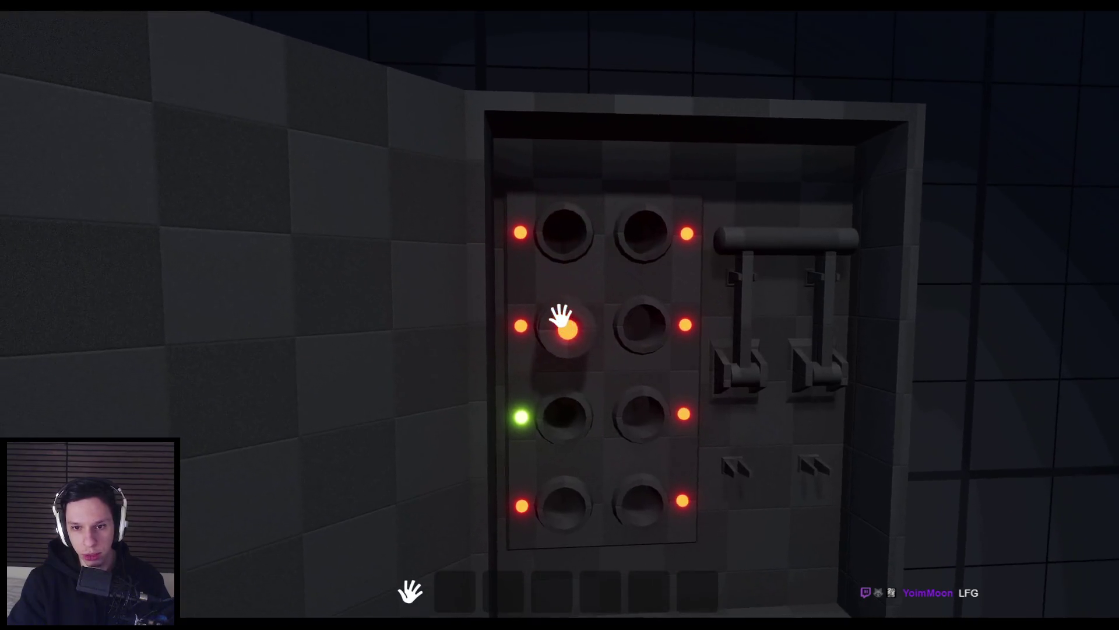
- Pick up the grey cube, open the round door, and throw the cube into the lava
{"action": "mouse_move", "coordinate": [560, 316]}
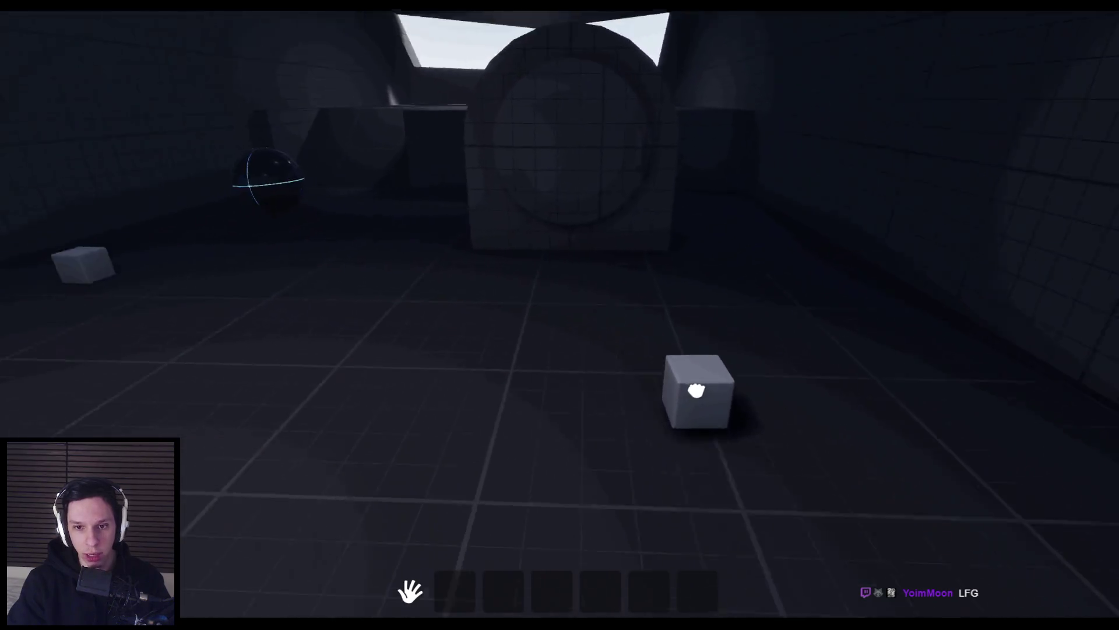
{"action": "left_click", "coordinate": [561, 315]}
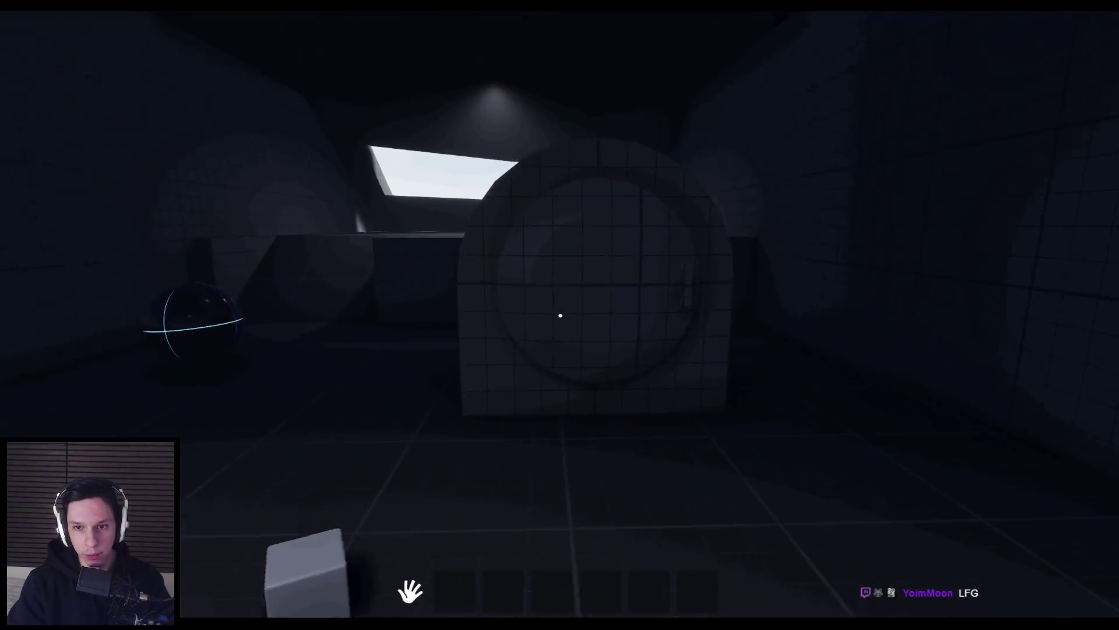
{"action": "left_click", "coordinate": [561, 315]}
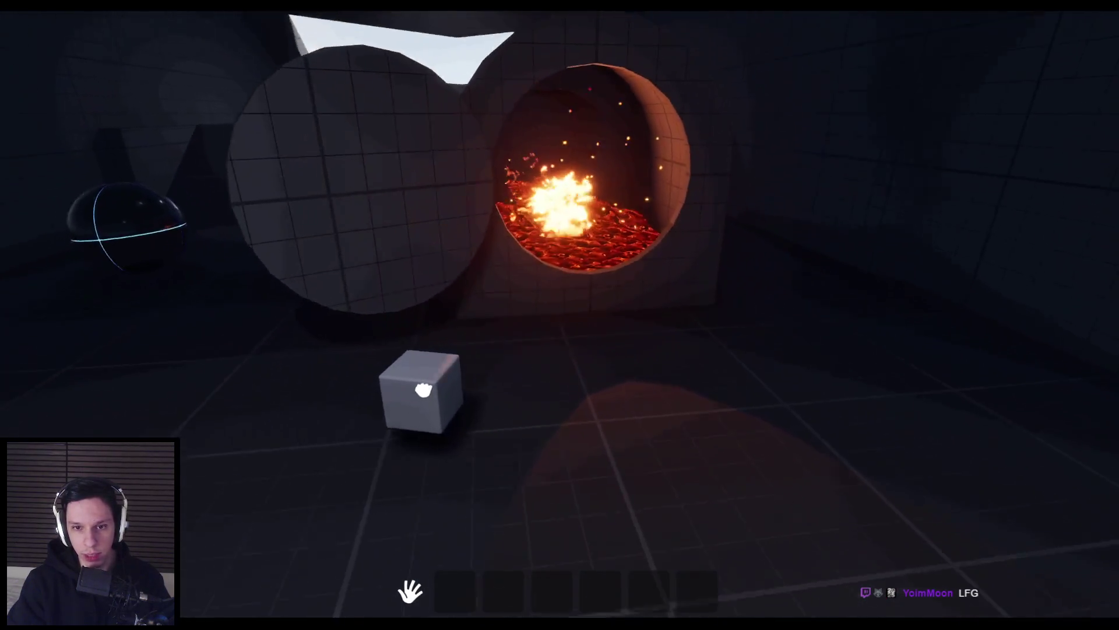
{"action": "left_click", "coordinate": [415, 389]}
{"action": "left_click", "coordinate": [560, 315]}
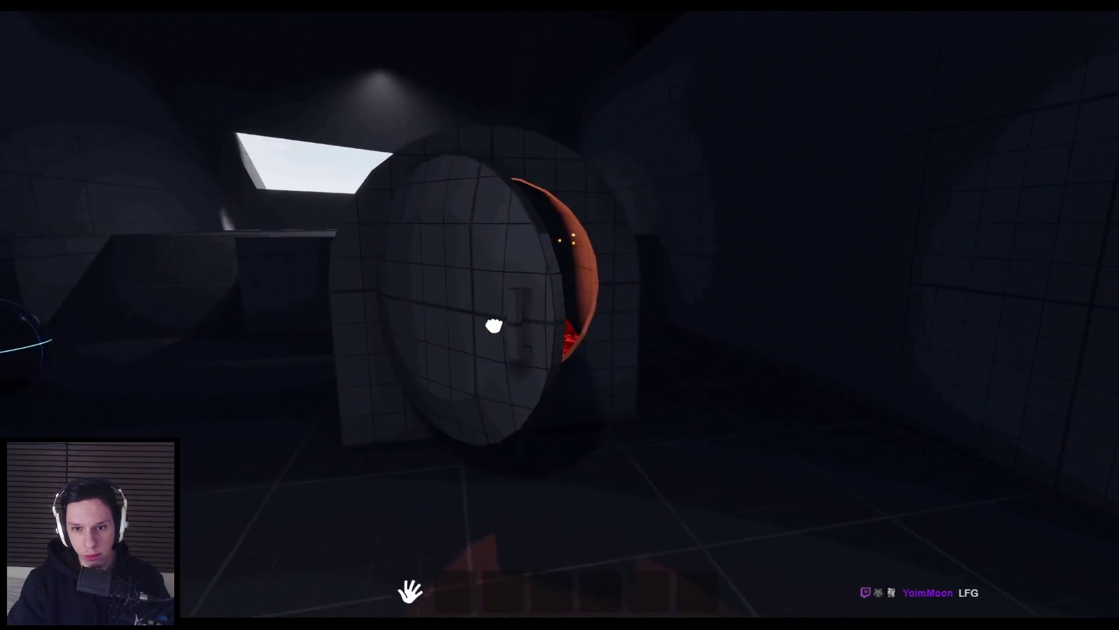
- Walk through the dark corridor into the room lined with seat rows
{"action": "key", "text": "w"}
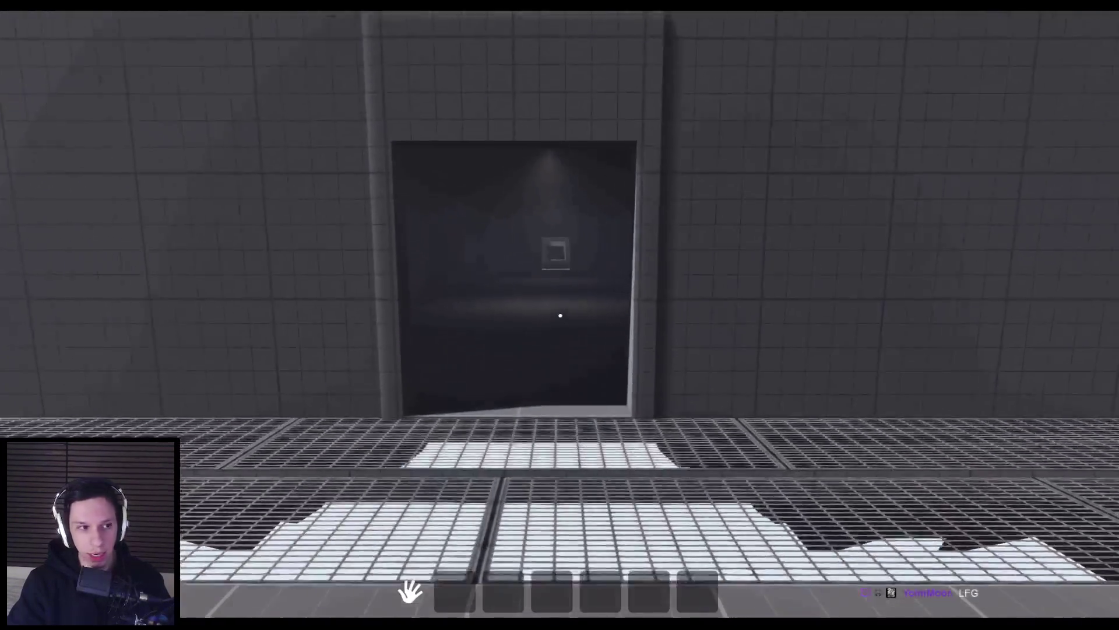
{"action": "key", "text": "w"}
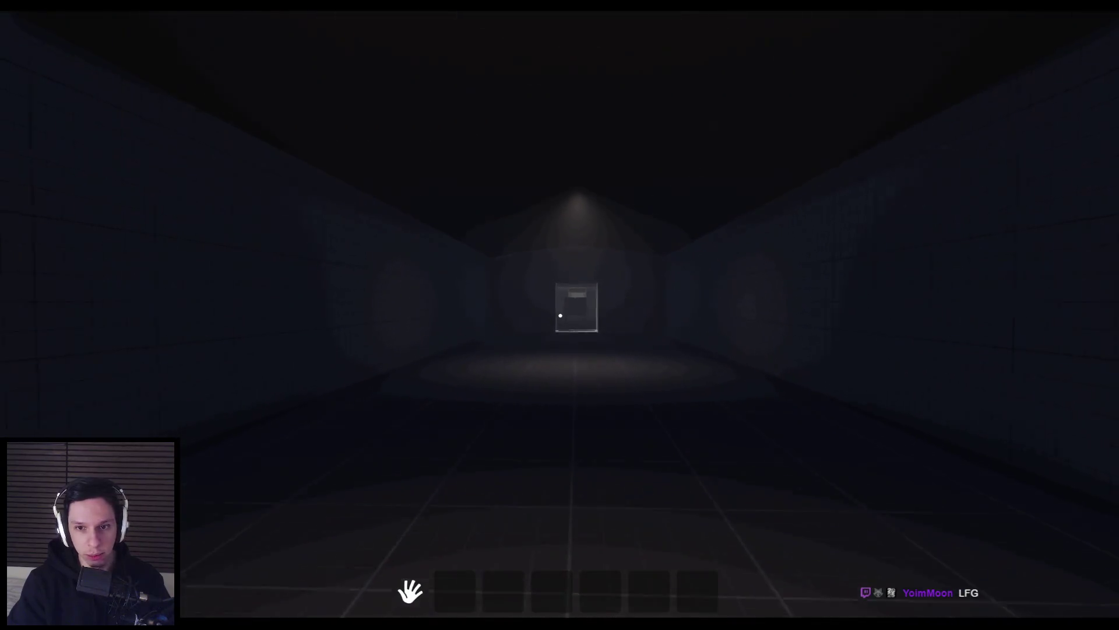
{"action": "key", "text": "w"}
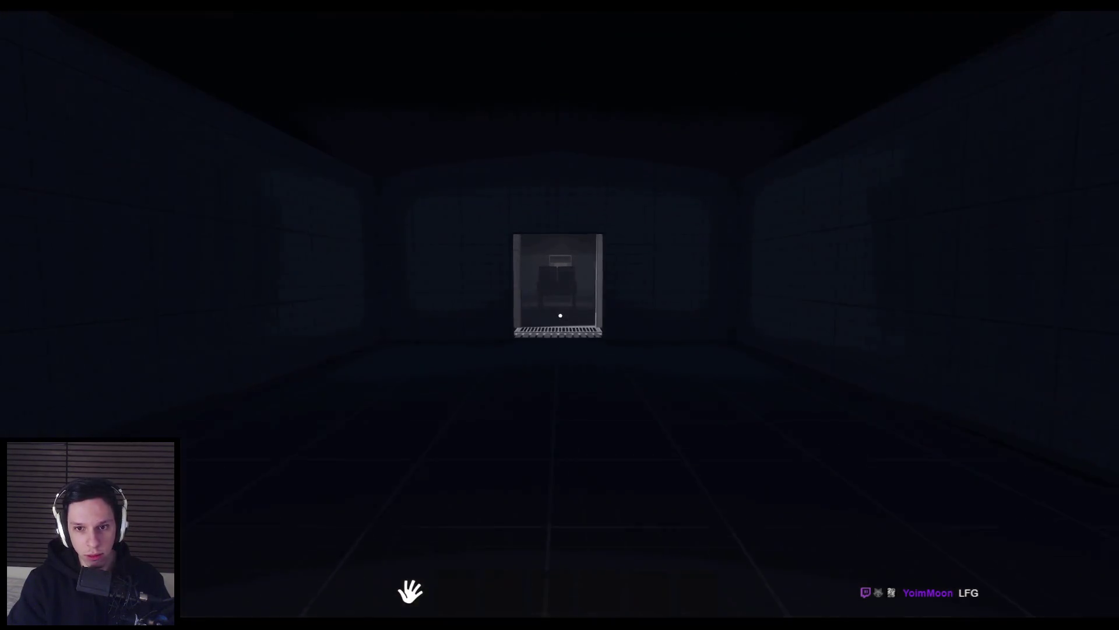
{"action": "key", "text": "w"}
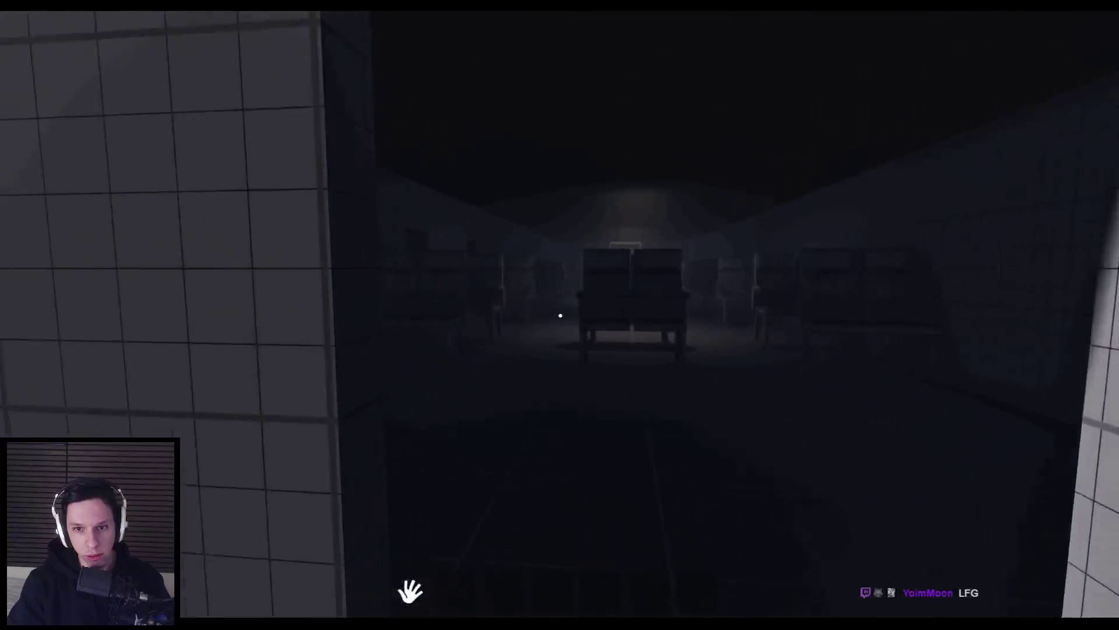
{"action": "key", "text": "w"}
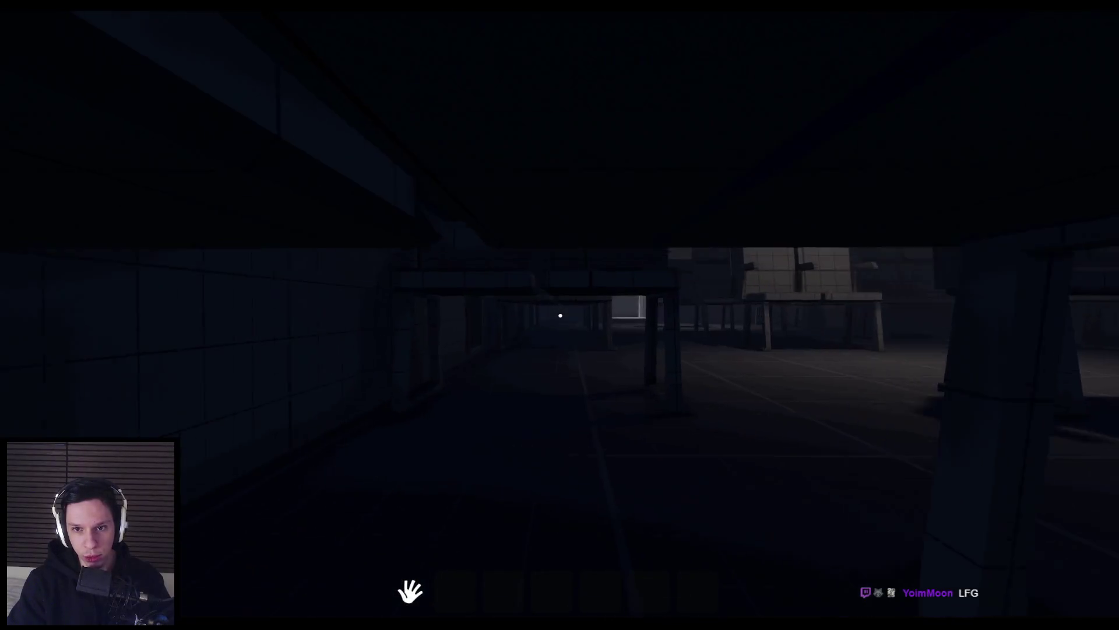
{"action": "key", "text": "w"}
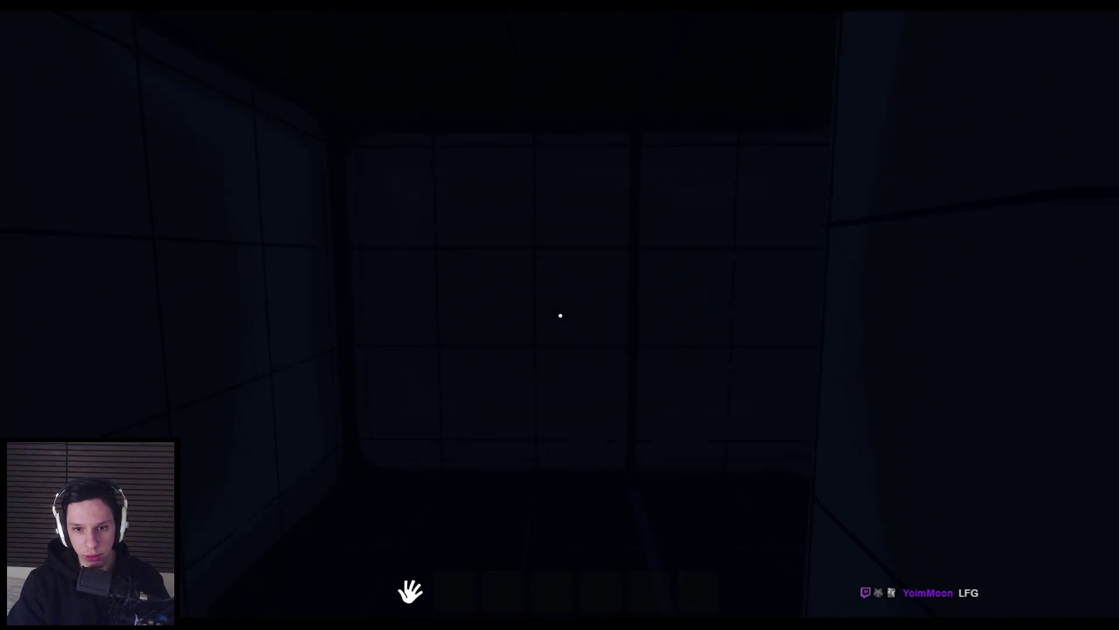
{"action": "key", "text": "w"}
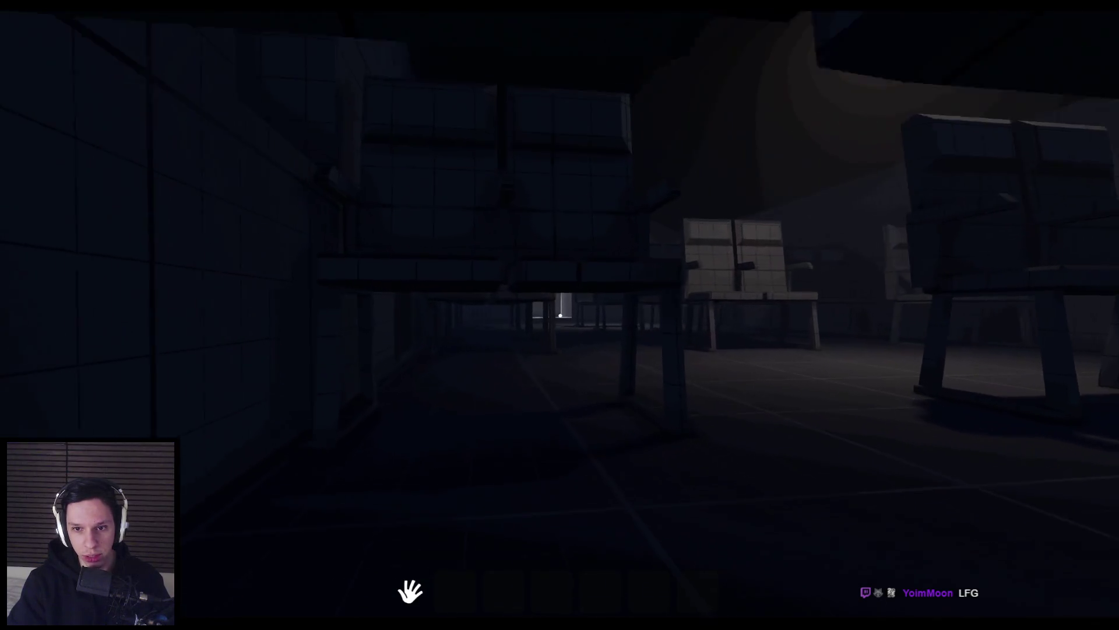
- Go prone, crawl beneath the seat rows and down the pillared hall, then stop playing
{"action": "key", "text": "w"}
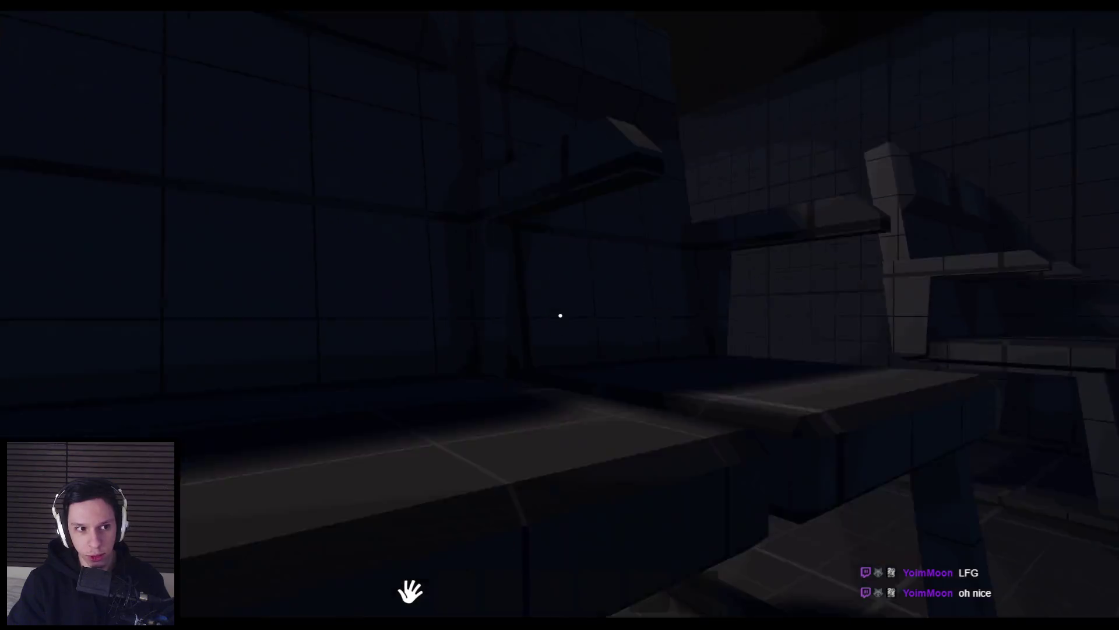
{"action": "key", "text": "w"}
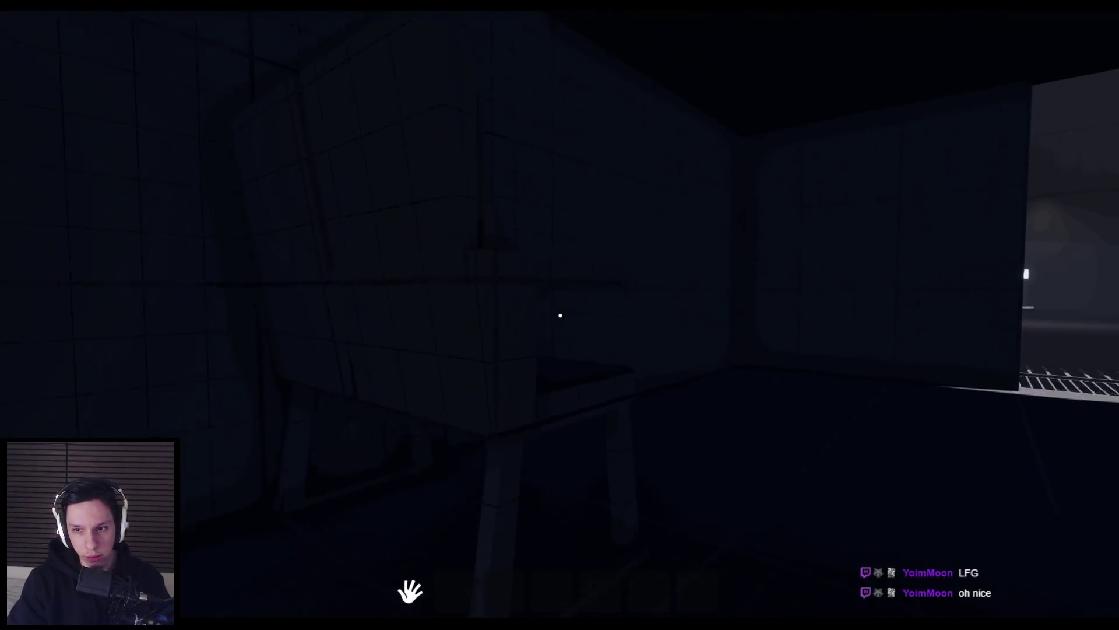
{"action": "key", "text": "w"}
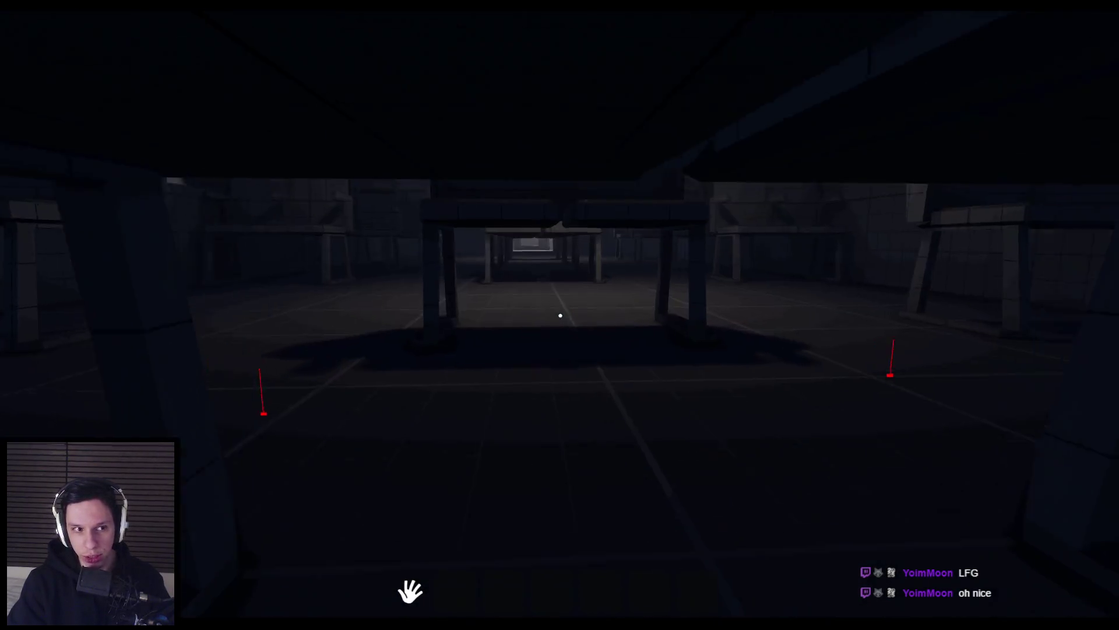
{"action": "key", "text": "w"}
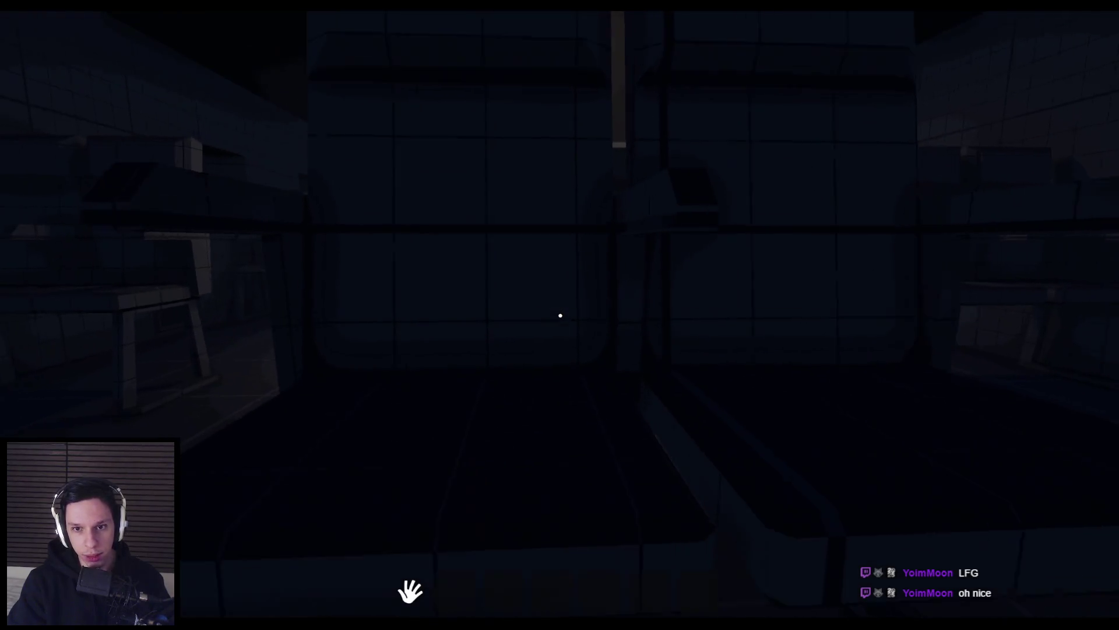
{"action": "key", "text": "w"}
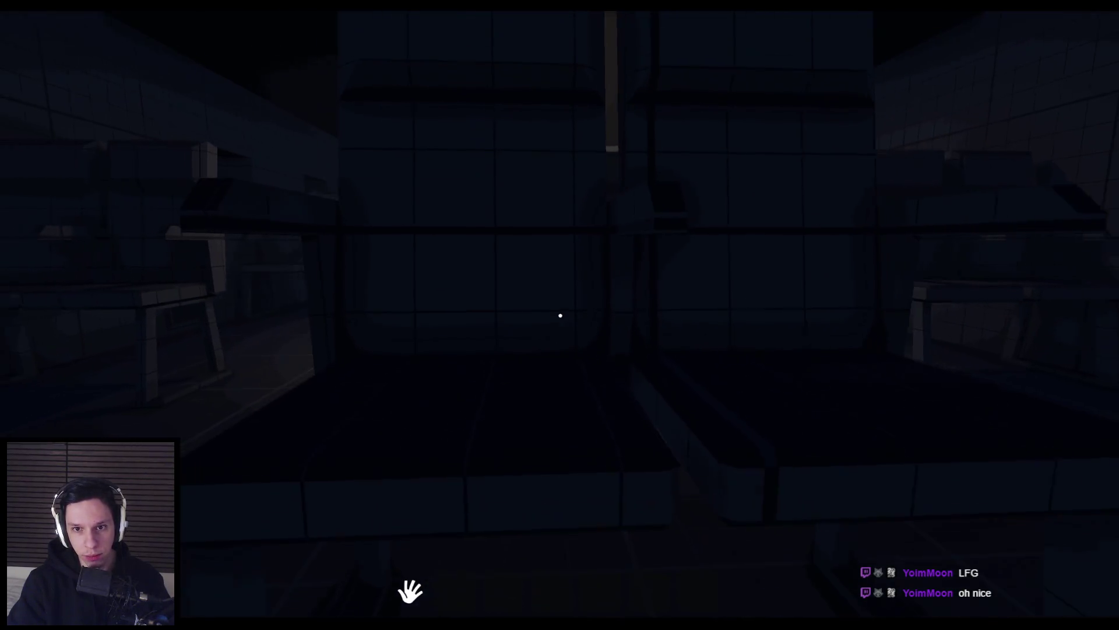
{"action": "key", "text": "w"}
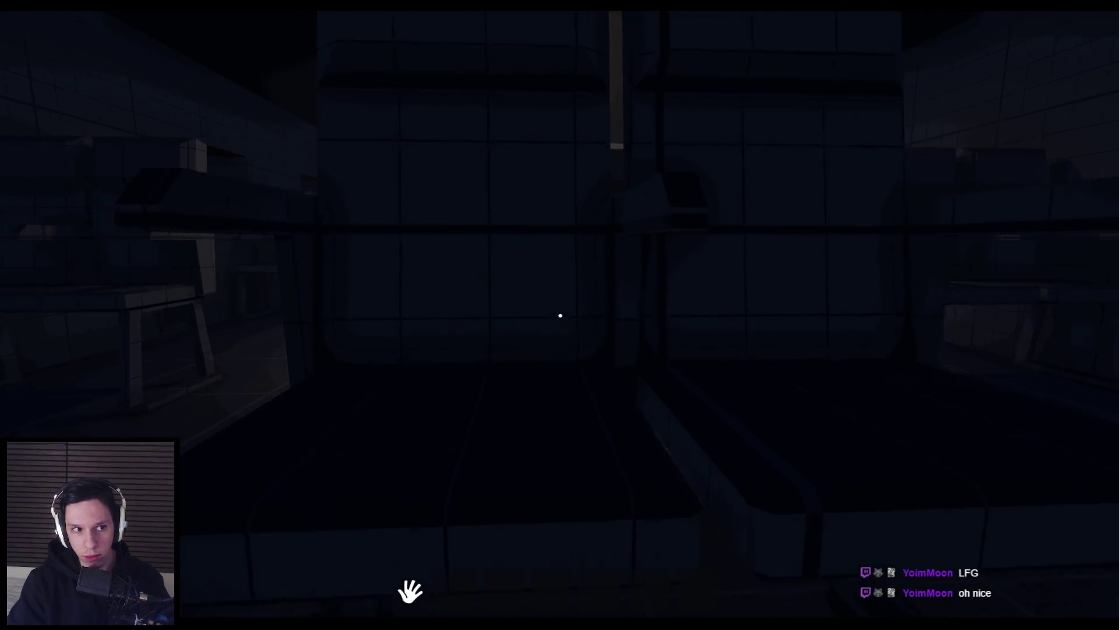
{"action": "key", "text": "w"}
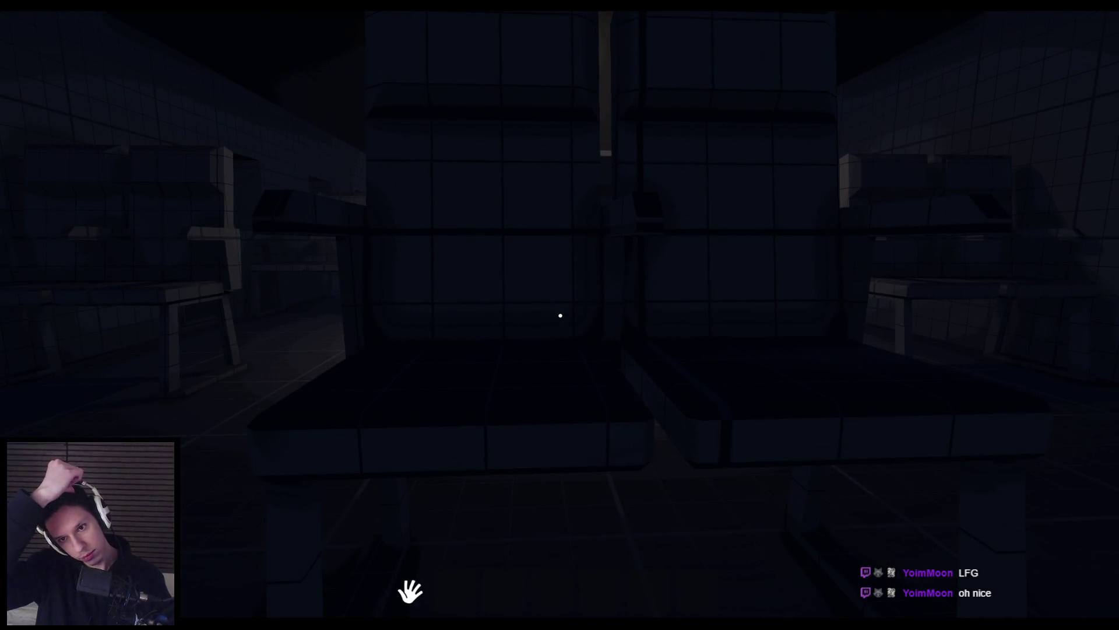
{"action": "key", "text": "s"}
{"action": "key", "text": "Escape"}
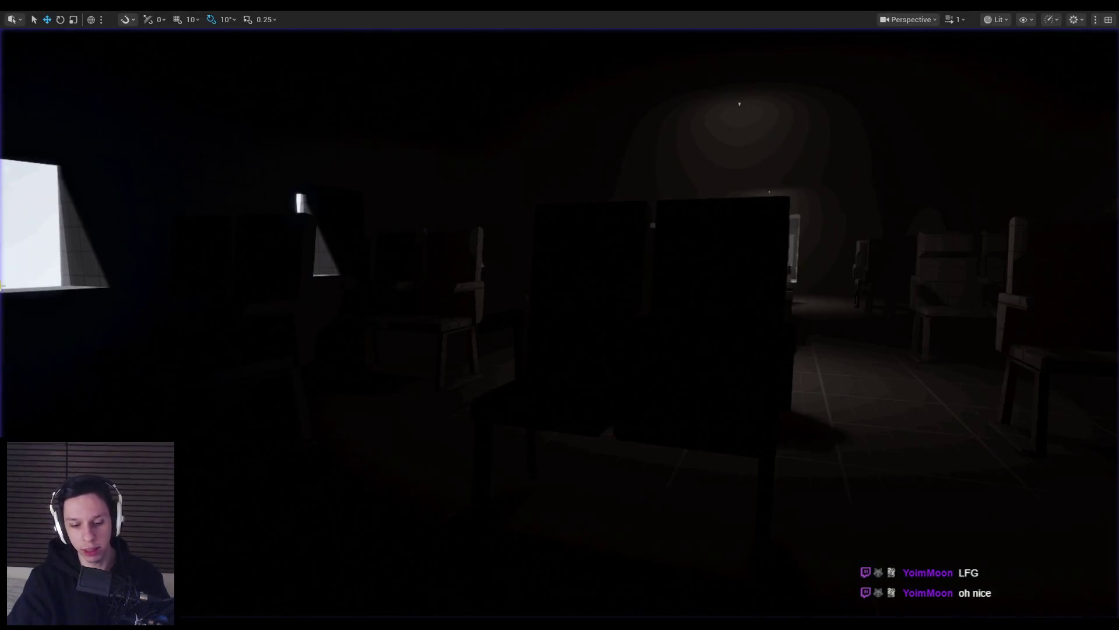
- Open BP_TrainrotPlayerCharacter from the 0_Core folder
{"action": "left_click", "coordinate": [549, 412]}
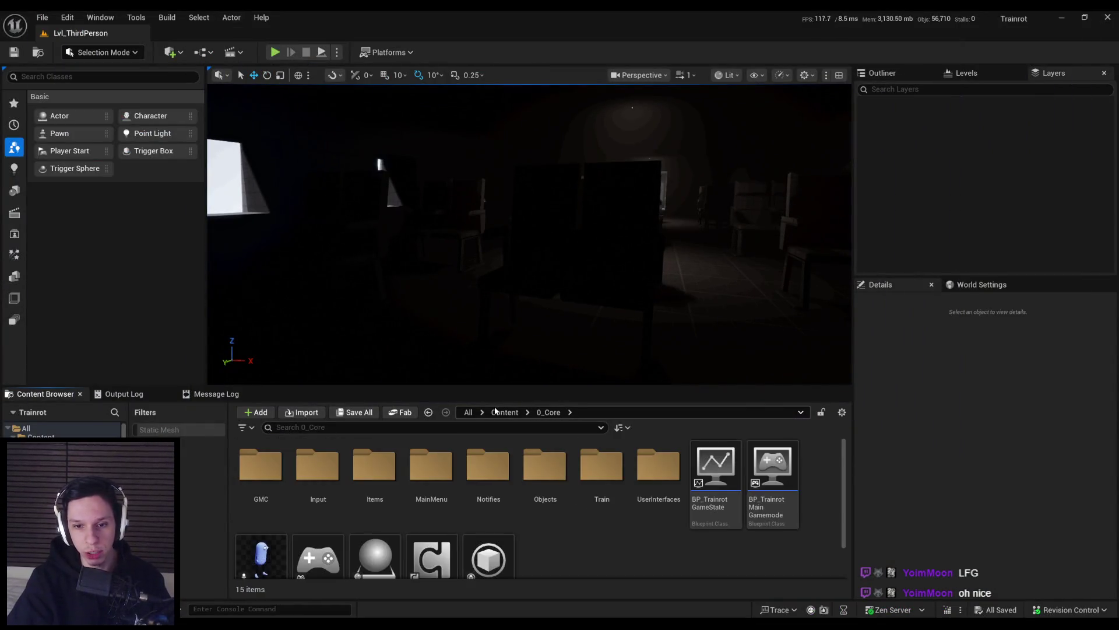
{"action": "scroll", "coordinate": [597, 573], "scroll_direction": "down", "scroll_amount": 1}
{"action": "left_click", "coordinate": [261, 507]}
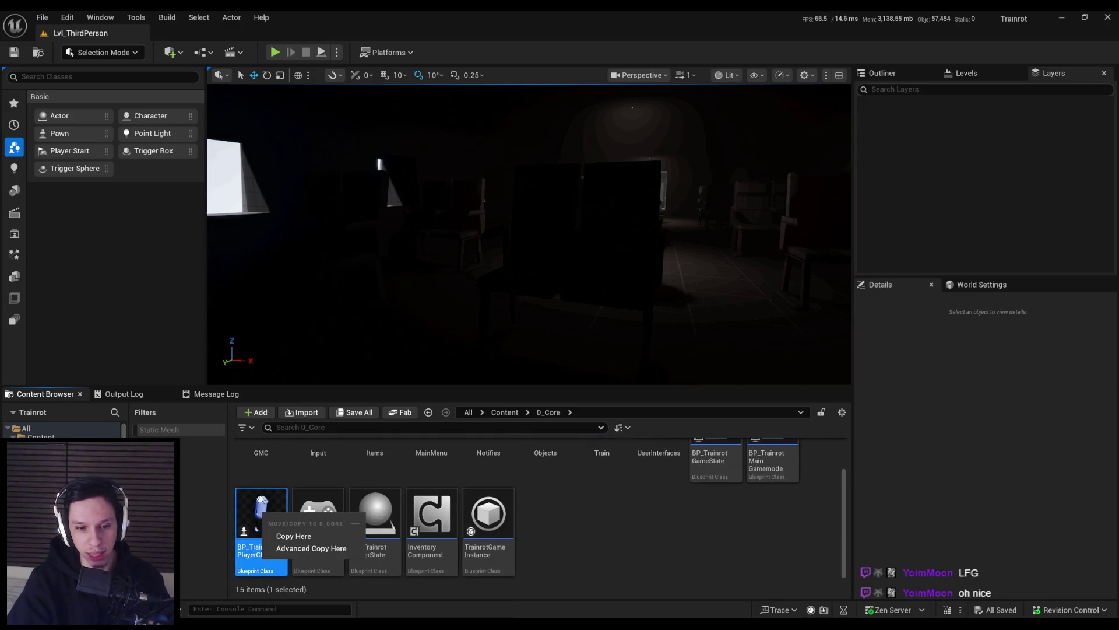
{"action": "double_click", "coordinate": [260, 503]}
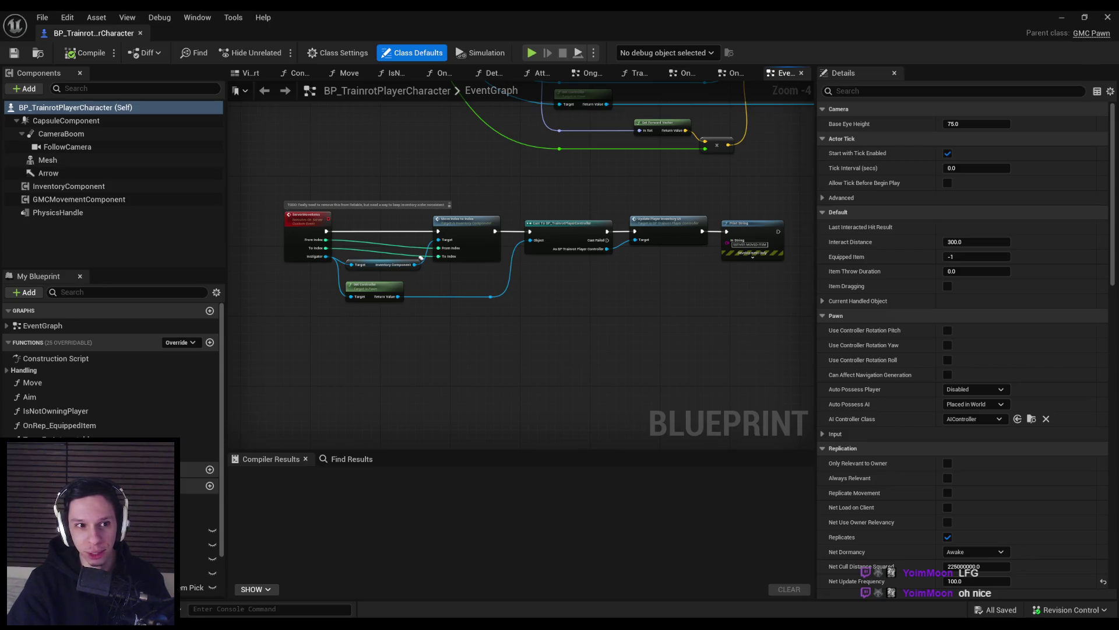
- Locate the Mesh component's Anim Class, ABP_Unarmed, and open it
{"action": "left_click", "coordinate": [68, 160]}
{"action": "left_click", "coordinate": [1046, 300]}
{"action": "left_click", "coordinate": [1061, 19]}
{"action": "double_click", "coordinate": [262, 479]}
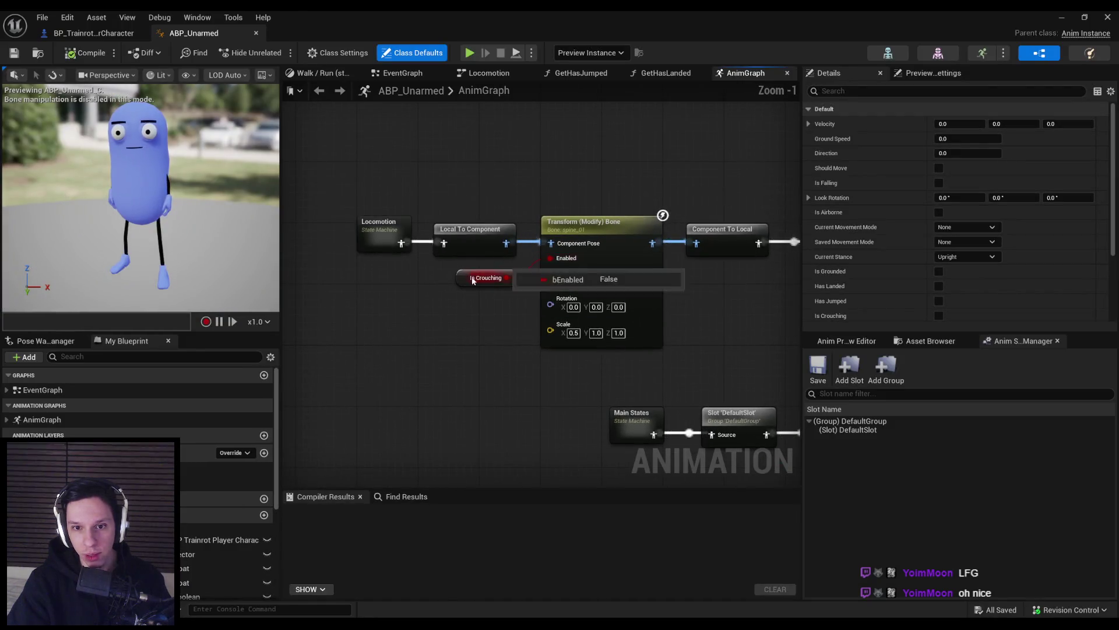
- Toggle Is Crouching's default value to preview the crouch pose, finally leaving it unchecked
{"action": "left_click", "coordinate": [486, 277]}
{"action": "left_click", "coordinate": [938, 314]}
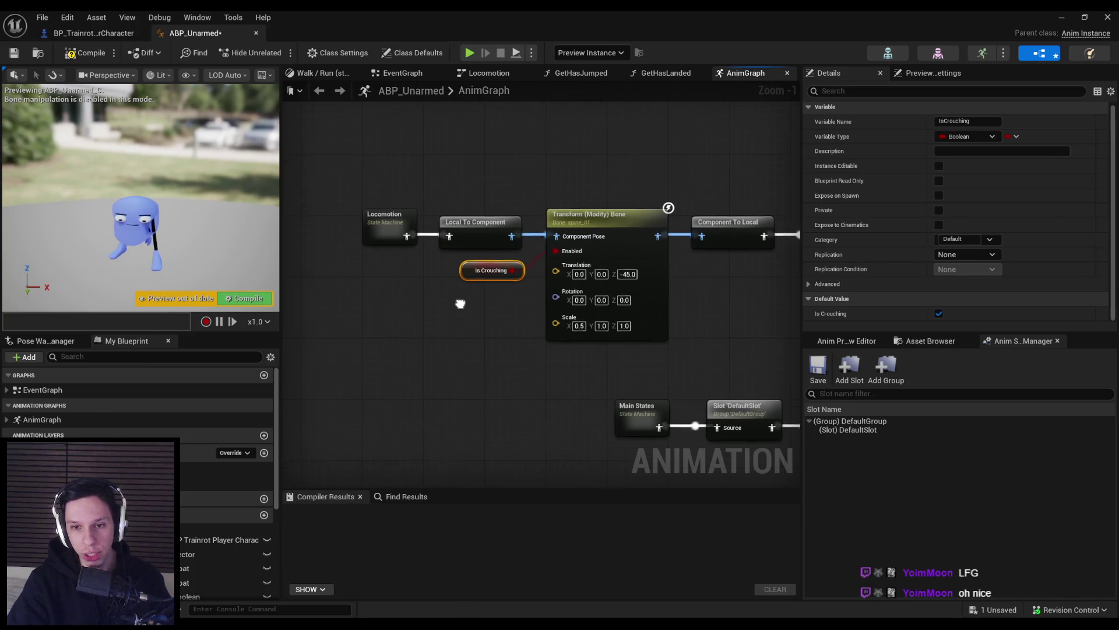
{"action": "left_click_drag", "start_coordinate": [156, 222], "coordinate": [156, 222]}
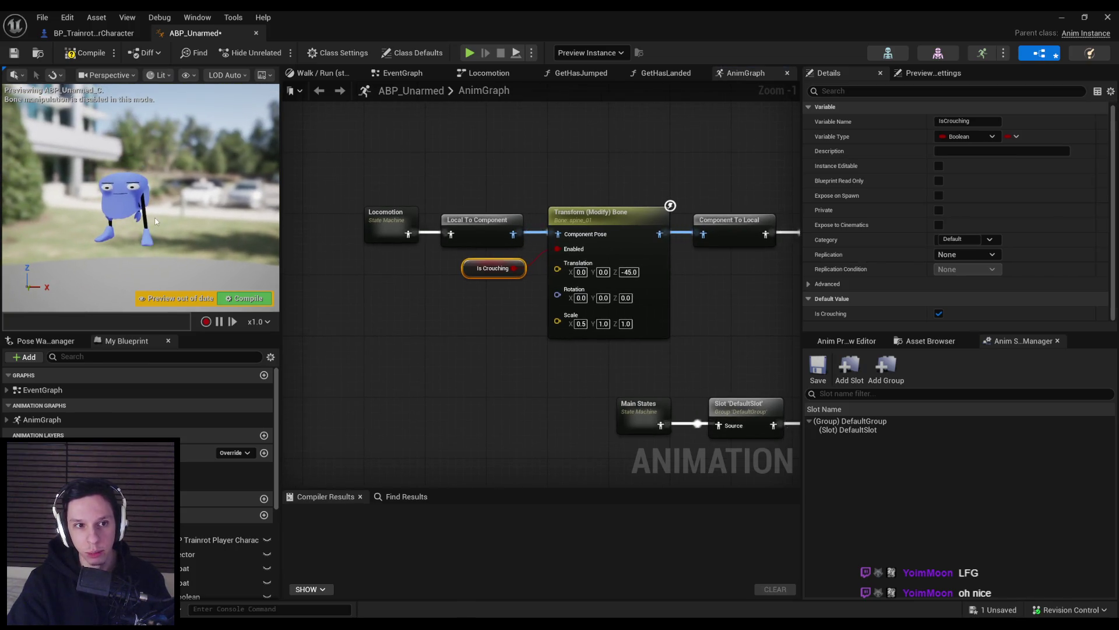
{"action": "scroll", "coordinate": [454, 364], "scroll_direction": "down", "scroll_amount": 1}
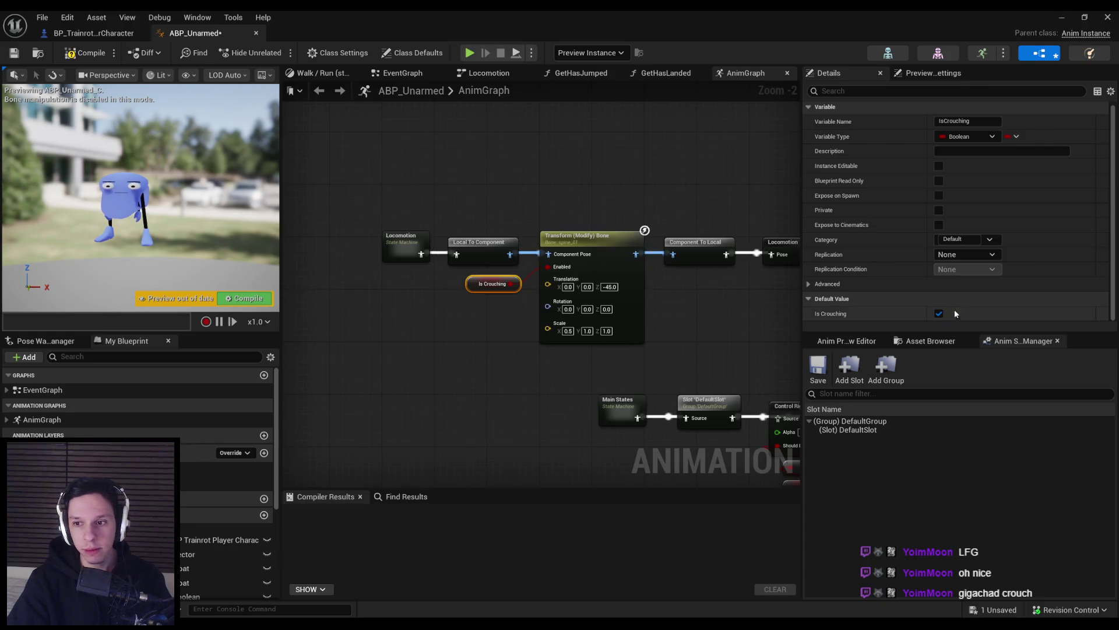
{"action": "left_click", "coordinate": [939, 313]}
{"action": "left_click", "coordinate": [940, 313]}
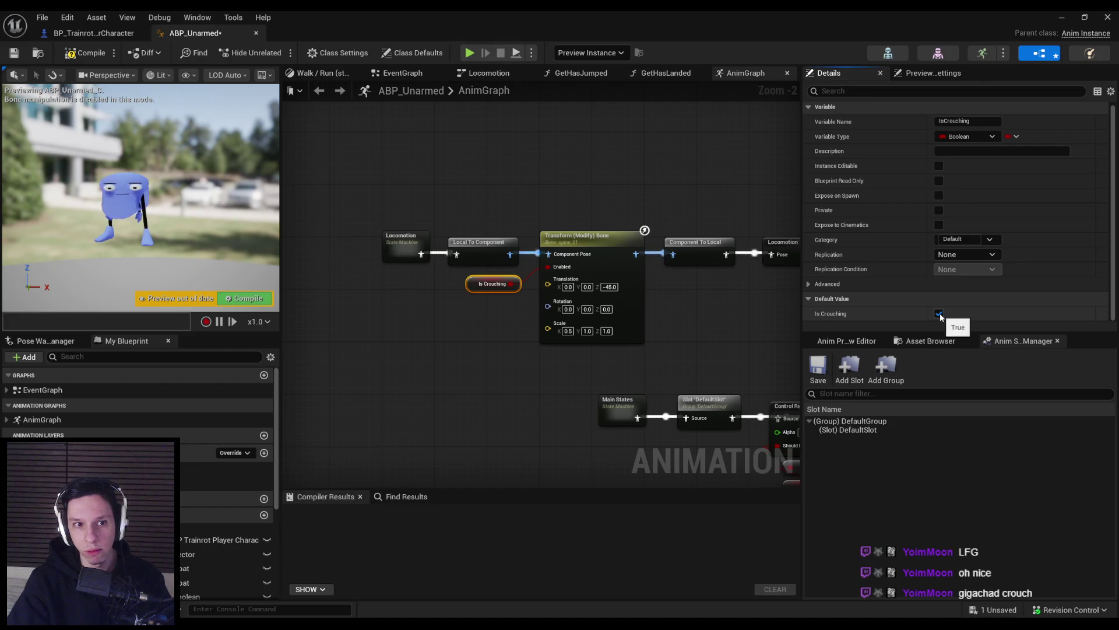
{"action": "left_click", "coordinate": [940, 315]}
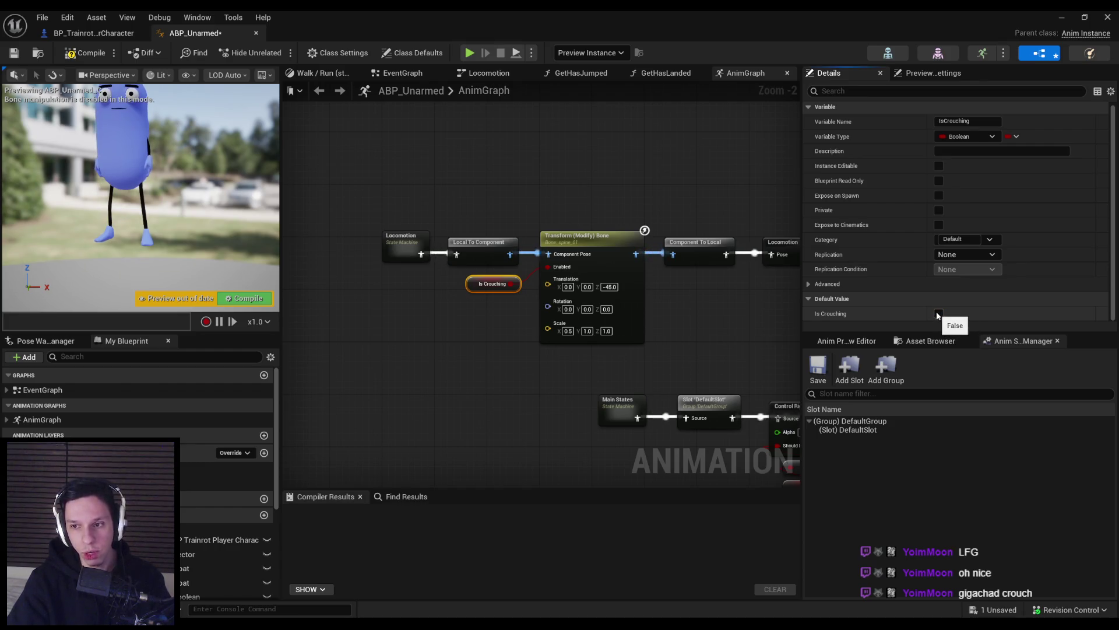
{"action": "left_click", "coordinate": [940, 314]}
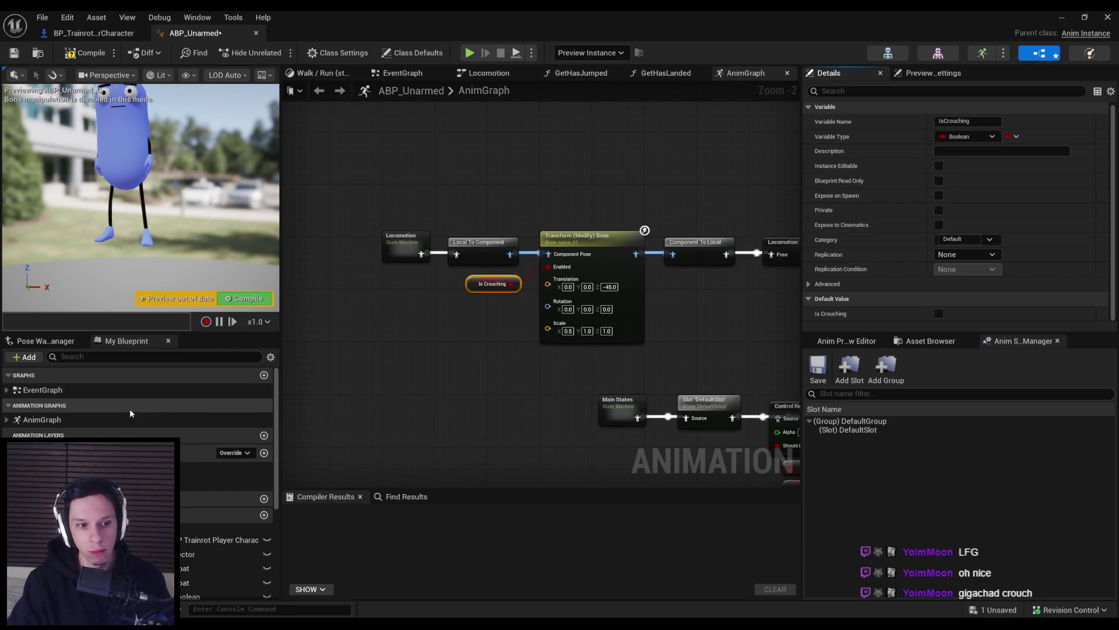
{"action": "double_click", "coordinate": [42, 390]}
- Inspect the Is Crouched and IsProne functions in BP_TPCrouchProneMovement, then return to ABP_Unarmed
{"action": "scroll", "coordinate": [455, 373], "scroll_direction": "up", "scroll_amount": 5}
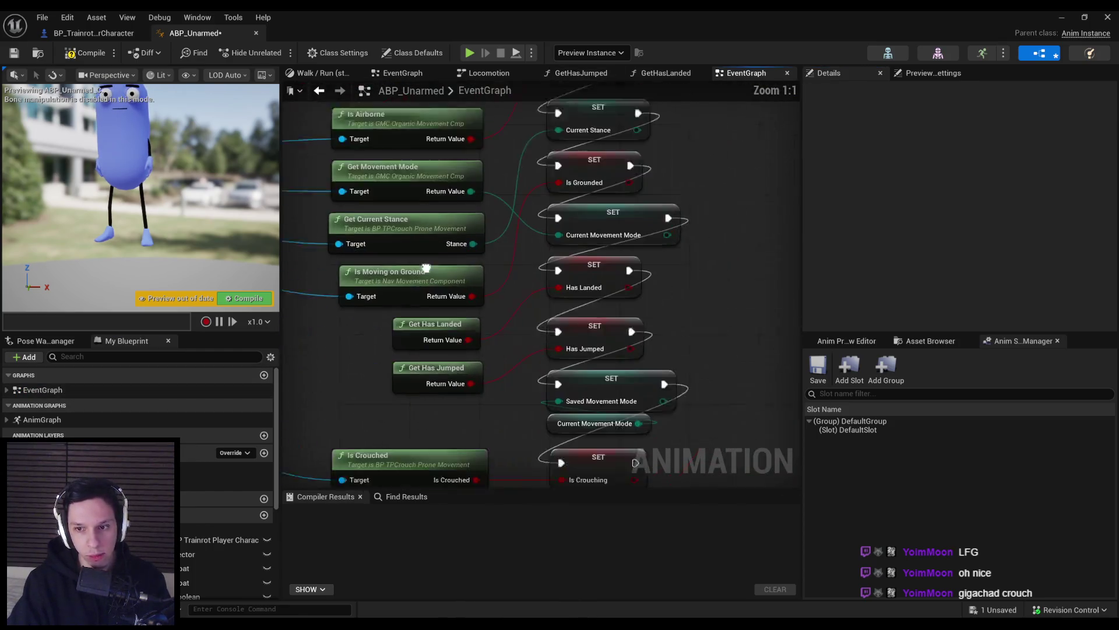
{"action": "scroll", "coordinate": [449, 385], "scroll_direction": "down", "scroll_amount": 2}
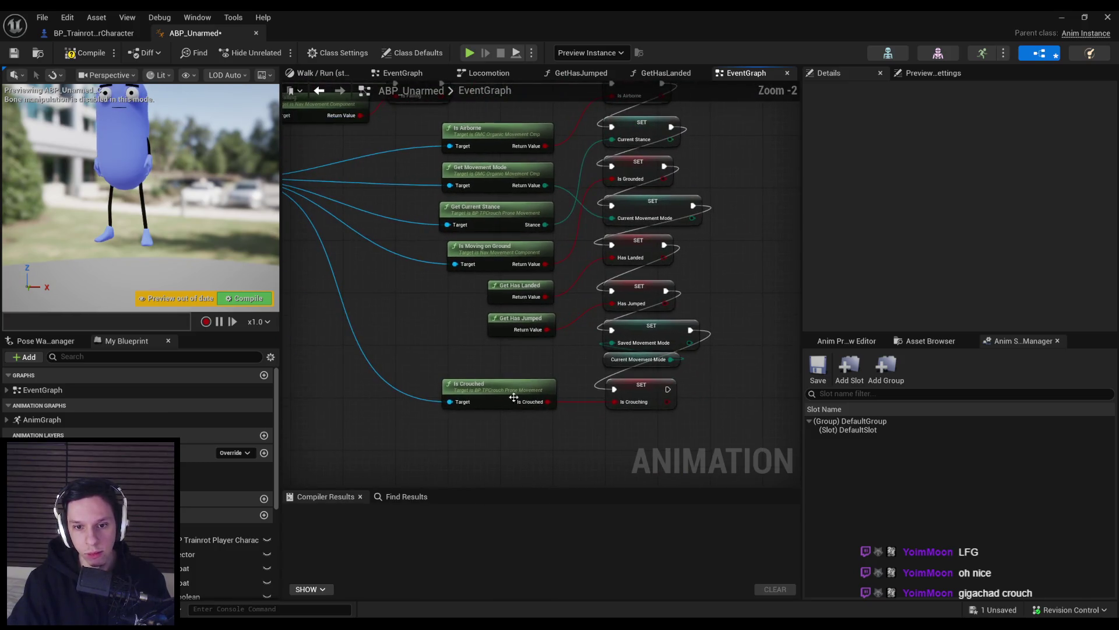
{"action": "scroll", "coordinate": [495, 388], "scroll_direction": "down", "scroll_amount": 1}
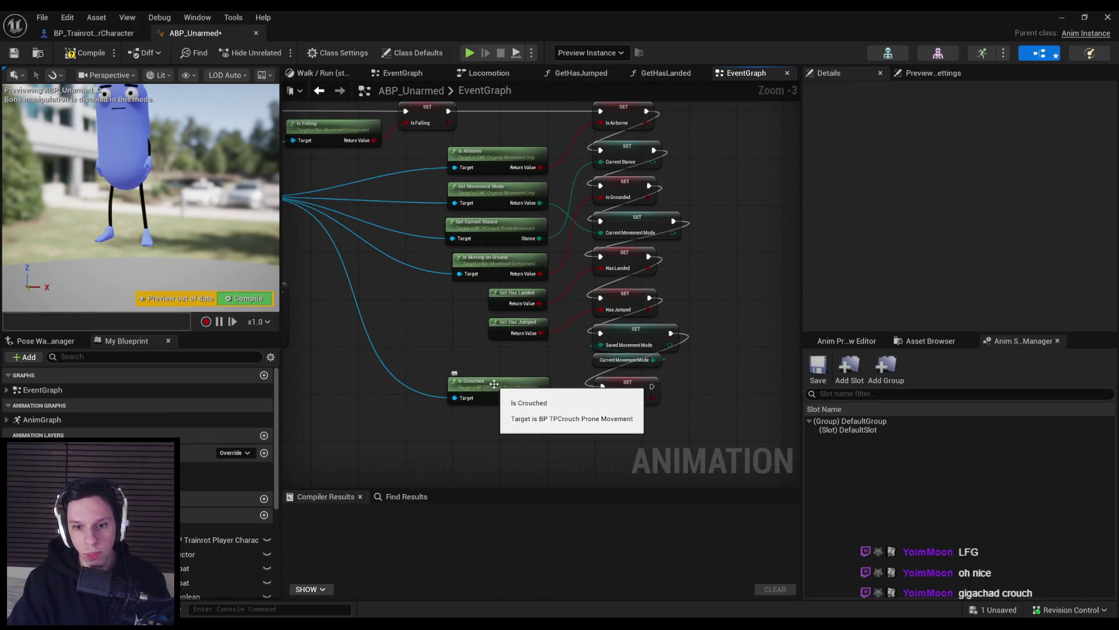
{"action": "left_click_drag", "start_coordinate": [495, 386], "coordinate": [500, 342]}
{"action": "double_click", "coordinate": [513, 369]}
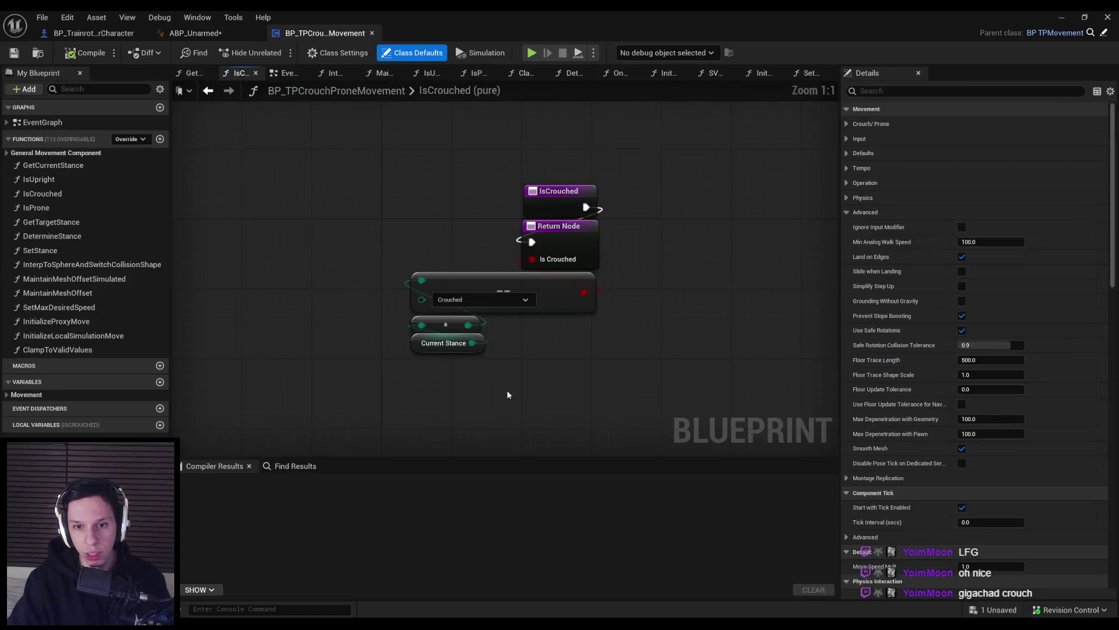
{"action": "left_click", "coordinate": [58, 194]}
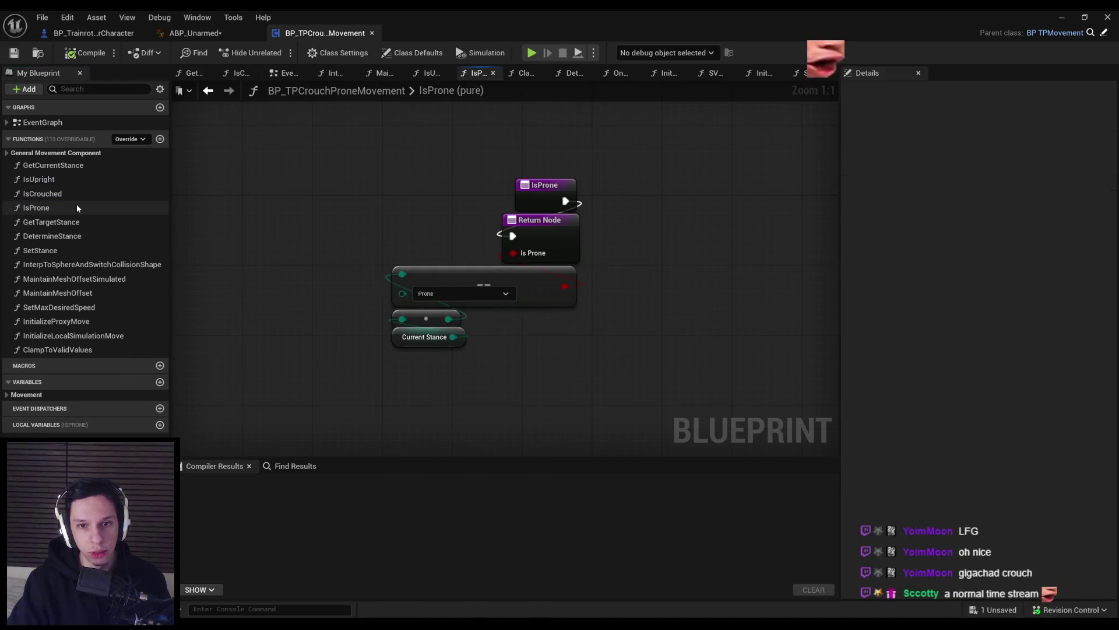
{"action": "left_click", "coordinate": [220, 34]}
- Create an Is Prone call from the Movement Component pin and align it beneath Is Crouched
{"action": "mouse_move", "coordinate": [580, 390]}
{"action": "left_mouse_down"}
{"action": "mouse_move", "coordinate": [555, 338]}
{"action": "mouse_move", "coordinate": [493, 344]}
{"action": "mouse_move", "coordinate": [354, 144]}
{"action": "mouse_move", "coordinate": [546, 428]}
{"action": "left_mouse_up"}
{"action": "type", "text": "is prone"}
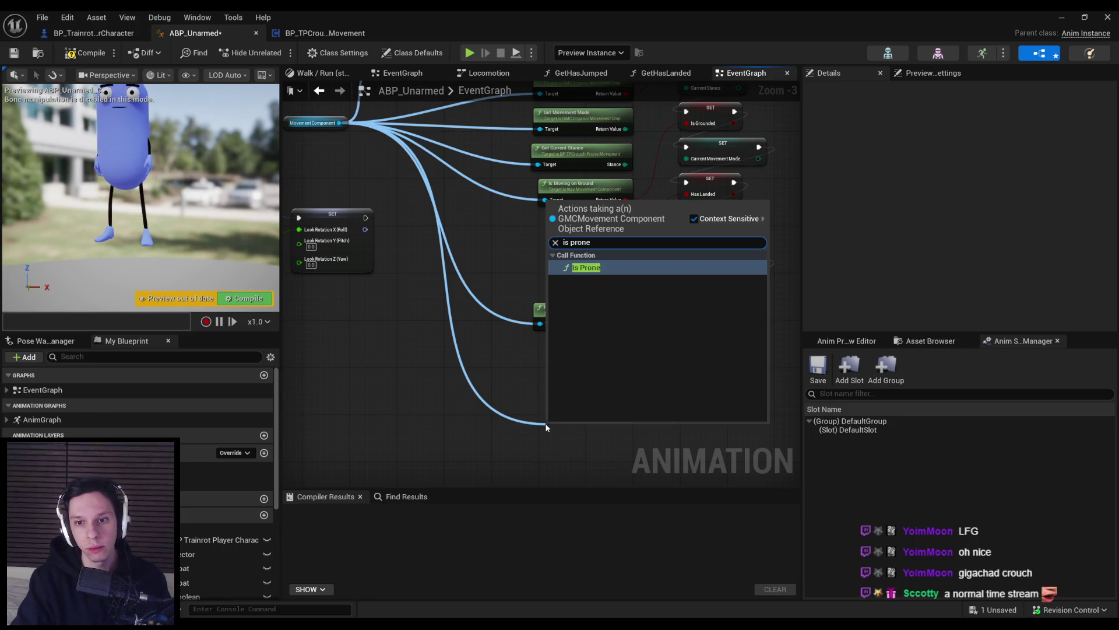
{"action": "key", "text": "Return"}
{"action": "scroll", "coordinate": [548, 431], "scroll_direction": "up", "scroll_amount": 3}
{"action": "left_click_drag", "start_coordinate": [613, 366], "coordinate": [613, 326]}
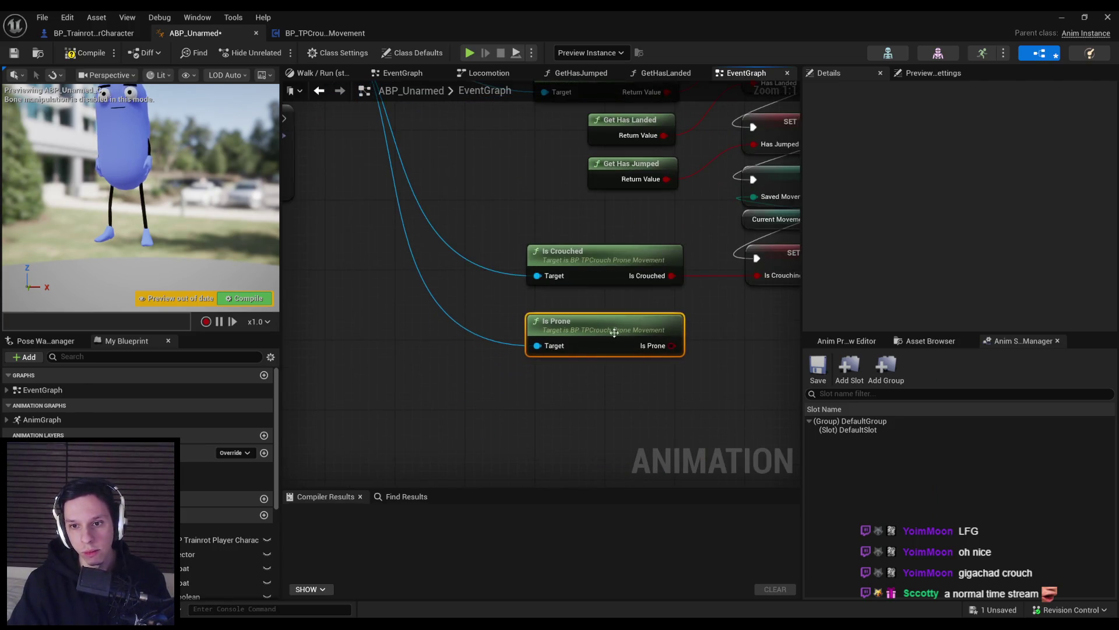
{"action": "left_click", "coordinate": [644, 414]}
{"action": "left_click_drag", "start_coordinate": [644, 414], "coordinate": [421, 452]}
{"action": "scroll", "coordinate": [445, 440], "scroll_direction": "down", "scroll_amount": 1}
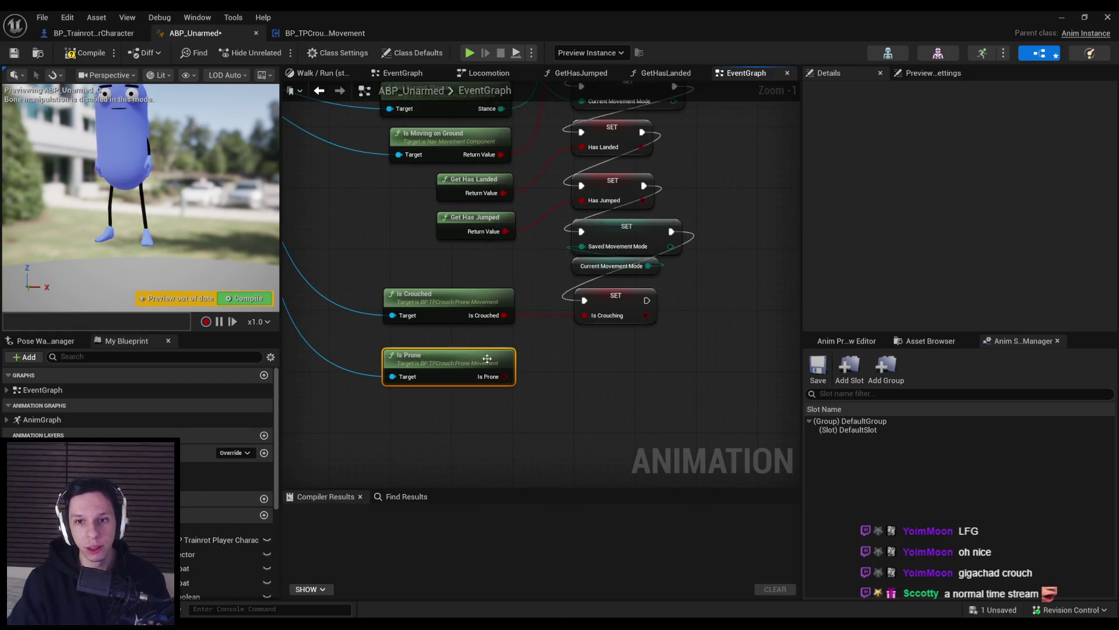
{"action": "left_click_drag", "start_coordinate": [417, 371], "coordinate": [416, 364]}
{"action": "scroll", "coordinate": [140, 408], "scroll_direction": "down", "scroll_amount": 5}
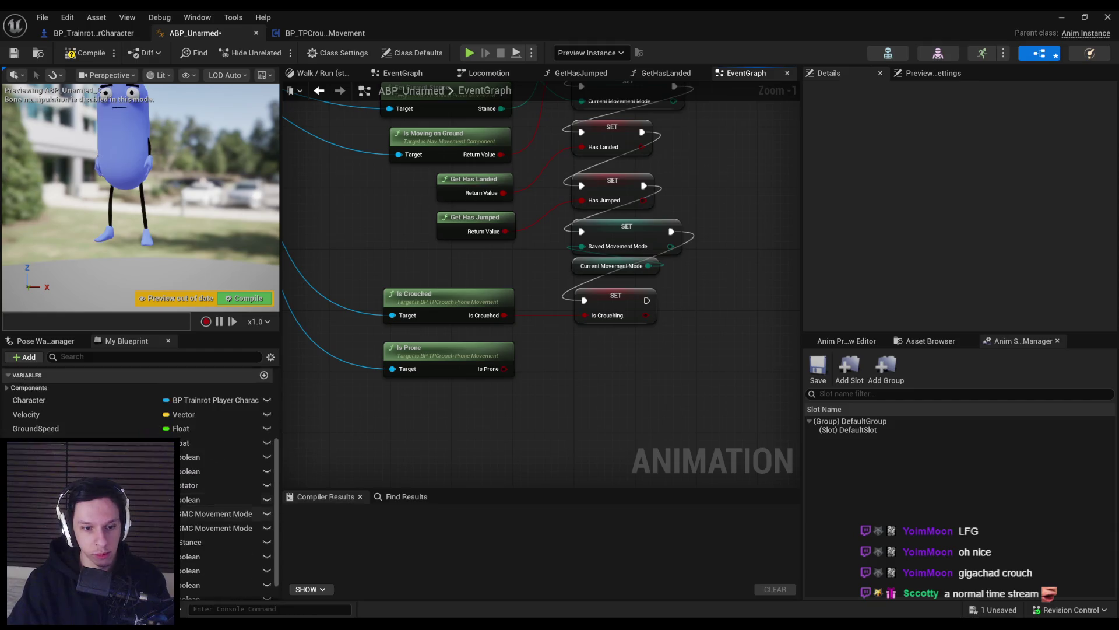
{"action": "left_click", "coordinate": [24, 357]}
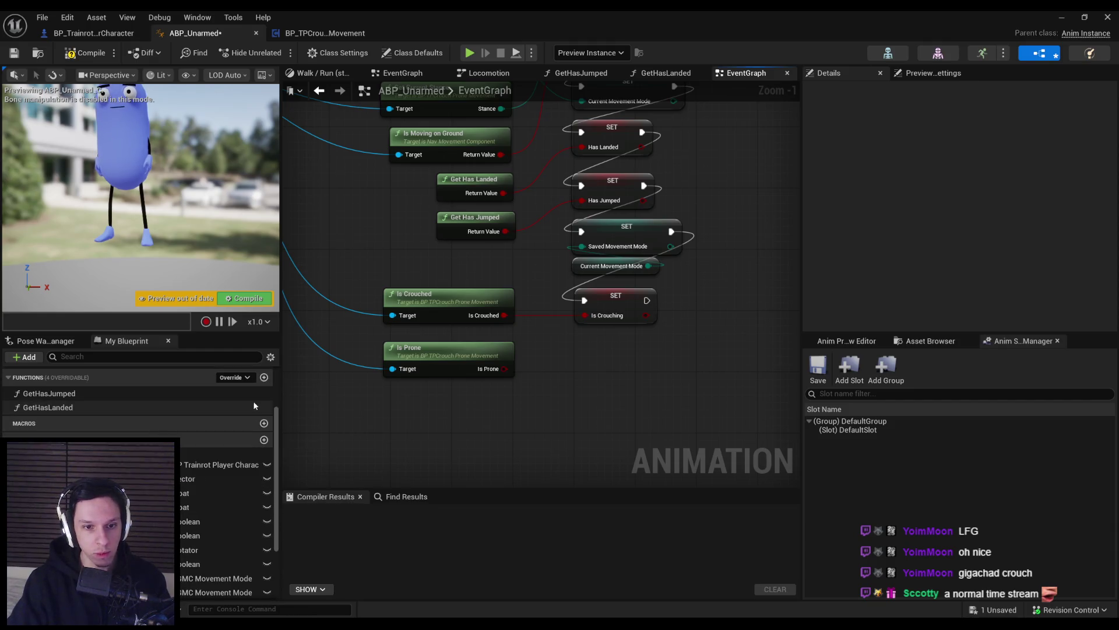
- Add a Float variable CrouchPhase, then compile and save the blueprint
{"action": "left_click", "coordinate": [38, 373]}
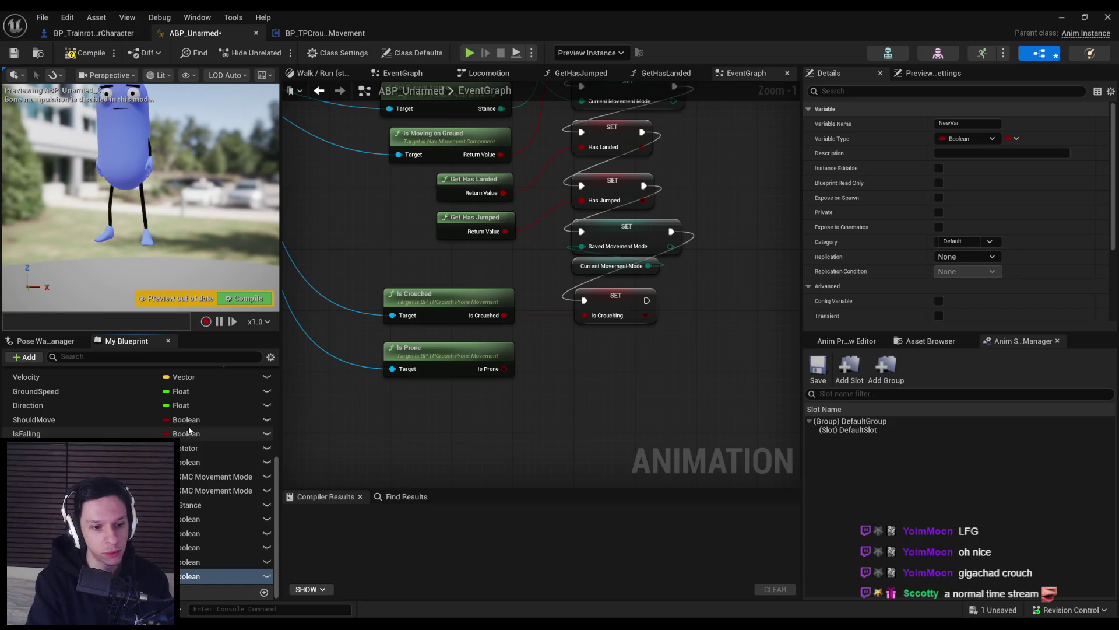
{"action": "type", "text": "CrouchPhase"}
{"action": "left_click", "coordinate": [968, 138]}
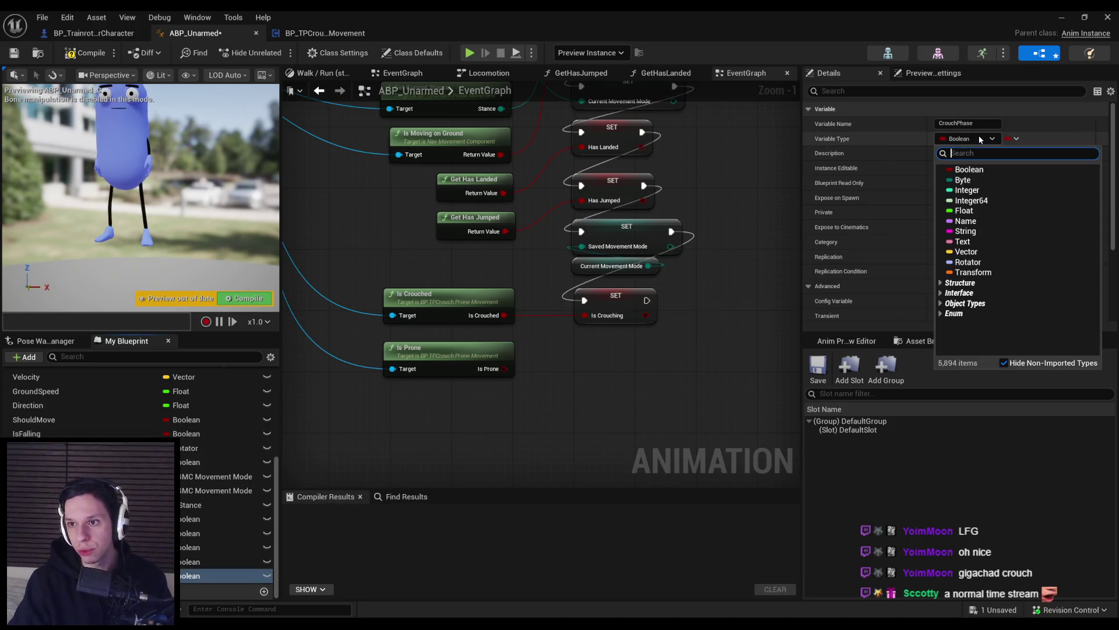
{"action": "left_click", "coordinate": [965, 214]}
{"action": "left_click", "coordinate": [85, 56]}
{"action": "key", "text": "ctrl+s"}
{"action": "left_click", "coordinate": [568, 444]}
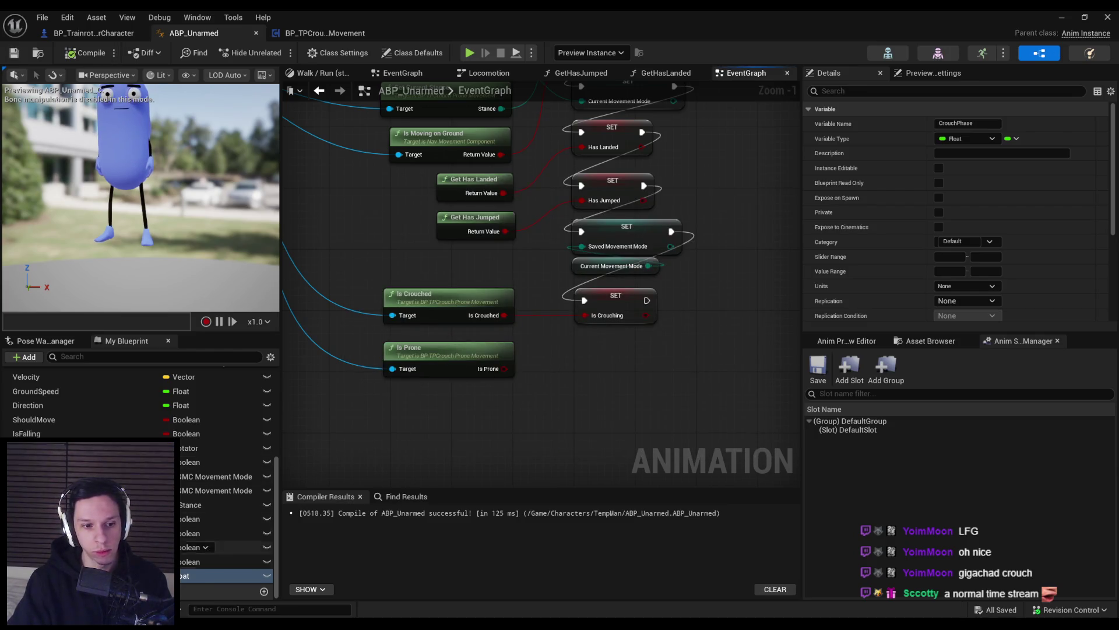
- Store the Is Prone output in a Set Is Prone node
{"action": "left_click_drag", "start_coordinate": [685, 294], "coordinate": [686, 295]}
{"action": "left_click", "coordinate": [723, 323]}
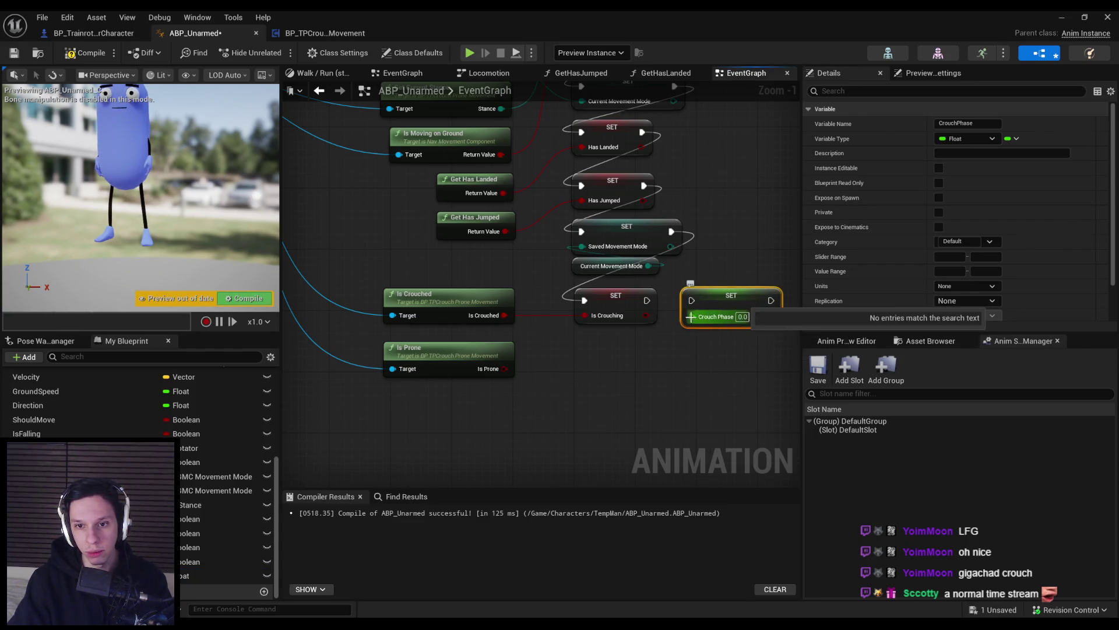
{"action": "left_click_drag", "start_coordinate": [714, 308], "coordinate": [567, 305]}
{"action": "key", "text": "Delete"}
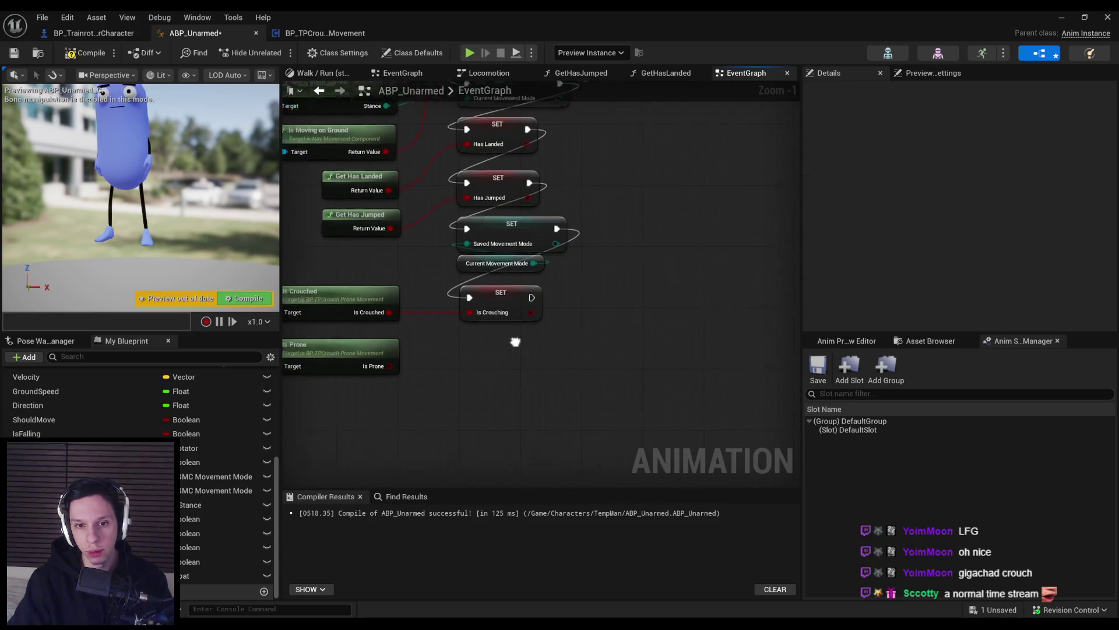
{"action": "scroll", "coordinate": [477, 339], "scroll_direction": "down", "scroll_amount": 1}
{"action": "left_click_drag", "start_coordinate": [474, 344], "coordinate": [522, 347]}
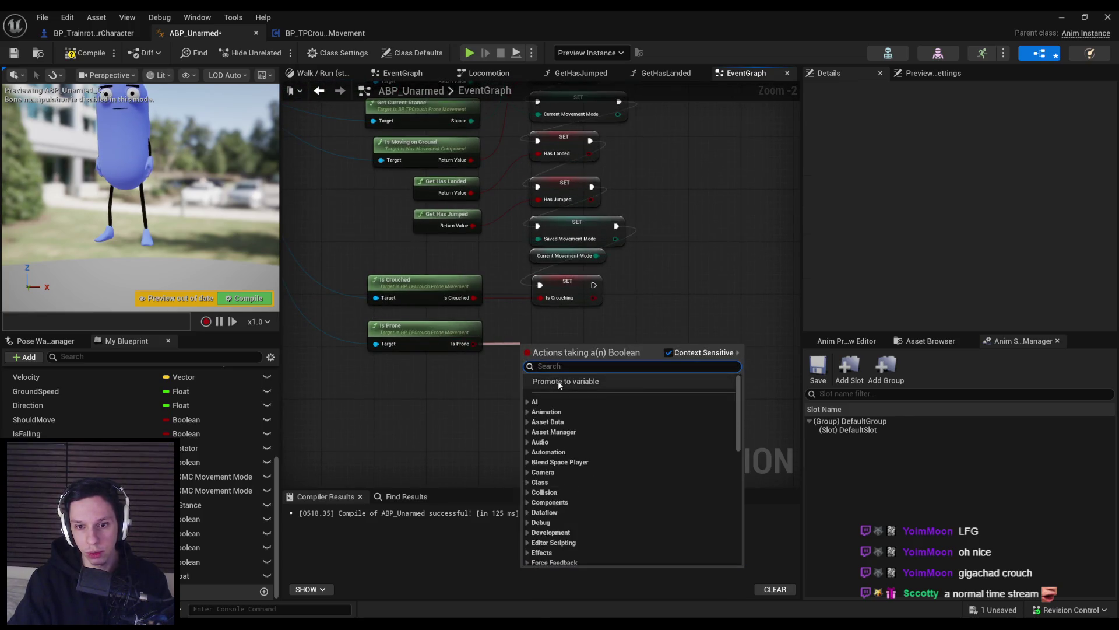
{"action": "left_click", "coordinate": [558, 380]}
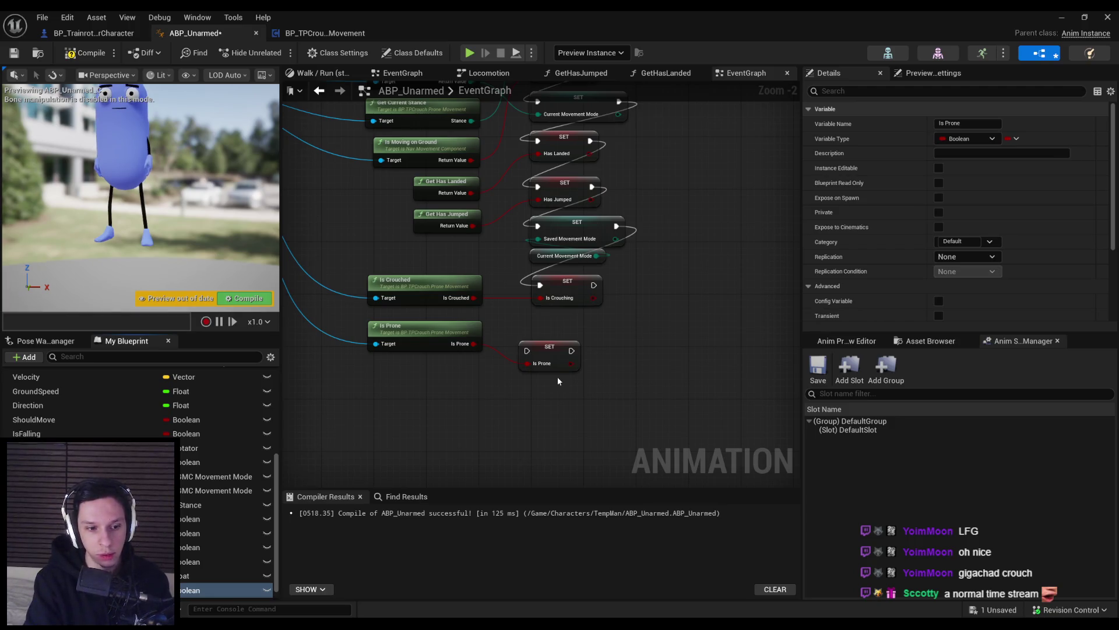
{"action": "scroll", "coordinate": [558, 376], "scroll_direction": "up", "scroll_amount": 2}
{"action": "left_click", "coordinate": [551, 317]}
- Add a Branch after Set Is Prone and wire a getter into its Condition
{"action": "mouse_move", "coordinate": [612, 269]}
{"action": "left_mouse_down"}
{"action": "mouse_move", "coordinate": [612, 330]}
{"action": "mouse_move", "coordinate": [573, 316]}
{"action": "left_mouse_up"}
{"action": "scroll", "coordinate": [612, 330], "scroll_direction": "down", "scroll_amount": 3}
{"action": "type", "text": "branc"}
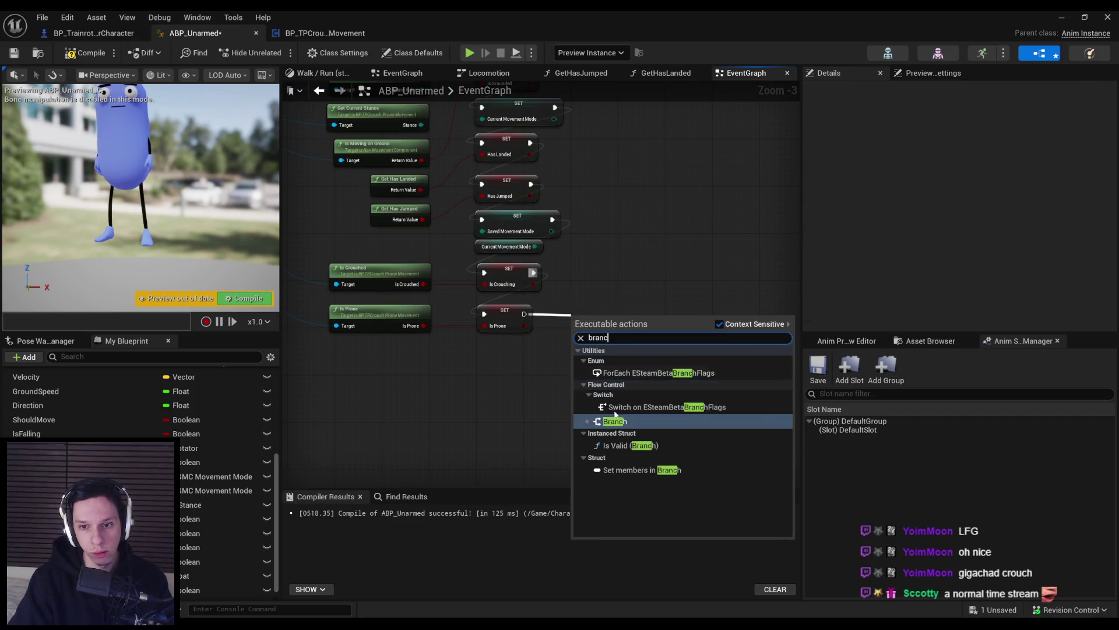
{"action": "key", "text": "Return"}
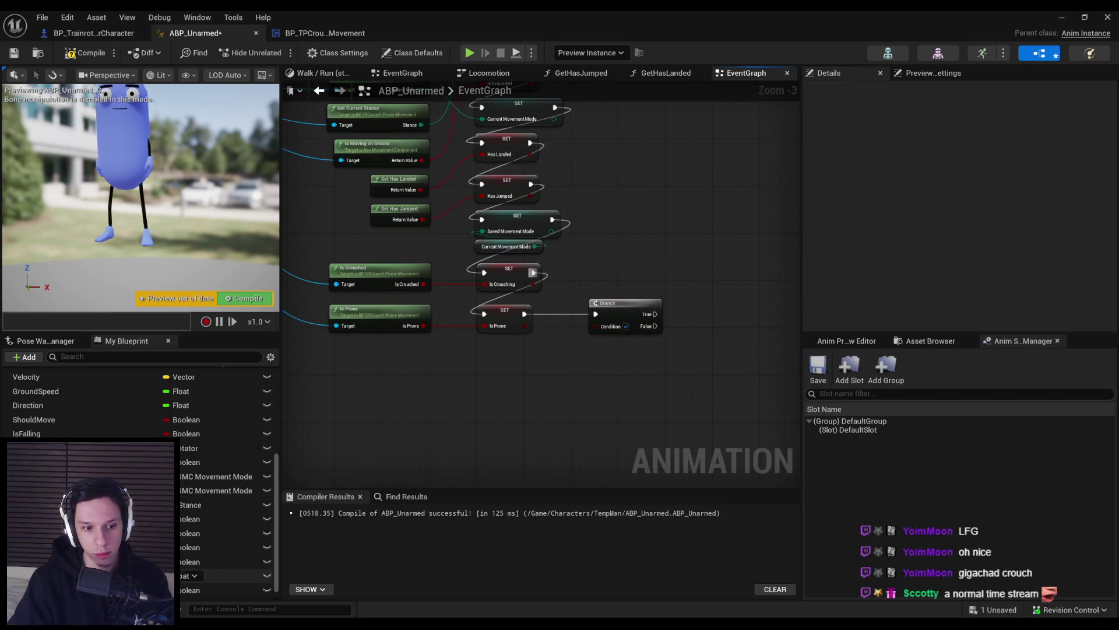
{"action": "scroll", "coordinate": [228, 580], "scroll_direction": "down", "scroll_amount": 1}
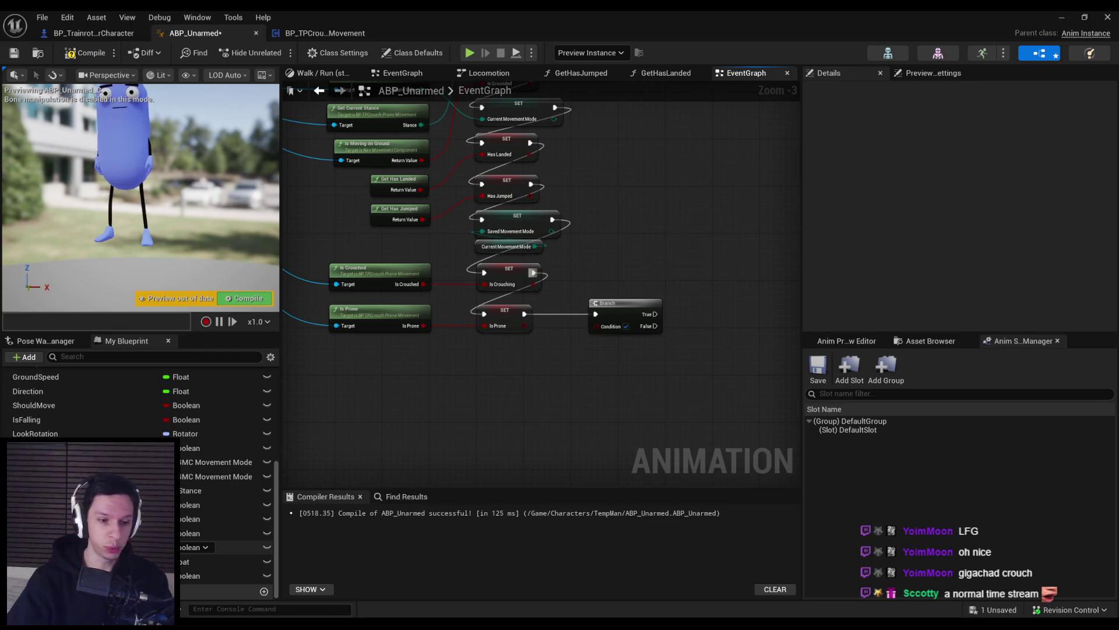
{"action": "scroll", "coordinate": [547, 359], "scroll_direction": "up", "scroll_amount": 3}
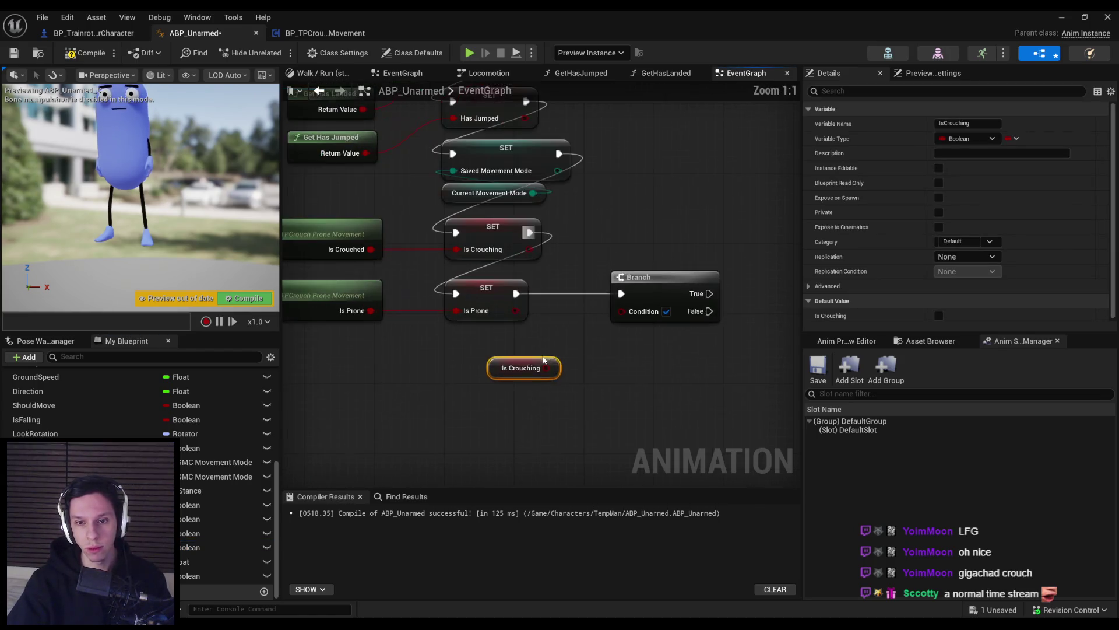
{"action": "mouse_move", "coordinate": [228, 575]}
{"action": "left_mouse_down"}
{"action": "mouse_move", "coordinate": [594, 408]}
{"action": "mouse_move", "coordinate": [492, 376]}
{"action": "mouse_move", "coordinate": [559, 361]}
{"action": "mouse_move", "coordinate": [622, 313]}
{"action": "left_mouse_up"}
{"action": "left_click", "coordinate": [513, 382]}
{"action": "left_click", "coordinate": [671, 369]}
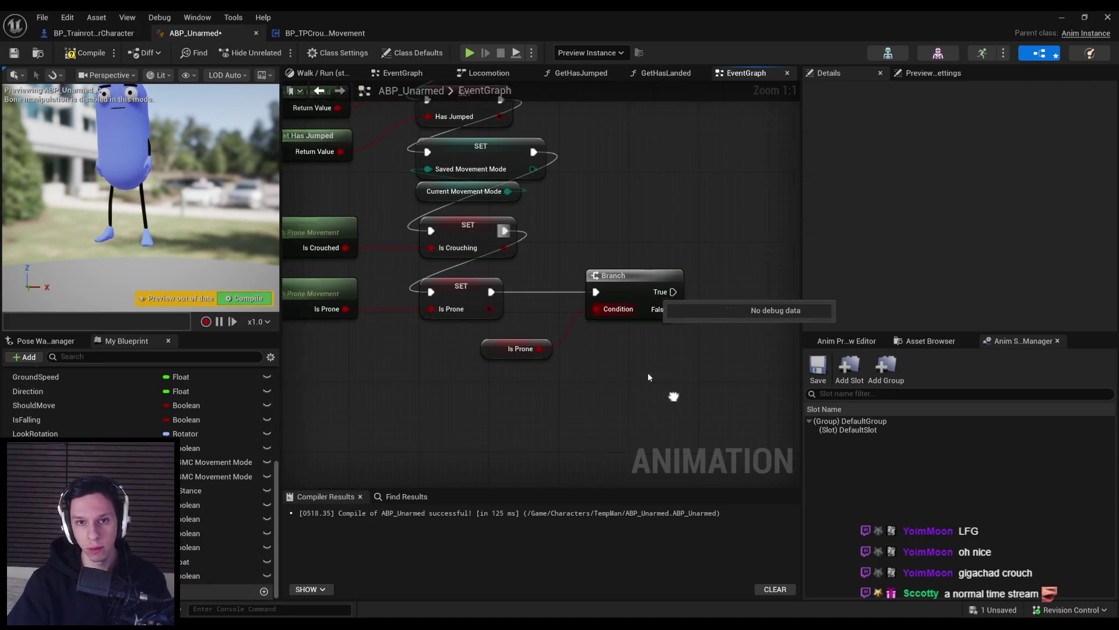
{"action": "scroll", "coordinate": [673, 392], "scroll_direction": "down", "scroll_amount": 2}
- Add a Set Crouch Phase 1.0 node for the prone case and duplicate the Branch
{"action": "left_click", "coordinate": [78, 52]}
{"action": "mouse_move", "coordinate": [193, 562]}
{"action": "left_mouse_down"}
{"action": "mouse_move", "coordinate": [532, 300]}
{"action": "mouse_move", "coordinate": [534, 280]}
{"action": "left_mouse_up"}
{"action": "left_click", "coordinate": [535, 292]}
{"action": "scroll", "coordinate": [532, 274], "scroll_direction": "up", "scroll_amount": 2}
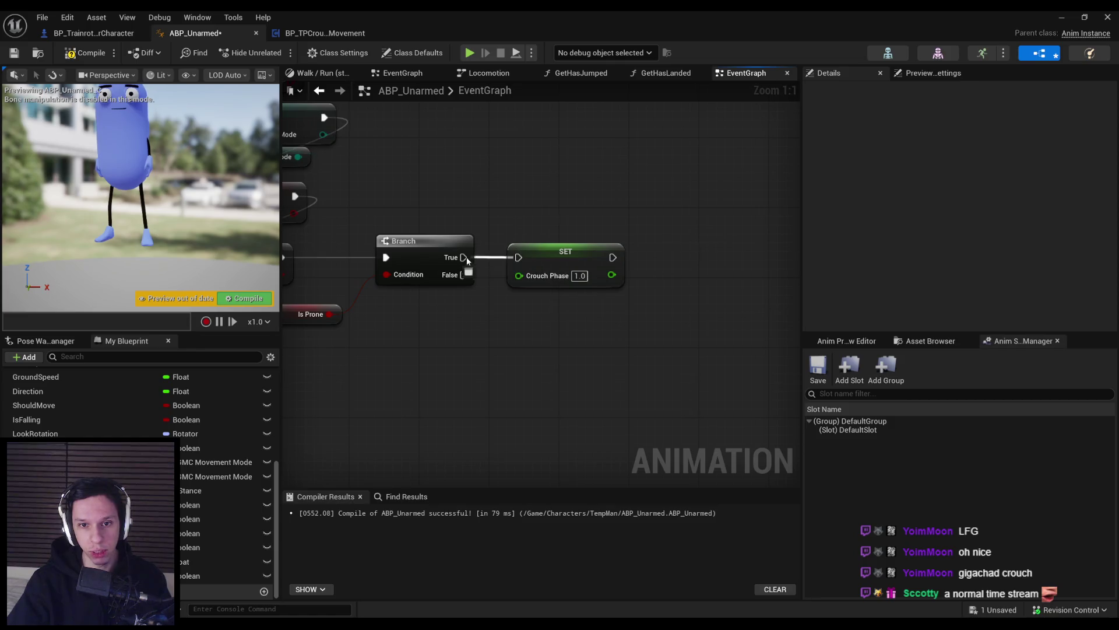
{"action": "left_click", "coordinate": [560, 252]}
{"action": "scroll", "coordinate": [562, 315], "scroll_direction": "down", "scroll_amount": 3}
{"action": "left_click", "coordinate": [531, 242]}
{"action": "key", "text": "ctrl+c"}
{"action": "key", "text": "ctrl+v"}
{"action": "left_click_drag", "start_coordinate": [537, 311], "coordinate": [536, 305]}
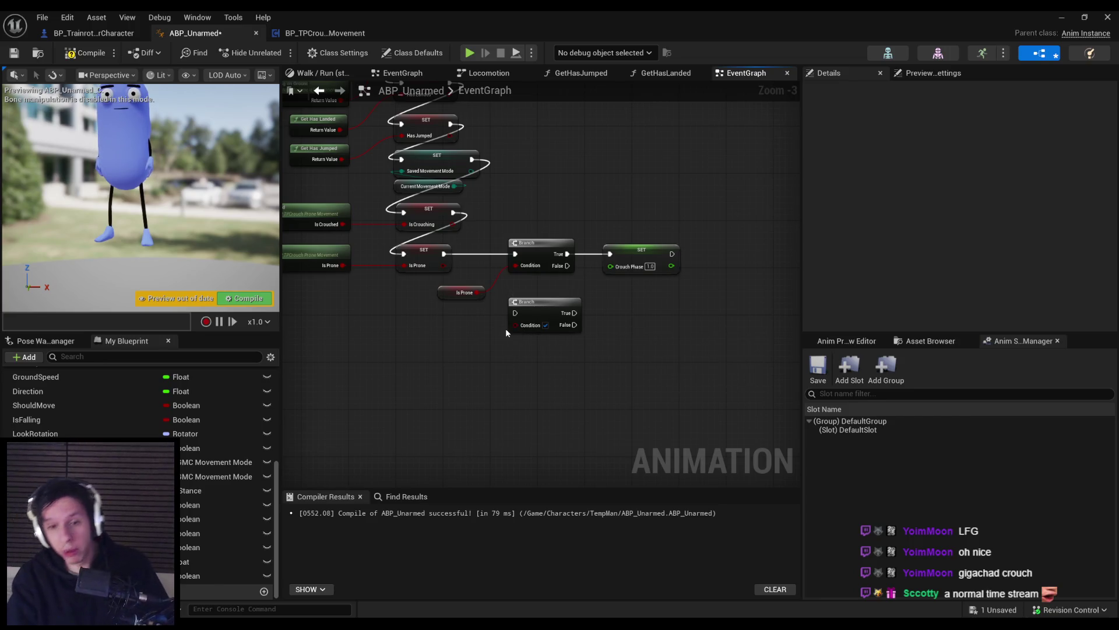
- Feed the first Branch's False into the new Branch, conditioned on Is Crouching
{"action": "scroll", "coordinate": [506, 327], "scroll_direction": "up", "scroll_amount": 2}
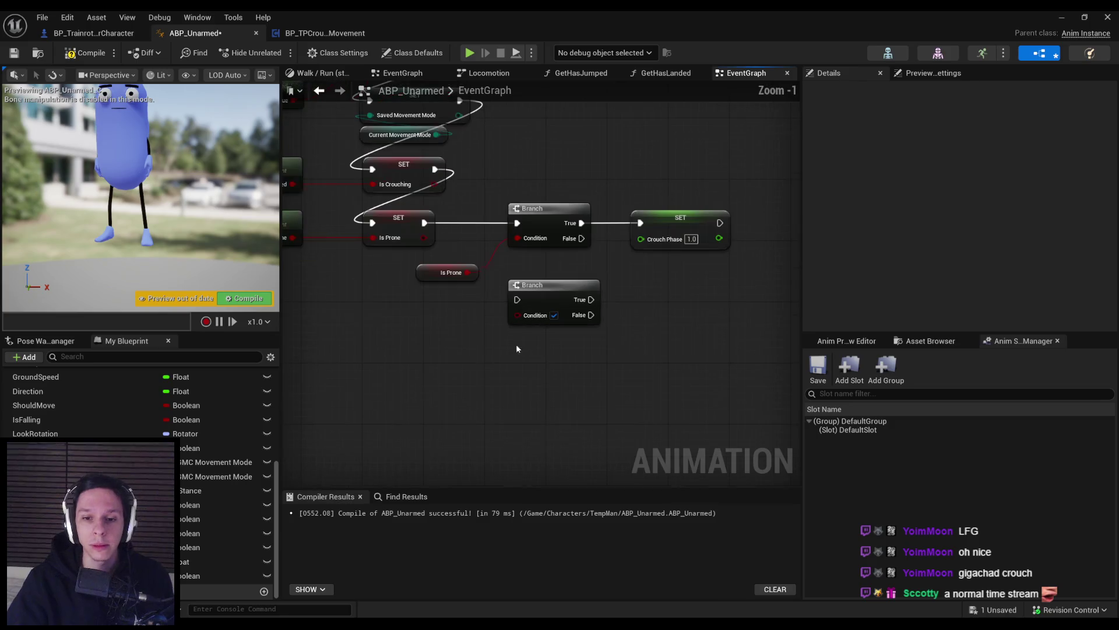
{"action": "left_click_drag", "start_coordinate": [517, 299], "coordinate": [583, 242]}
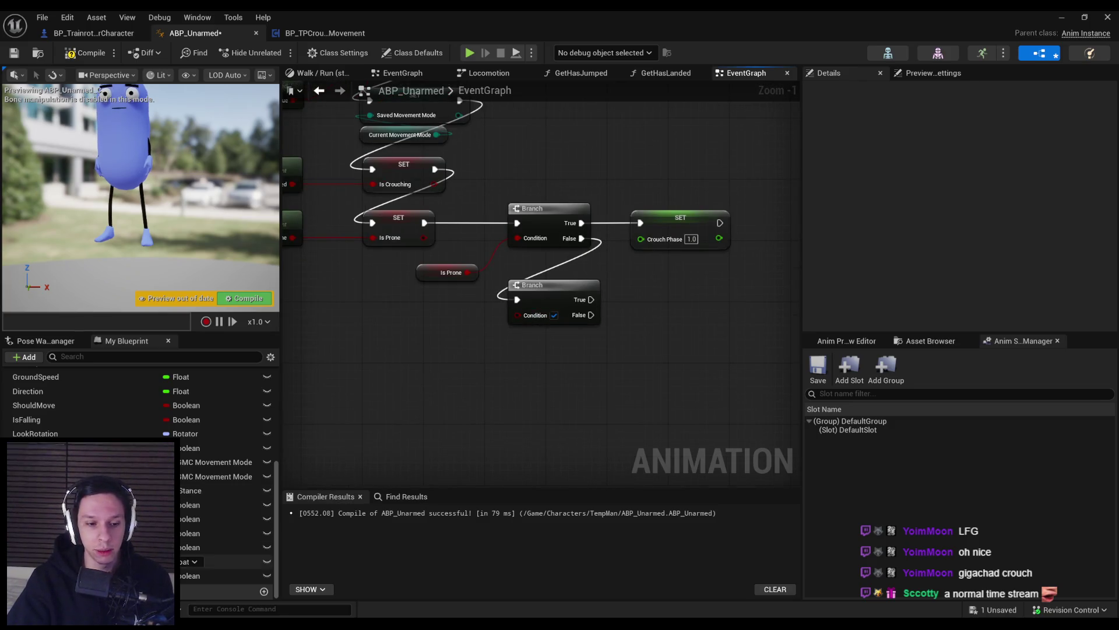
{"action": "mouse_move", "coordinate": [87, 547]}
{"action": "left_mouse_down"}
{"action": "mouse_move", "coordinate": [460, 344]}
{"action": "mouse_move", "coordinate": [420, 323]}
{"action": "mouse_move", "coordinate": [517, 315]}
{"action": "left_mouse_up"}
{"action": "left_click", "coordinate": [452, 340]}
{"action": "left_click_drag", "start_coordinate": [419, 327], "coordinate": [425, 327]}
{"action": "left_click", "coordinate": [448, 250]}
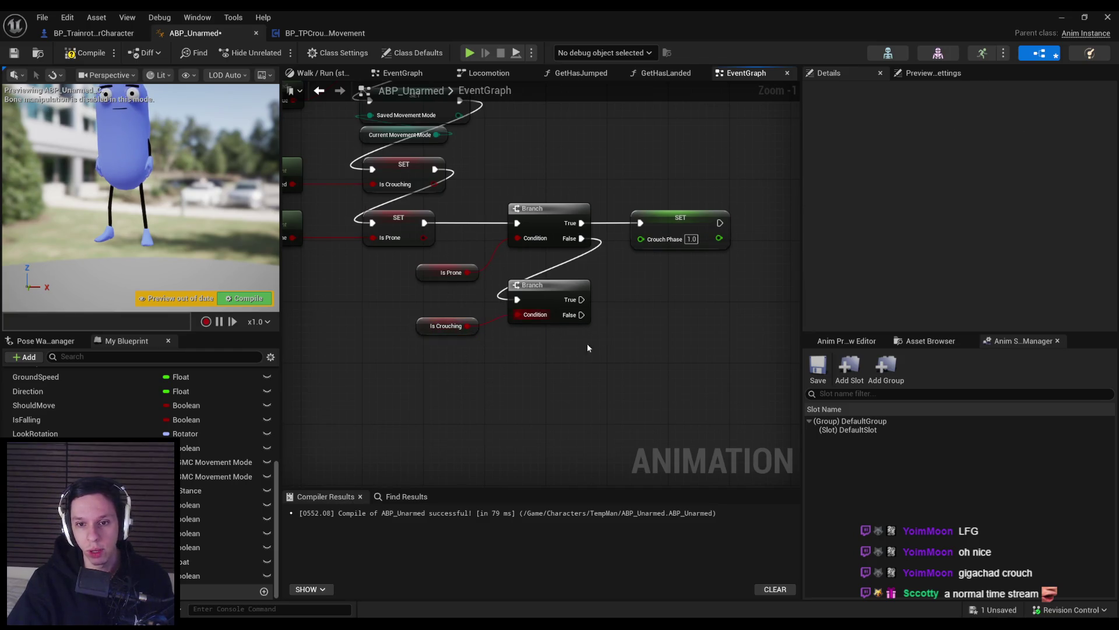
- Copy the Crouch Phase setter onto the new Branch's True with value 0.6, and save
{"action": "left_click", "coordinate": [664, 235]}
{"action": "key", "text": "ctrl+c"}
{"action": "left_click", "coordinate": [634, 295]}
{"action": "key", "text": "ctrl+v"}
{"action": "left_click_drag", "start_coordinate": [582, 299], "coordinate": [640, 299]}
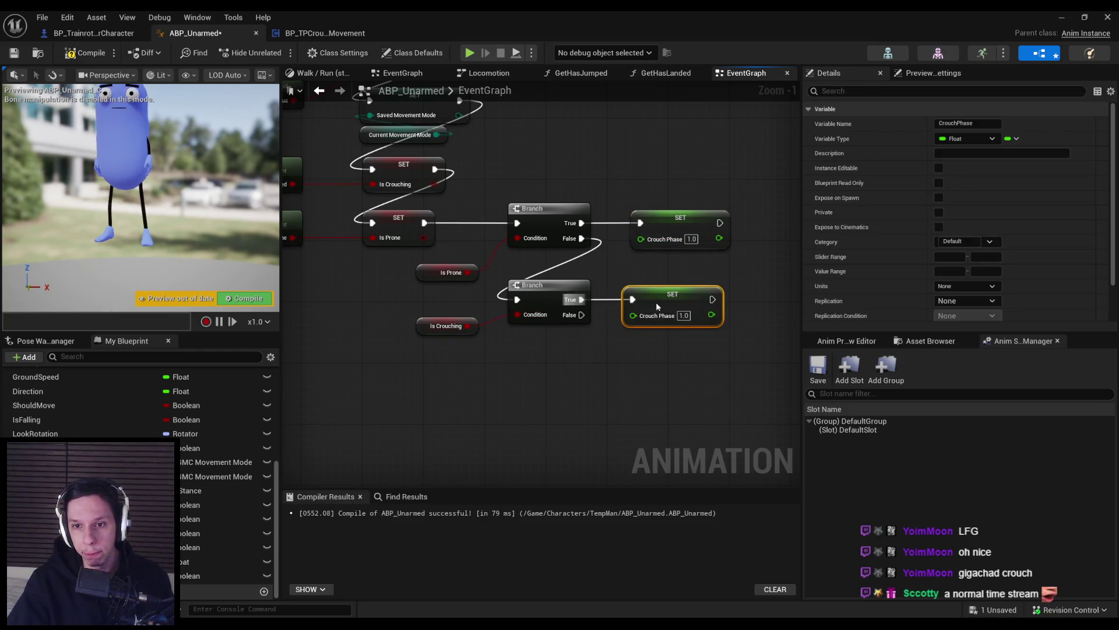
{"action": "type", "text": "0.6"}
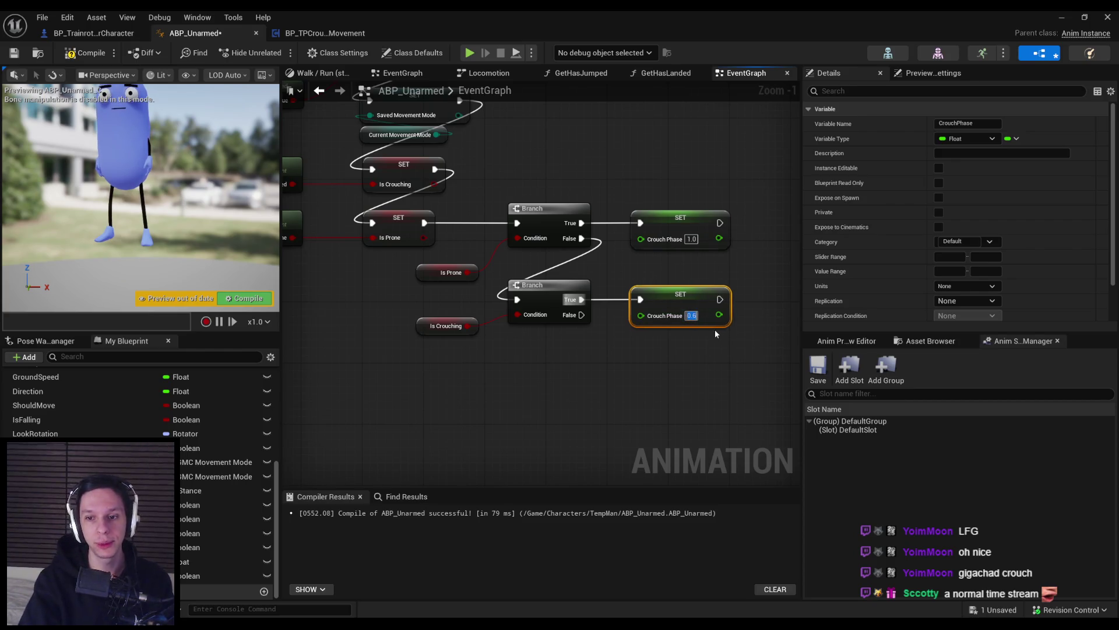
{"action": "key", "text": "ctrl+s"}
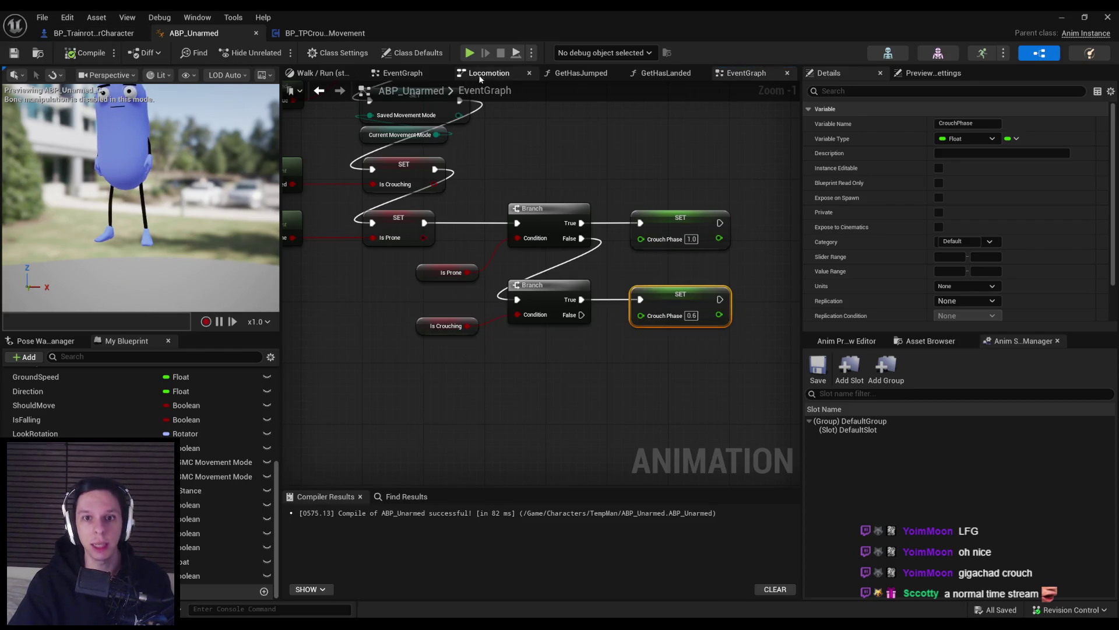
- Review the Locomotion state machine and the AnimGraph's Is Crouching node, then return to the event graph
{"action": "left_click", "coordinate": [507, 72]}
{"action": "left_click", "coordinate": [408, 73]}
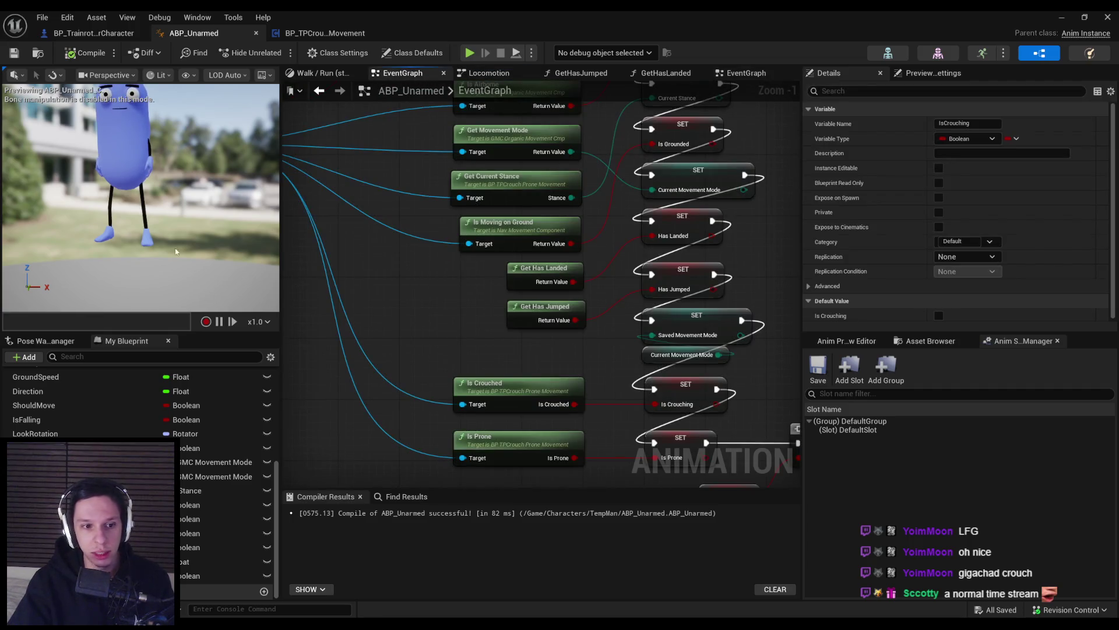
{"action": "scroll", "coordinate": [57, 404], "scroll_direction": "up", "scroll_amount": 10}
{"action": "double_click", "coordinate": [44, 420]}
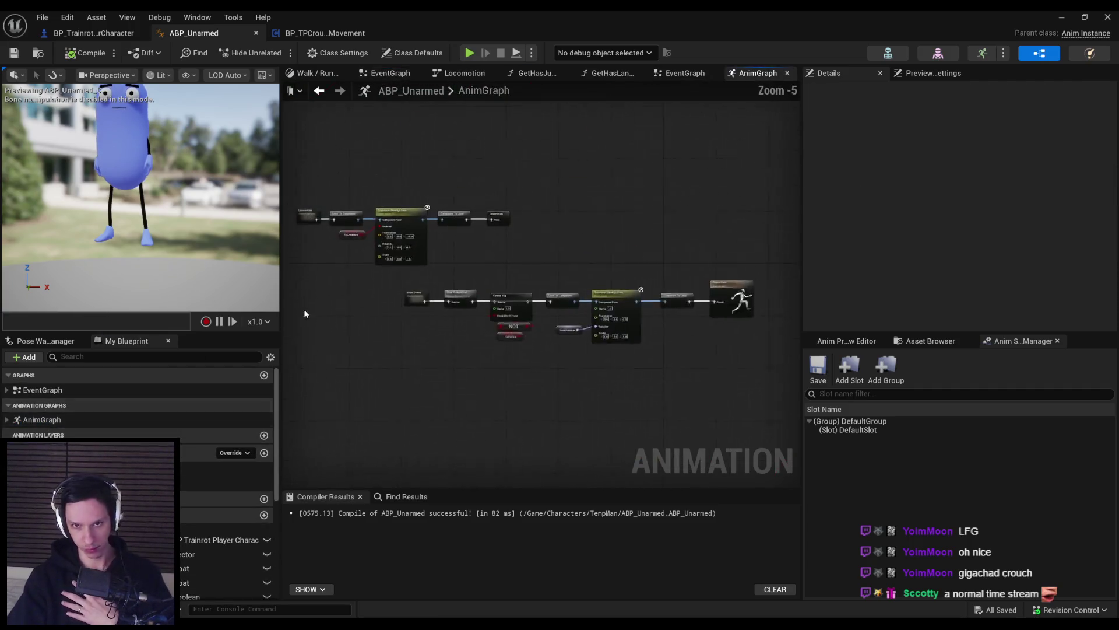
{"action": "scroll", "coordinate": [389, 231], "scroll_direction": "up", "scroll_amount": 6}
{"action": "left_click", "coordinate": [336, 252]}
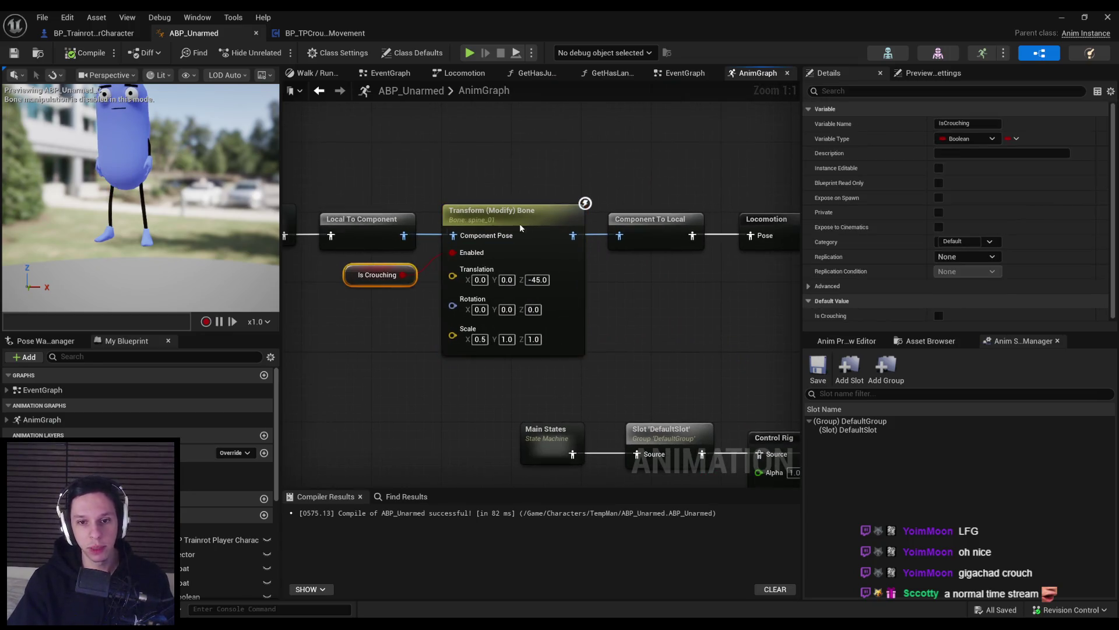
{"action": "scroll", "coordinate": [227, 484], "scroll_direction": "down", "scroll_amount": 8}
{"action": "left_click", "coordinate": [465, 73]}
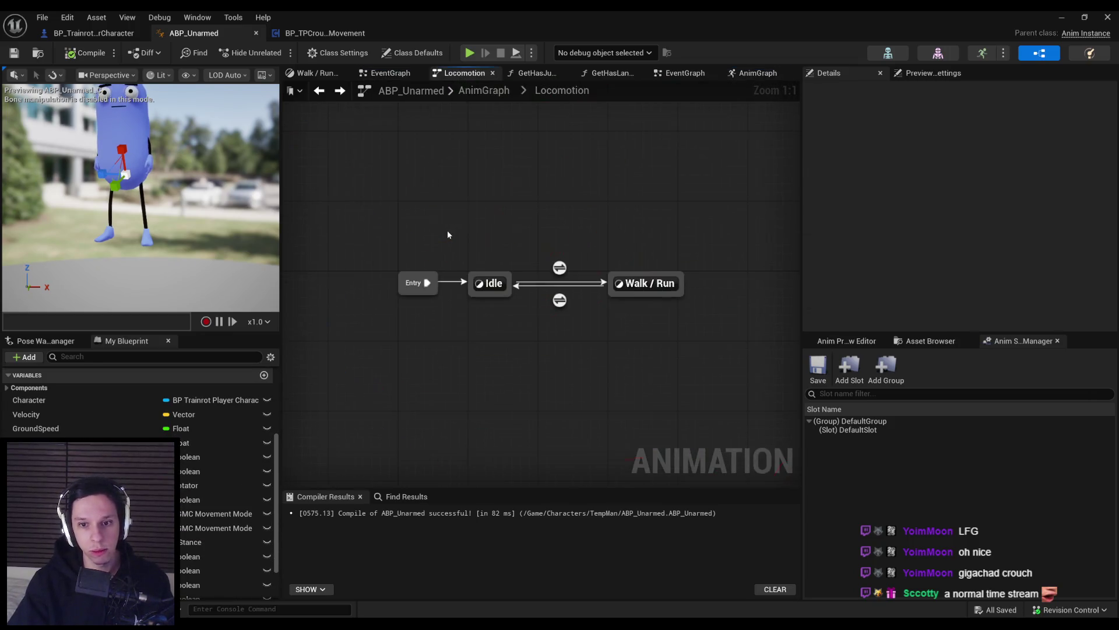
{"action": "key", "text": "ctrl+Tab"}
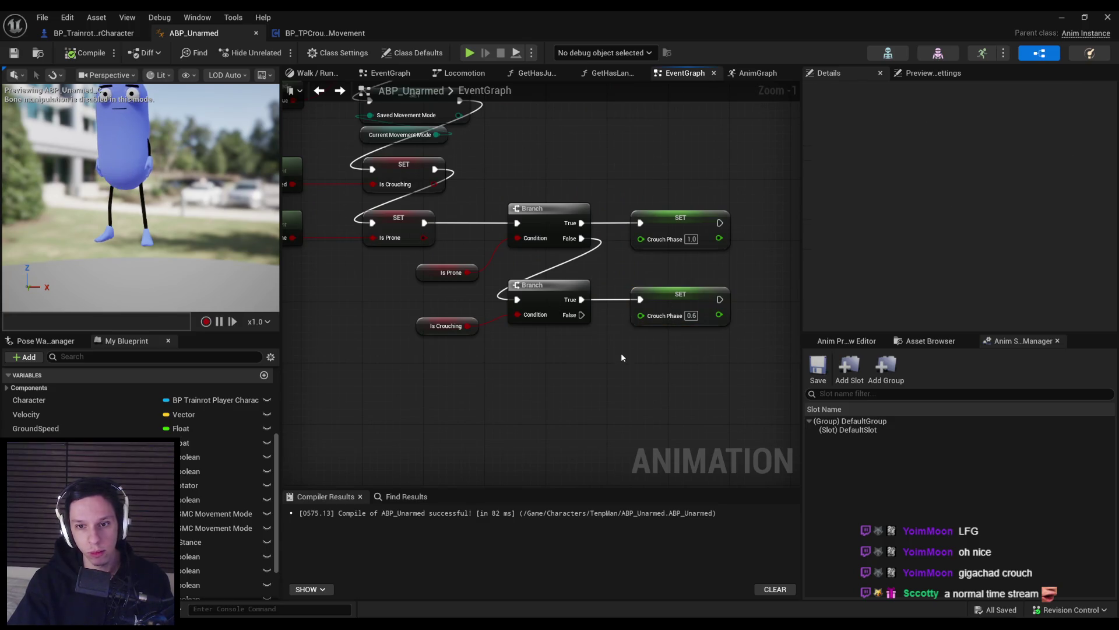
- Paste another Crouch Phase setter on the Branch's False with value 0.0
{"action": "key", "text": "ctrl+v"}
{"action": "left_click_drag", "start_coordinate": [633, 360], "coordinate": [582, 314]}
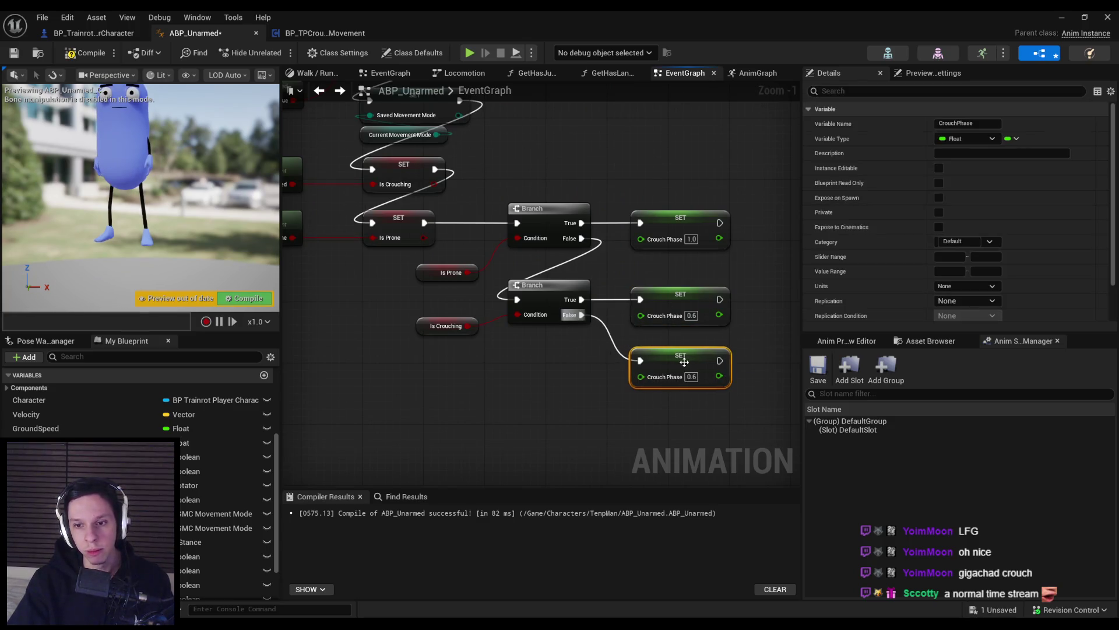
{"action": "type", "text": "0"}
{"action": "left_click", "coordinate": [694, 423]}
{"action": "left_click_drag", "start_coordinate": [673, 354], "coordinate": [674, 361]}
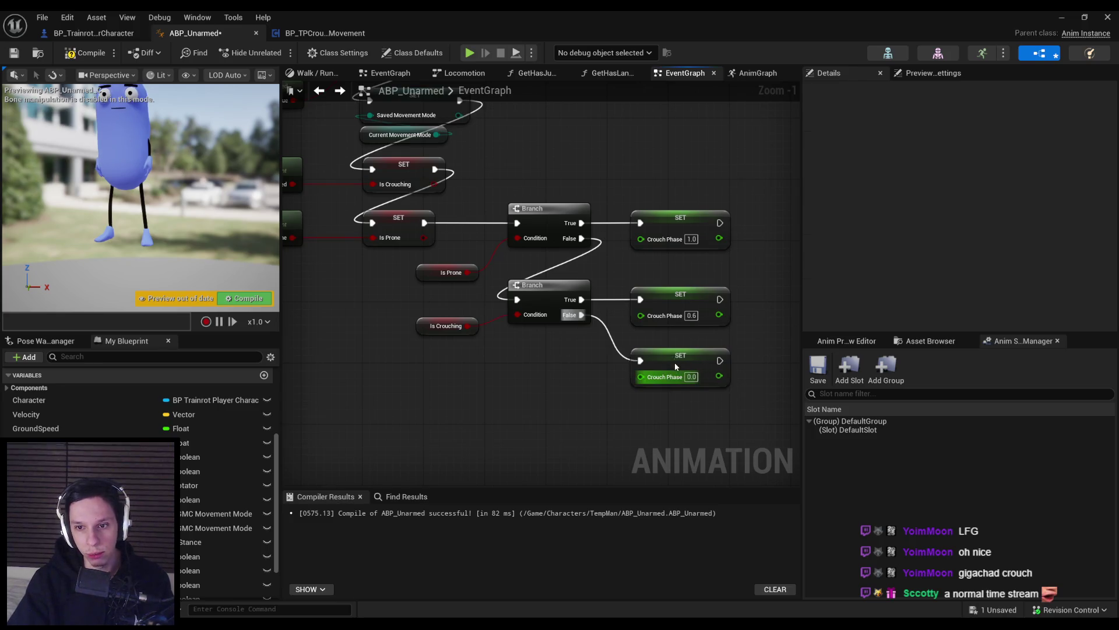
{"action": "left_click", "coordinate": [623, 396]}
{"action": "key", "text": "alt+Left"}
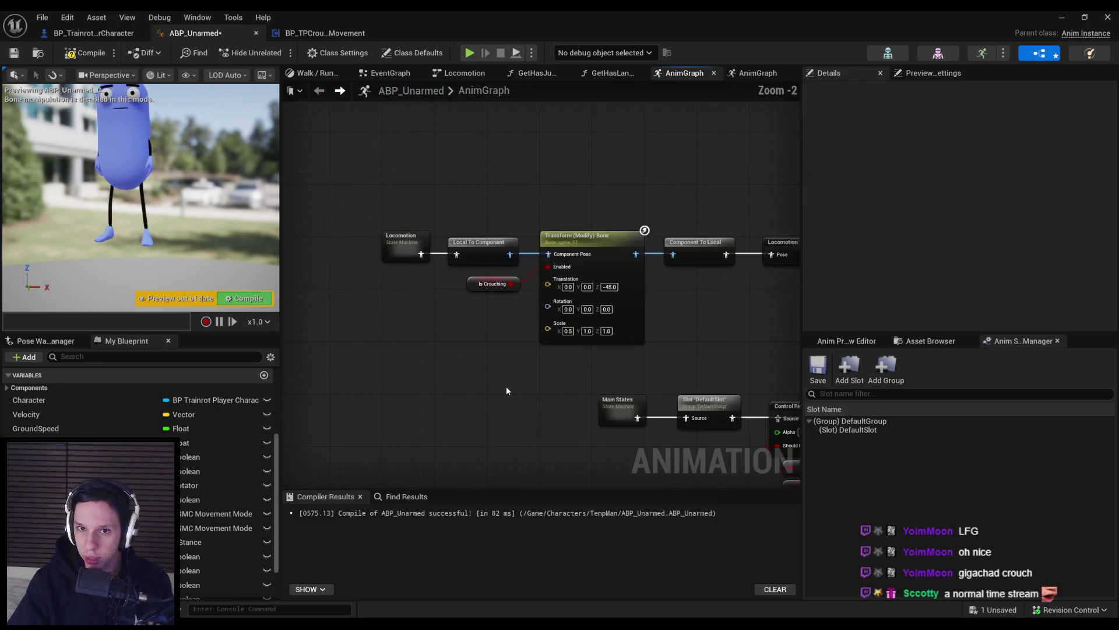
- Delete the Is Crouching node and set Transform (Modify) Bone's Alpha Input Type to Float Value
{"action": "left_click", "coordinate": [494, 283]}
{"action": "key", "text": "Delete"}
{"action": "left_click", "coordinate": [588, 248]}
{"action": "scroll", "coordinate": [1083, 258], "scroll_direction": "down", "scroll_amount": 5}
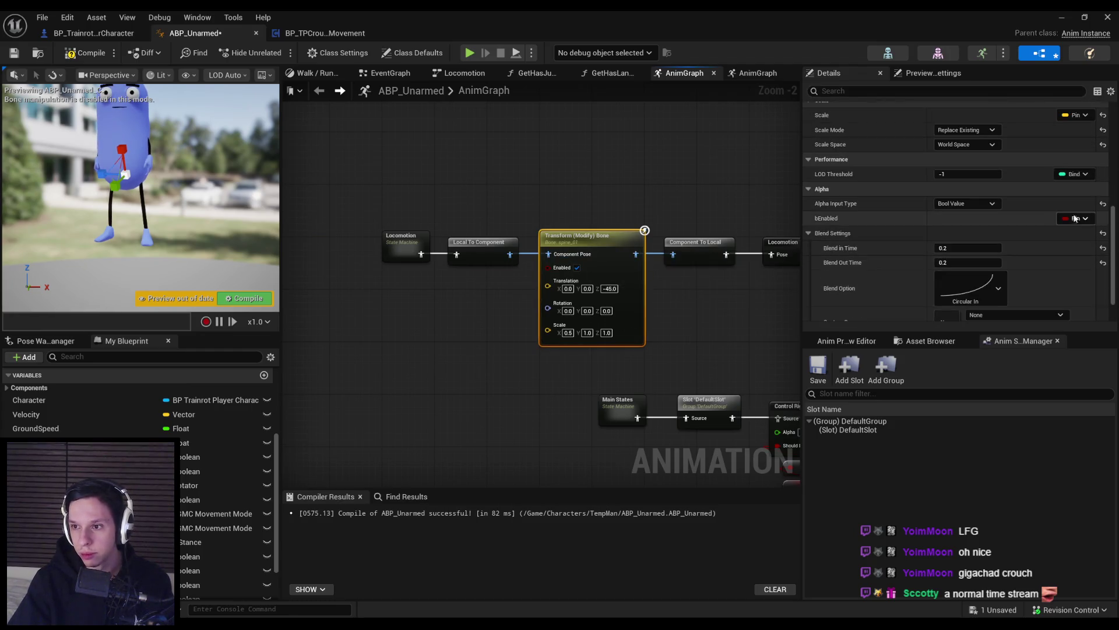
{"action": "left_click", "coordinate": [1076, 218]}
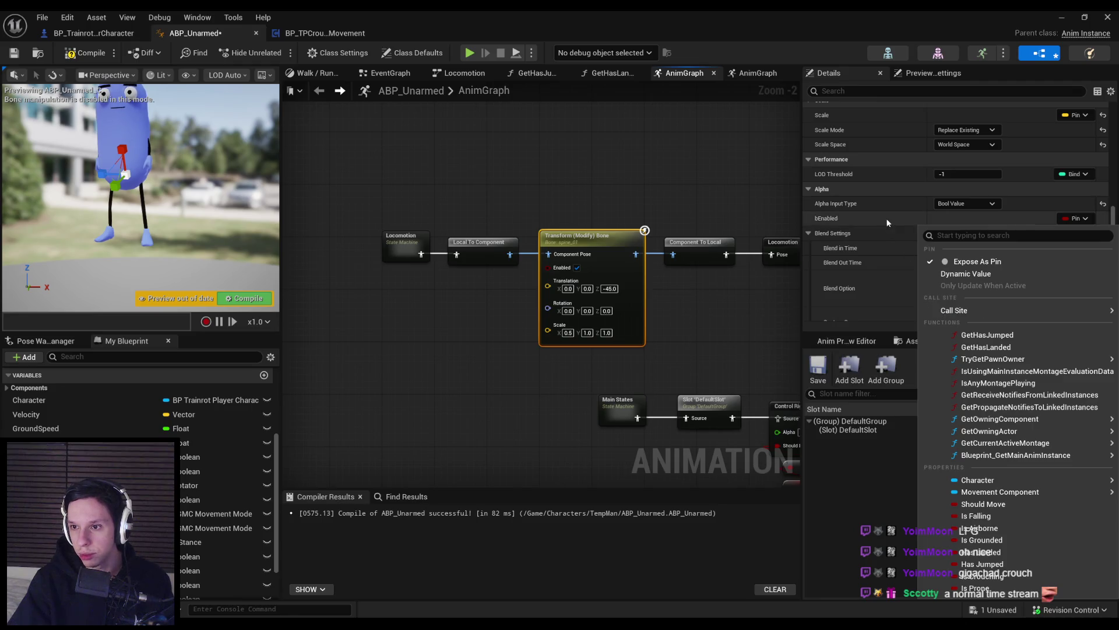
{"action": "left_click", "coordinate": [965, 203]}
{"action": "left_click", "coordinate": [951, 214]}
{"action": "left_click", "coordinate": [467, 379]}
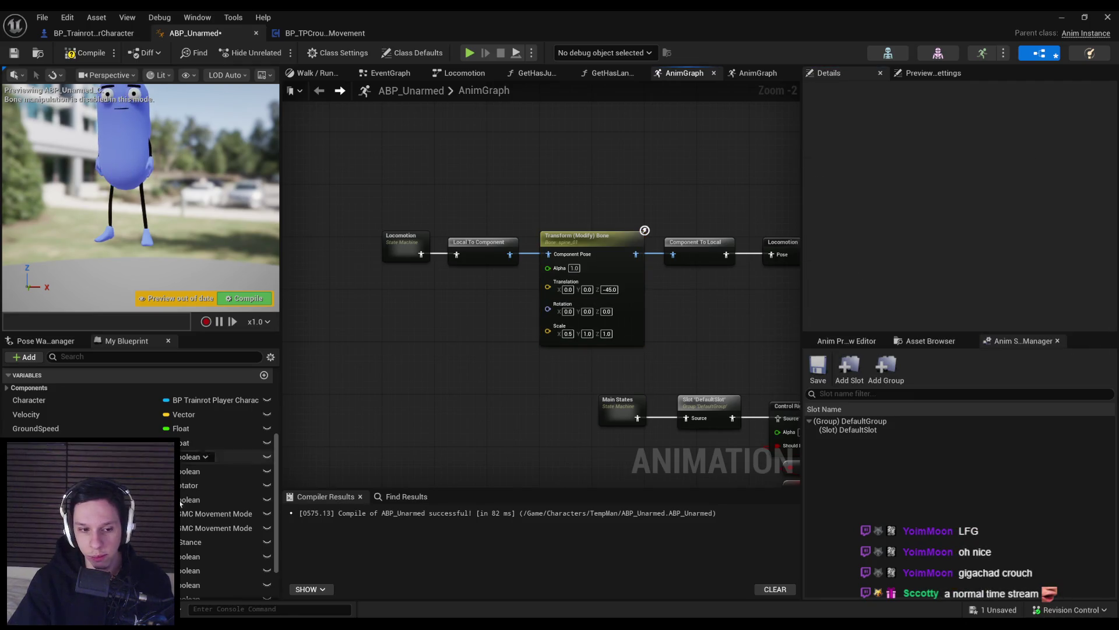
- Connect a Crouch Phase getter to the bone transform's Alpha
{"action": "scroll", "coordinate": [201, 524], "scroll_direction": "down", "scroll_amount": 2}
{"action": "mouse_move", "coordinate": [87, 561]}
{"action": "left_mouse_down"}
{"action": "mouse_move", "coordinate": [460, 302]}
{"action": "mouse_move", "coordinate": [462, 290]}
{"action": "mouse_move", "coordinate": [548, 267]}
{"action": "left_mouse_up"}
{"action": "left_click", "coordinate": [533, 296]}
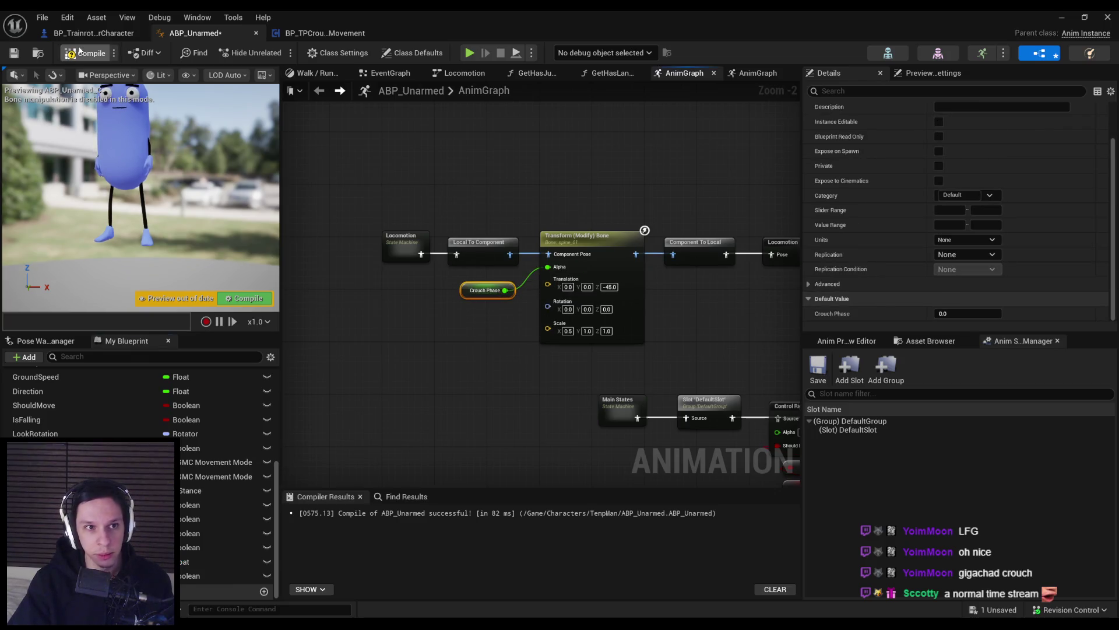
{"action": "left_click", "coordinate": [1069, 20]}
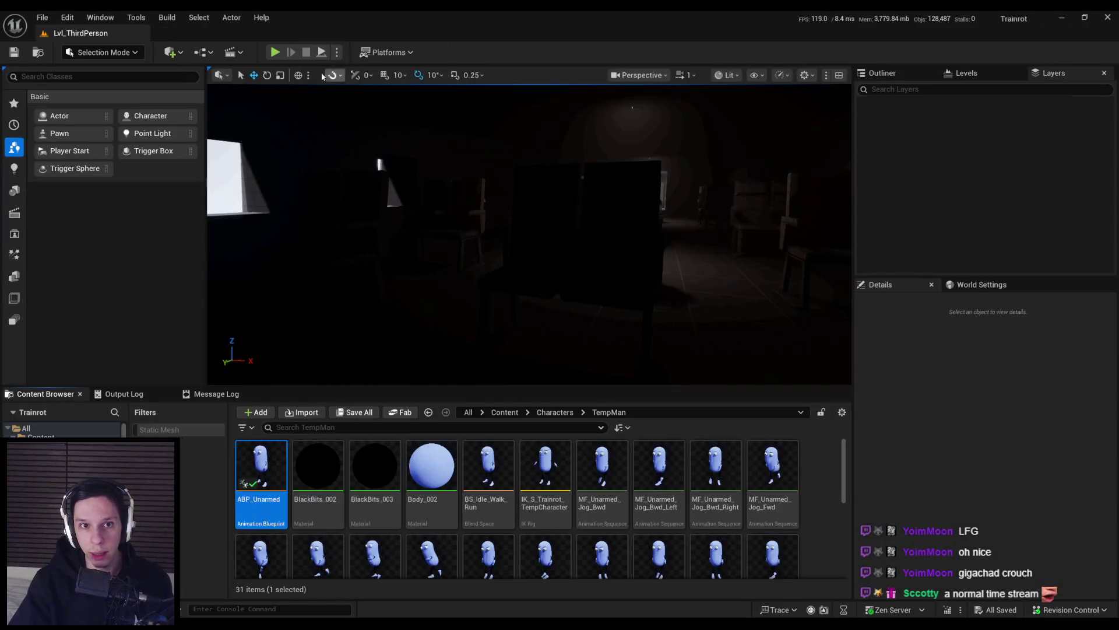
- Run a New Editor Window PIE session with a server and two clients, test stances, then stop it
{"action": "left_click_drag", "start_coordinate": [447, 179], "coordinate": [408, 184]}
{"action": "left_click", "coordinate": [336, 52]}
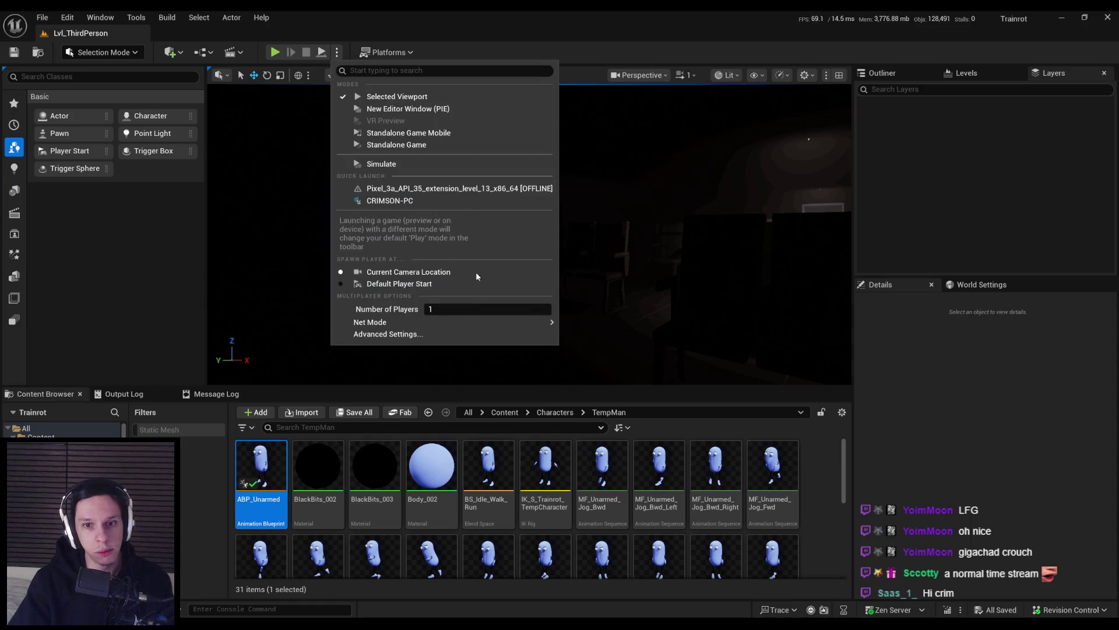
{"action": "left_click", "coordinate": [402, 108]}
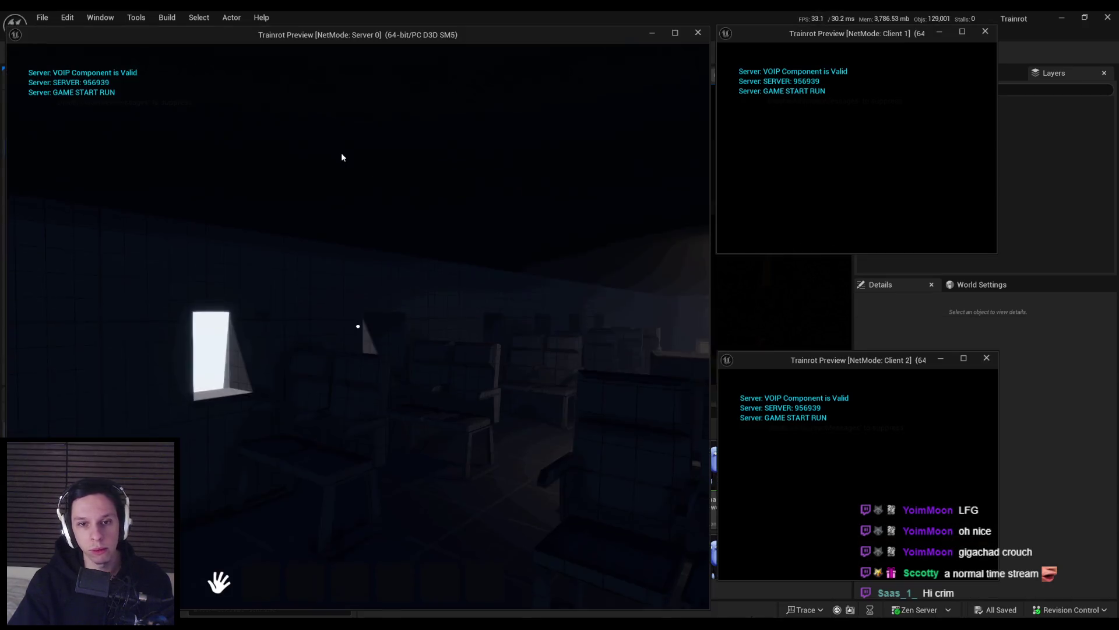
{"action": "left_click", "coordinate": [392, 212]}
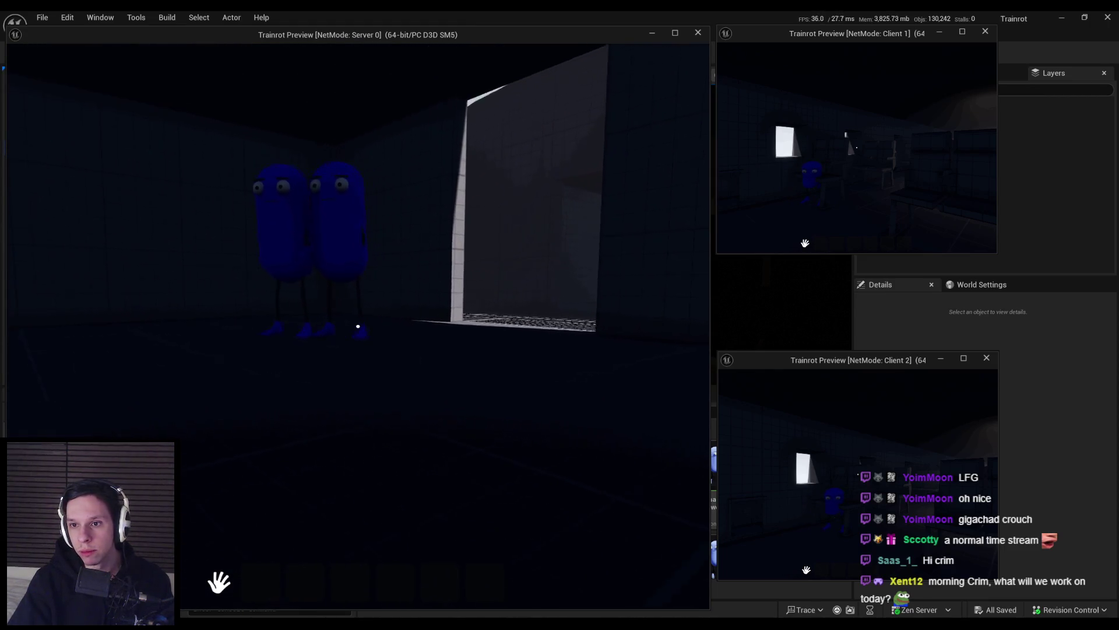
{"action": "key", "text": "Escape"}
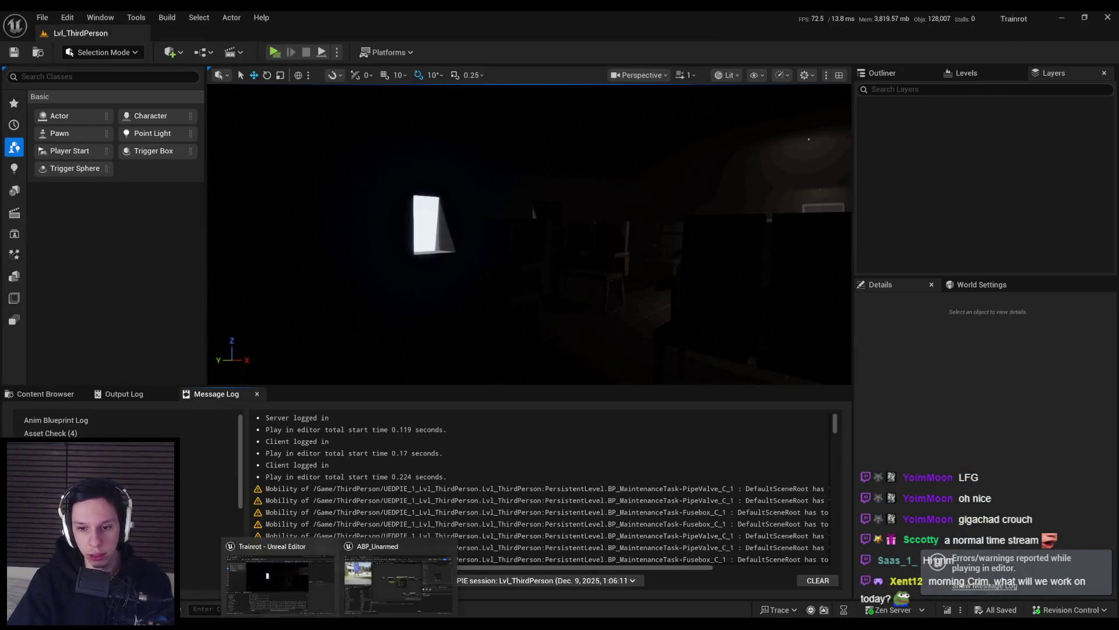
{"action": "left_click", "coordinate": [380, 596]}
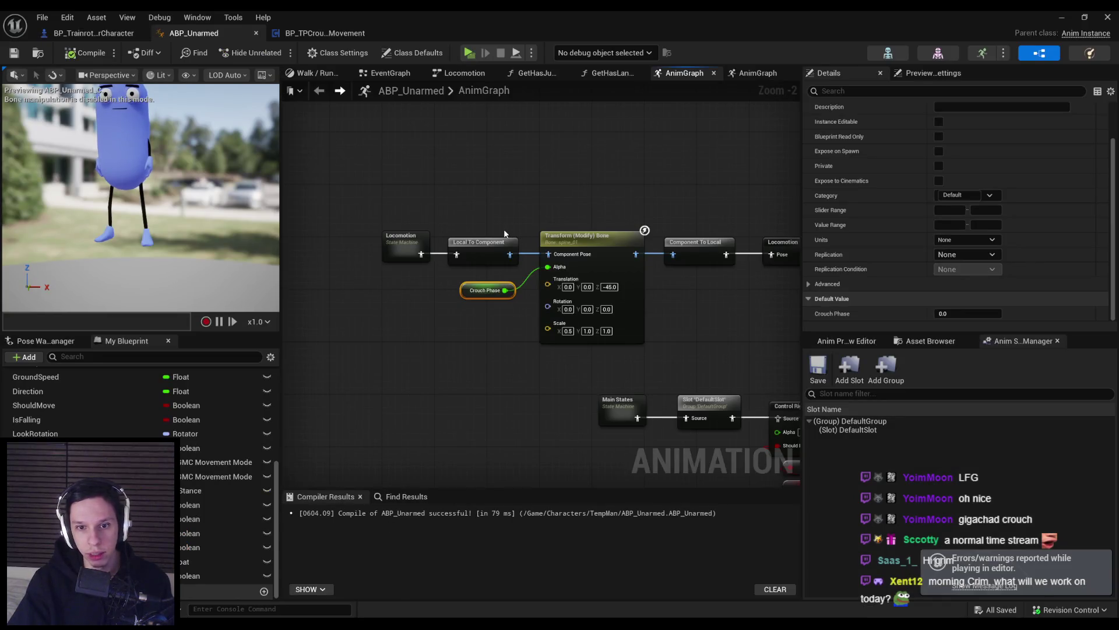
{"action": "scroll", "coordinate": [140, 408], "scroll_direction": "up", "scroll_amount": 10}
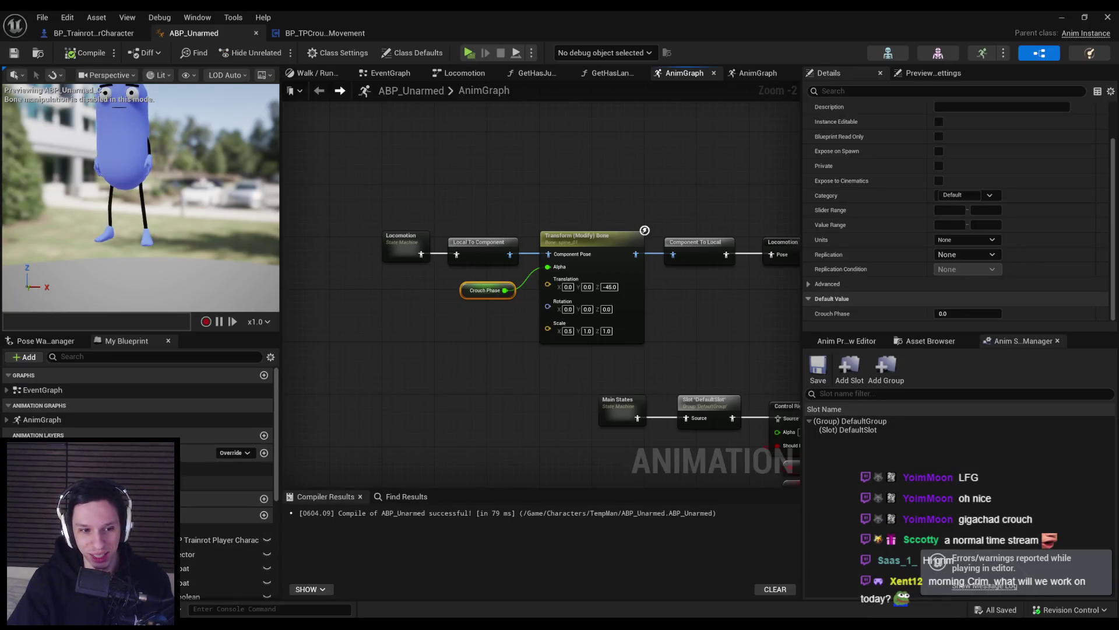
{"action": "double_click", "coordinate": [48, 390]}
{"action": "scroll", "coordinate": [630, 378], "scroll_direction": "up", "scroll_amount": 6}
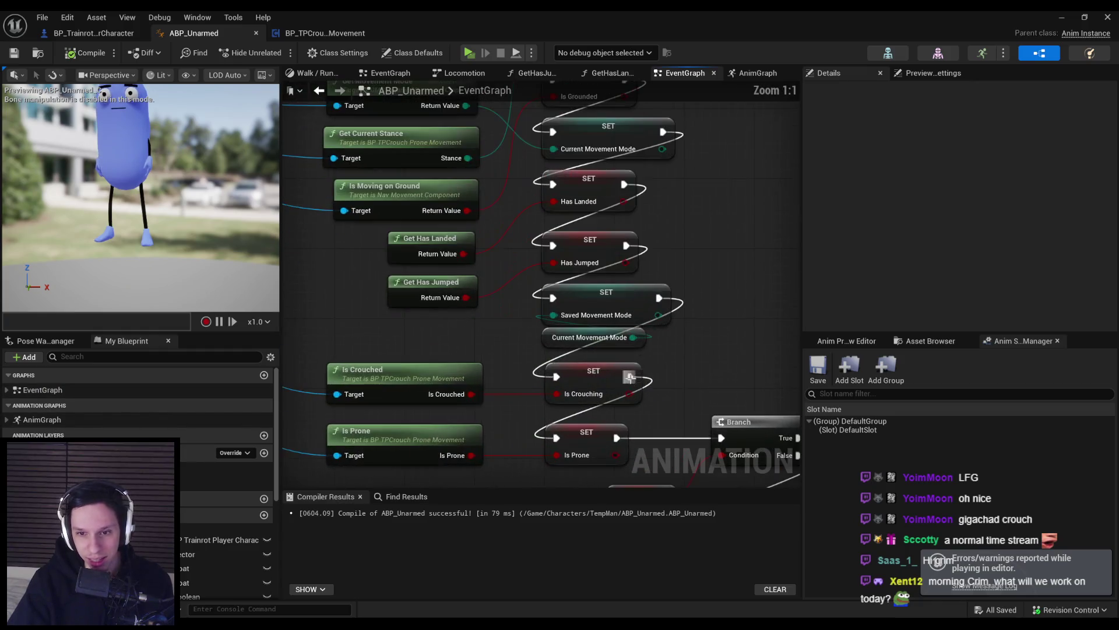
{"action": "scroll", "coordinate": [563, 324], "scroll_direction": "down", "scroll_amount": 3}
{"action": "double_click", "coordinate": [501, 313]}
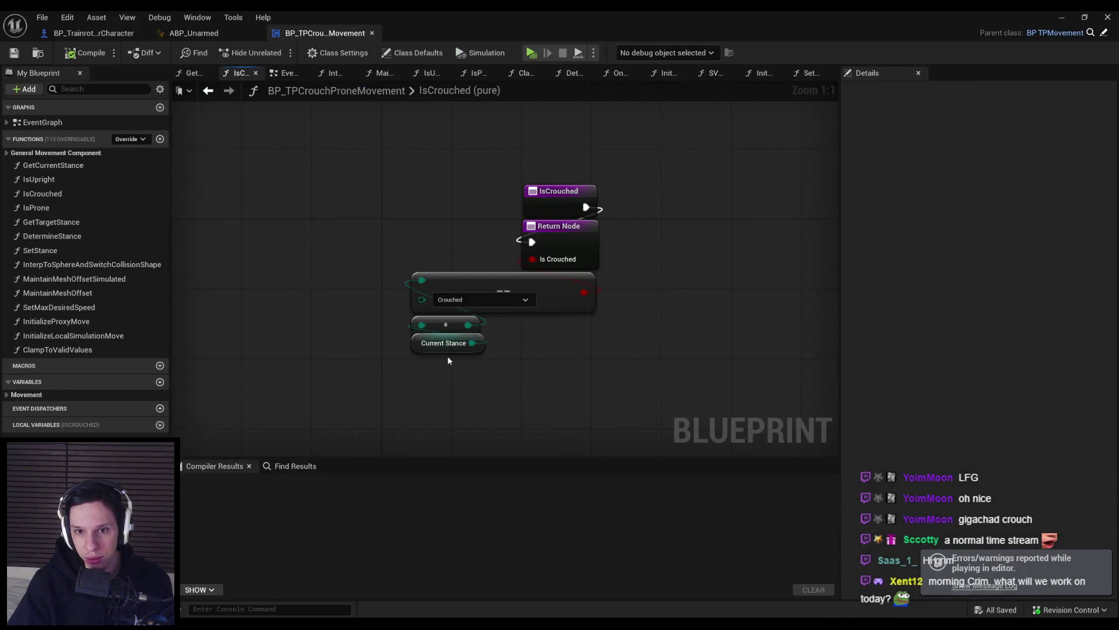
{"action": "key", "text": "alt+Left"}
{"action": "left_click", "coordinate": [168, 18]}
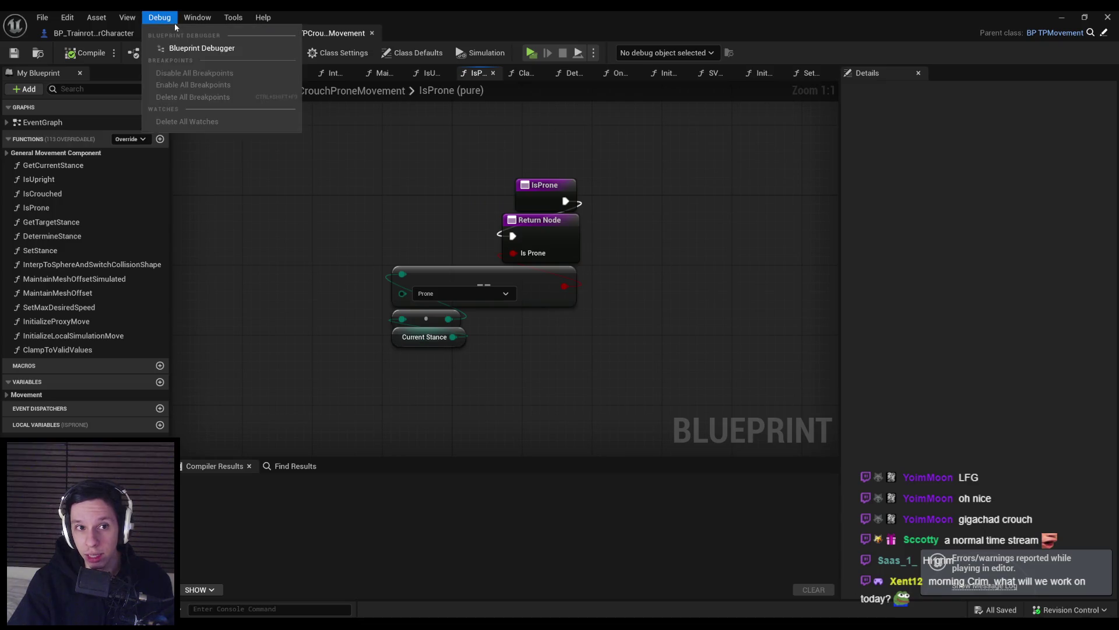
{"action": "left_click", "coordinate": [191, 34]}
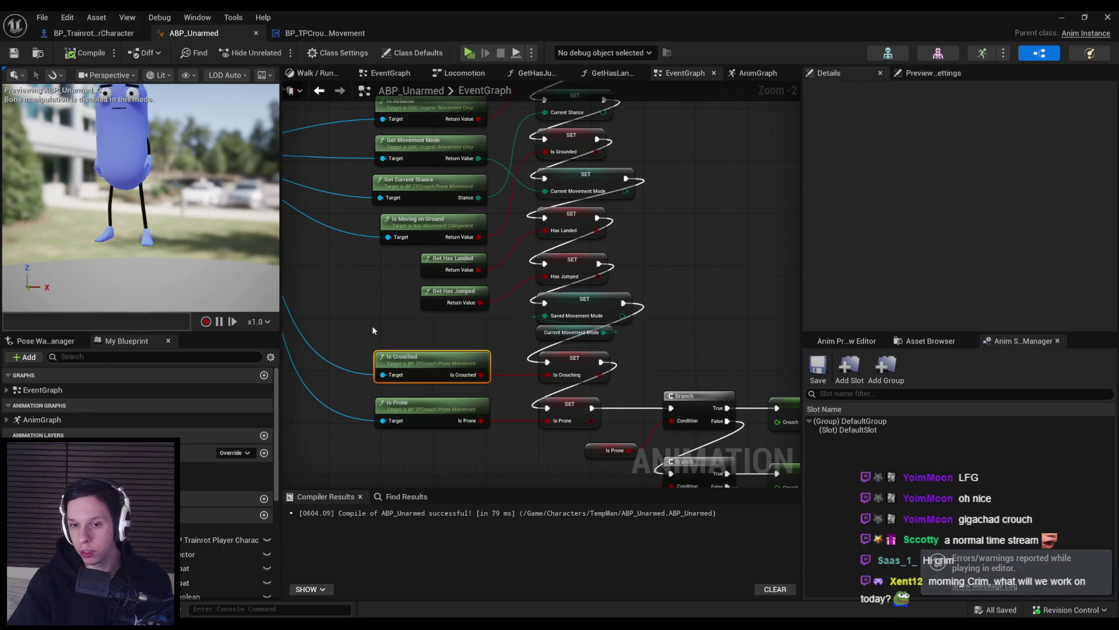
{"action": "right_click", "coordinate": [530, 421]}
{"action": "mouse_move", "coordinate": [530, 421]}
{"action": "left_mouse_down"}
{"action": "mouse_move", "coordinate": [459, 370]}
{"action": "mouse_move", "coordinate": [436, 370]}
{"action": "left_mouse_up"}
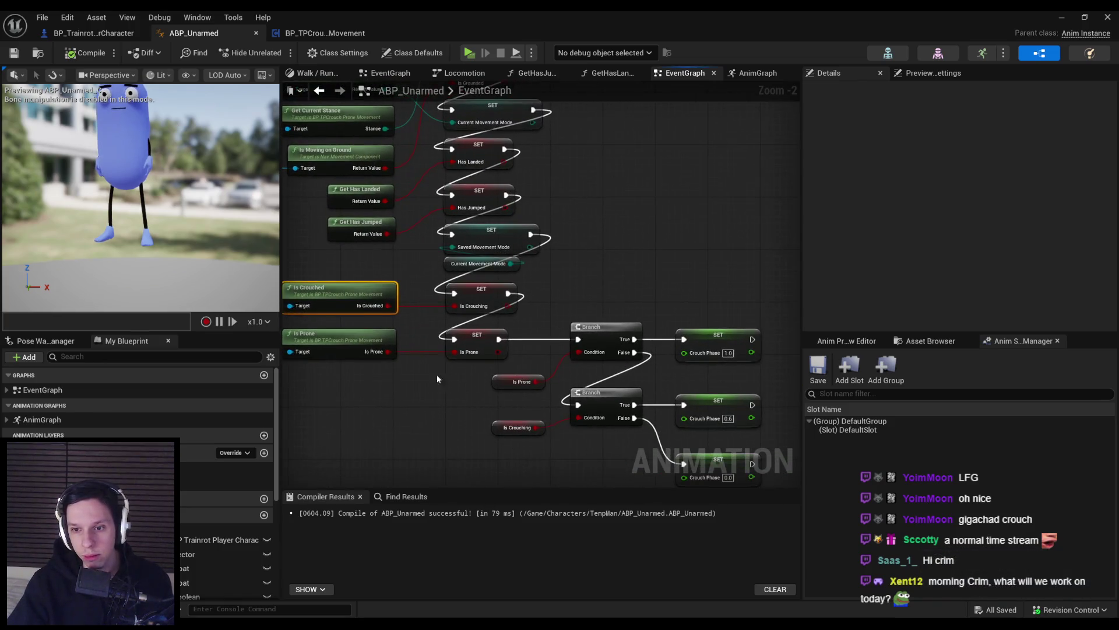
{"action": "scroll", "coordinate": [436, 369], "scroll_direction": "down", "scroll_amount": 1}
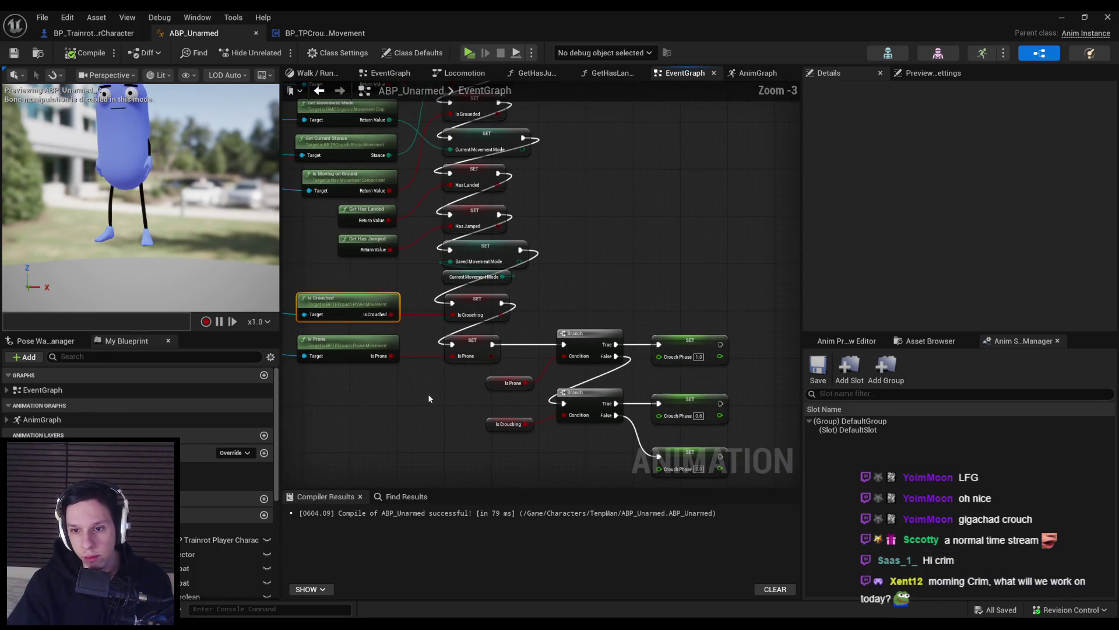
{"action": "left_click", "coordinate": [452, 358]}
{"action": "left_click", "coordinate": [545, 297]}
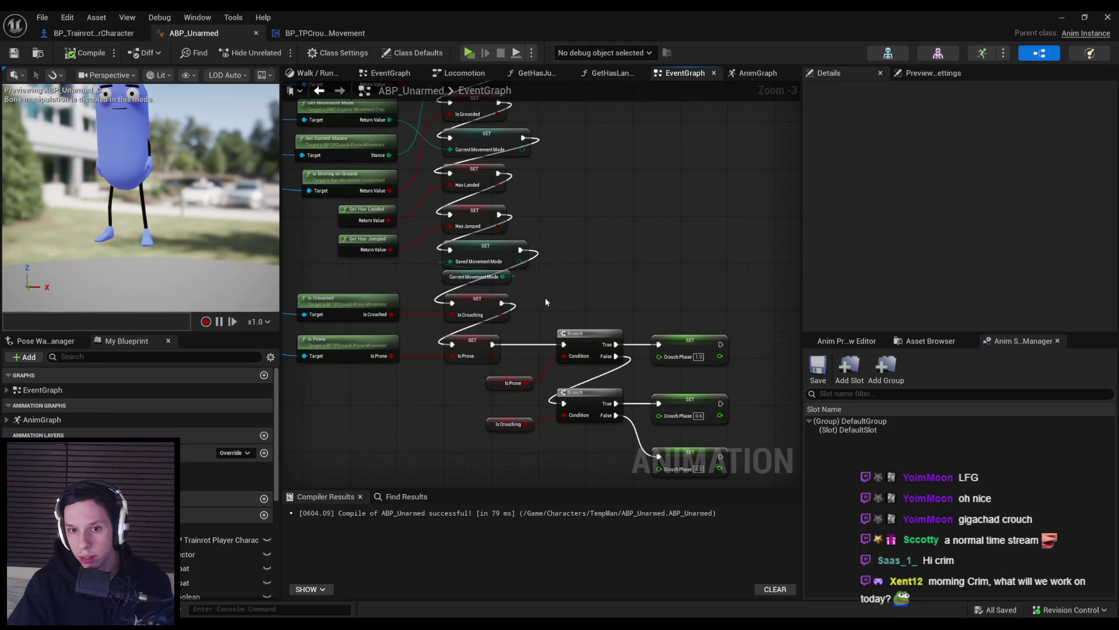
{"action": "mouse_move", "coordinate": [414, 271]}
{"action": "left_mouse_down"}
{"action": "mouse_move", "coordinate": [506, 383]}
{"action": "mouse_move", "coordinate": [604, 608]}
{"action": "mouse_move", "coordinate": [636, 627]}
{"action": "mouse_move", "coordinate": [821, 277]}
{"action": "left_mouse_up"}
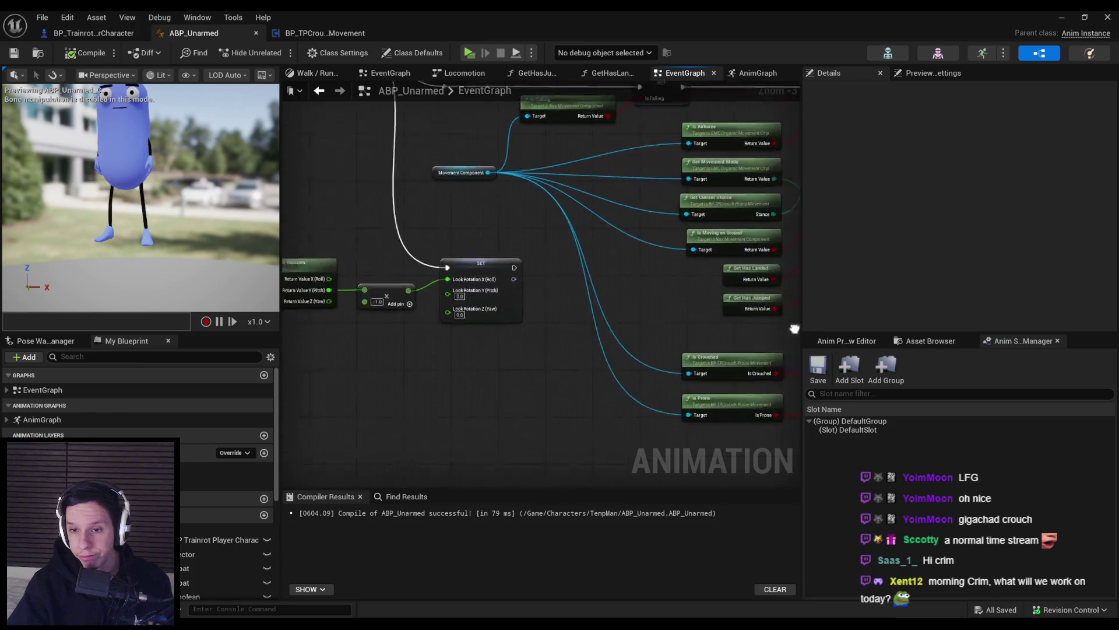
{"action": "left_click_drag", "start_coordinate": [785, 374], "coordinate": [514, 325]}
{"action": "double_click", "coordinate": [515, 324]}
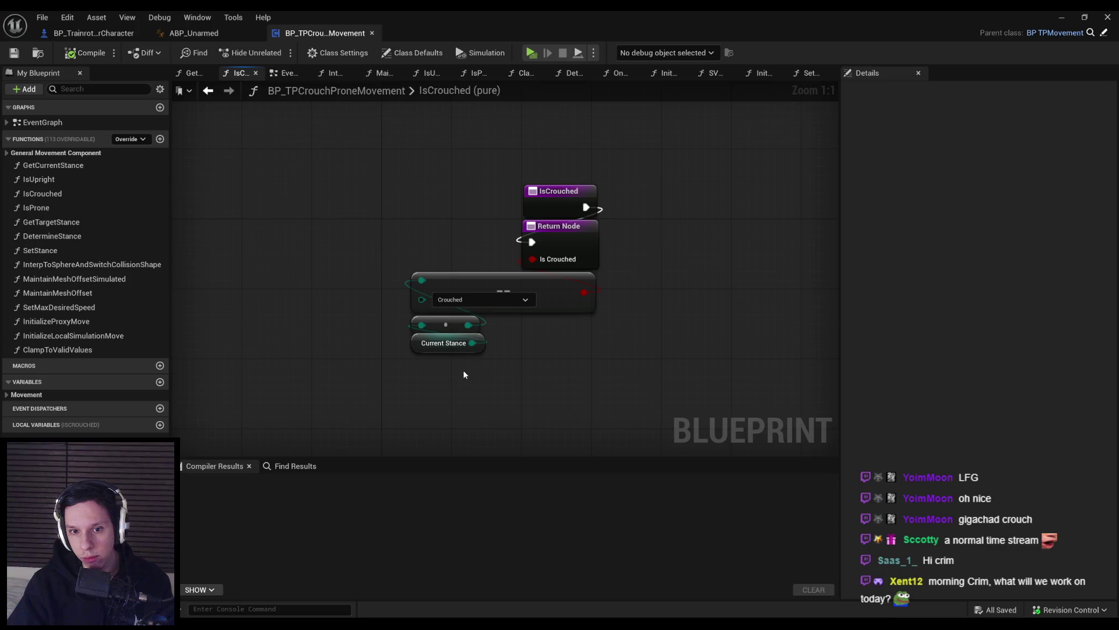
- Glance at the IsProne and IsCrouched functions, then return to the movement component's event graph
{"action": "key", "text": "alt+Left"}
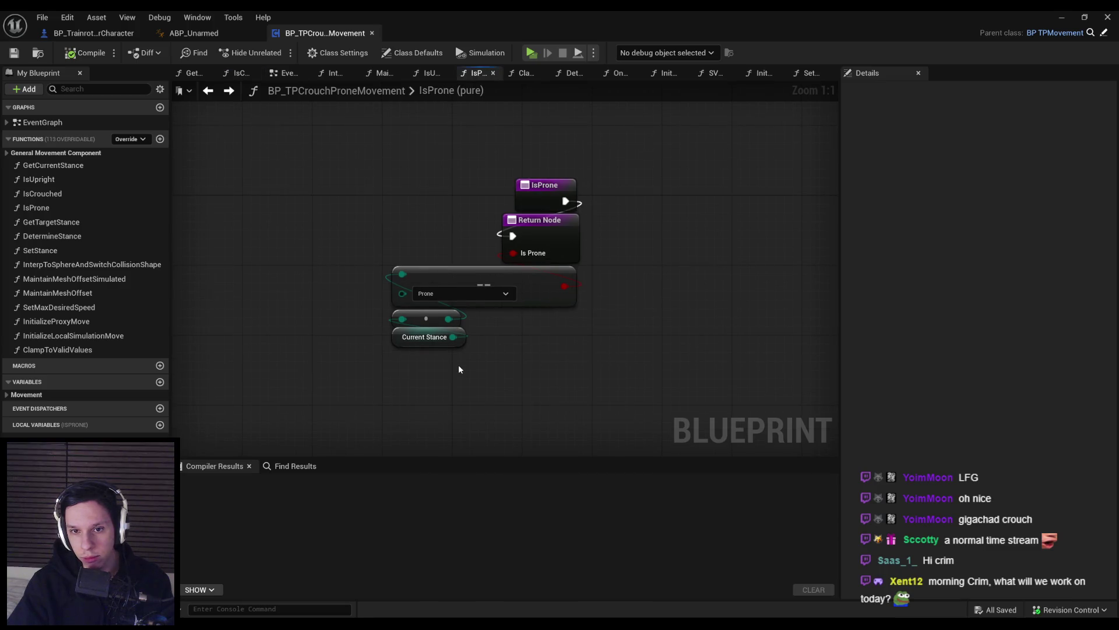
{"action": "key", "text": "alt+Right"}
{"action": "key", "text": "alt+Left"}
{"action": "double_click", "coordinate": [36, 208]}
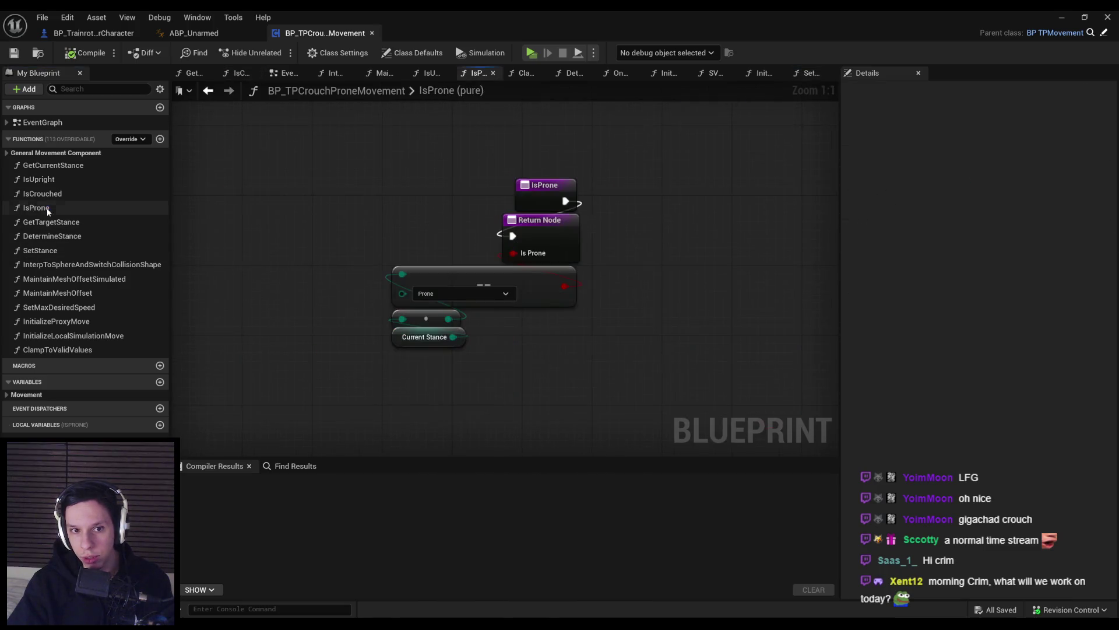
{"action": "double_click", "coordinate": [46, 121]}
{"action": "scroll", "coordinate": [393, 303], "scroll_direction": "up", "scroll_amount": 3}
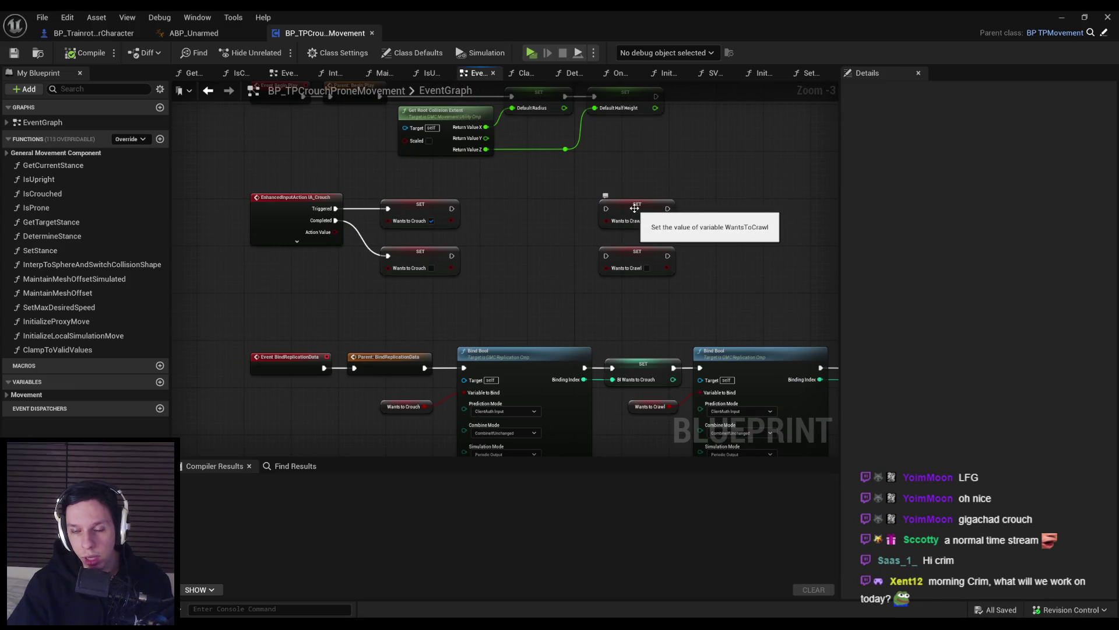
- Move both Wants To Crawl setters from the crouch event into the SetStance function
{"action": "left_click_drag", "start_coordinate": [618, 213], "coordinate": [544, 119]}
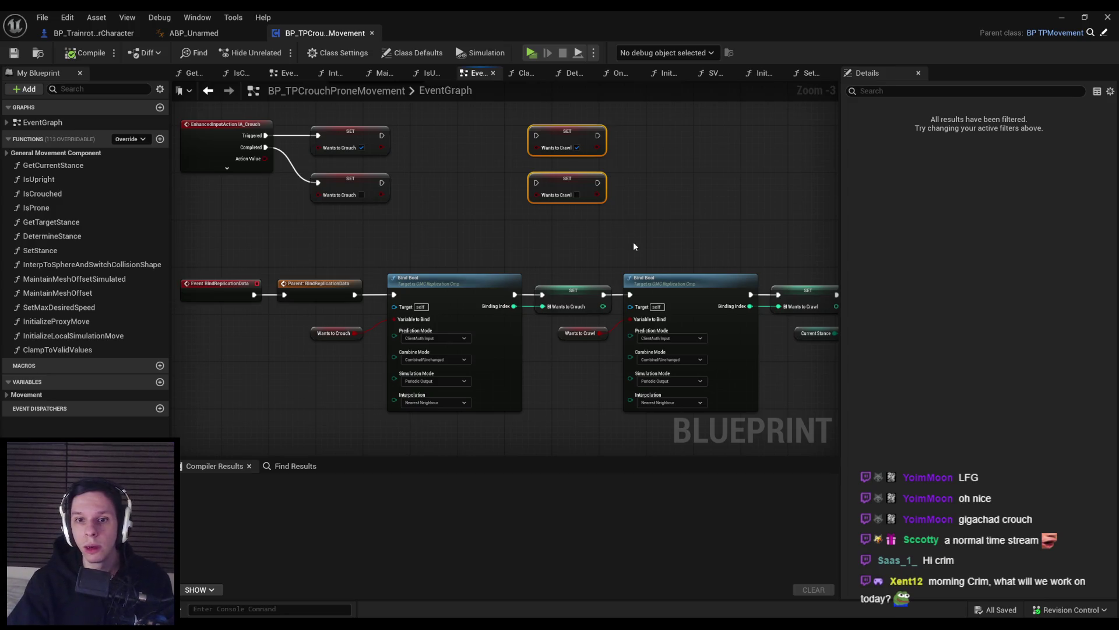
{"action": "key", "text": "Delete"}
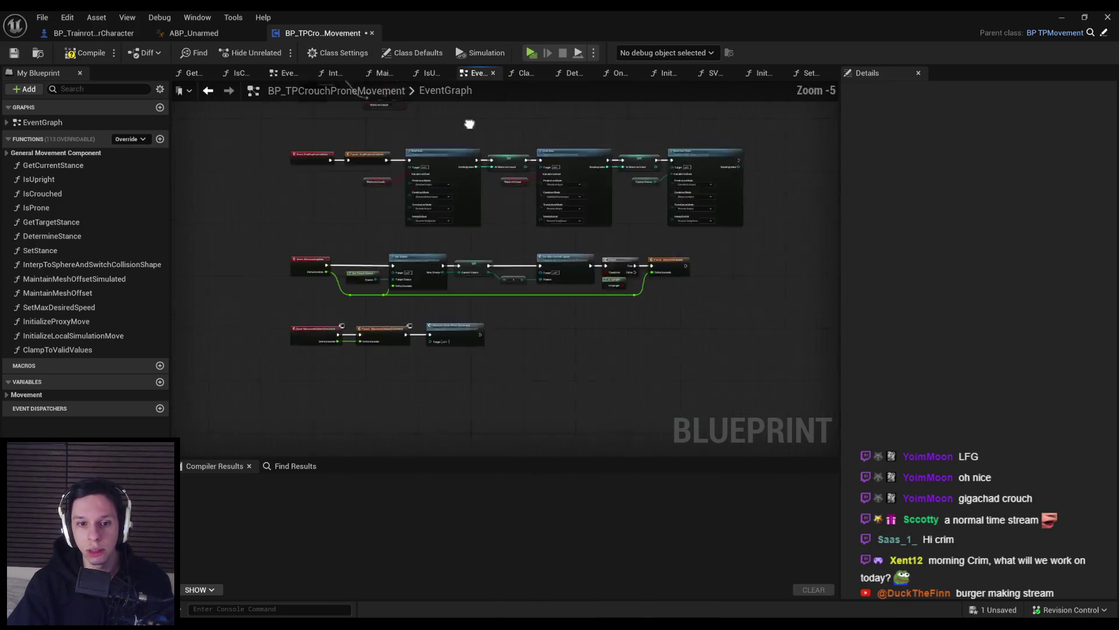
{"action": "scroll", "coordinate": [435, 175], "scroll_direction": "up", "scroll_amount": 2}
{"action": "double_click", "coordinate": [434, 174]}
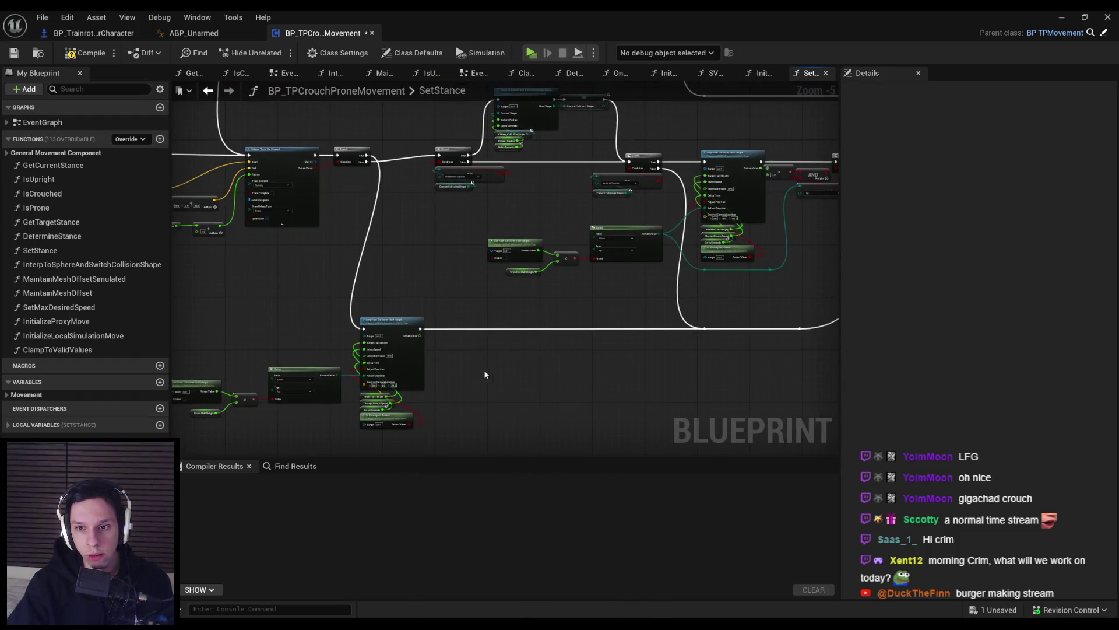
{"action": "scroll", "coordinate": [483, 374], "scroll_direction": "up", "scroll_amount": 6}
{"action": "key", "text": "ctrl+v"}
- Wire the pasted Wants To Crawl setters to the Branch False outputs
{"action": "mouse_move", "coordinate": [411, 290]}
{"action": "left_mouse_down"}
{"action": "mouse_move", "coordinate": [287, 290]}
{"action": "mouse_move", "coordinate": [642, 287]}
{"action": "left_mouse_up"}
{"action": "left_click", "coordinate": [345, 325]}
{"action": "scroll", "coordinate": [345, 325], "scroll_direction": "down", "scroll_amount": 4}
{"action": "scroll", "coordinate": [596, 291], "scroll_direction": "down", "scroll_amount": 1}
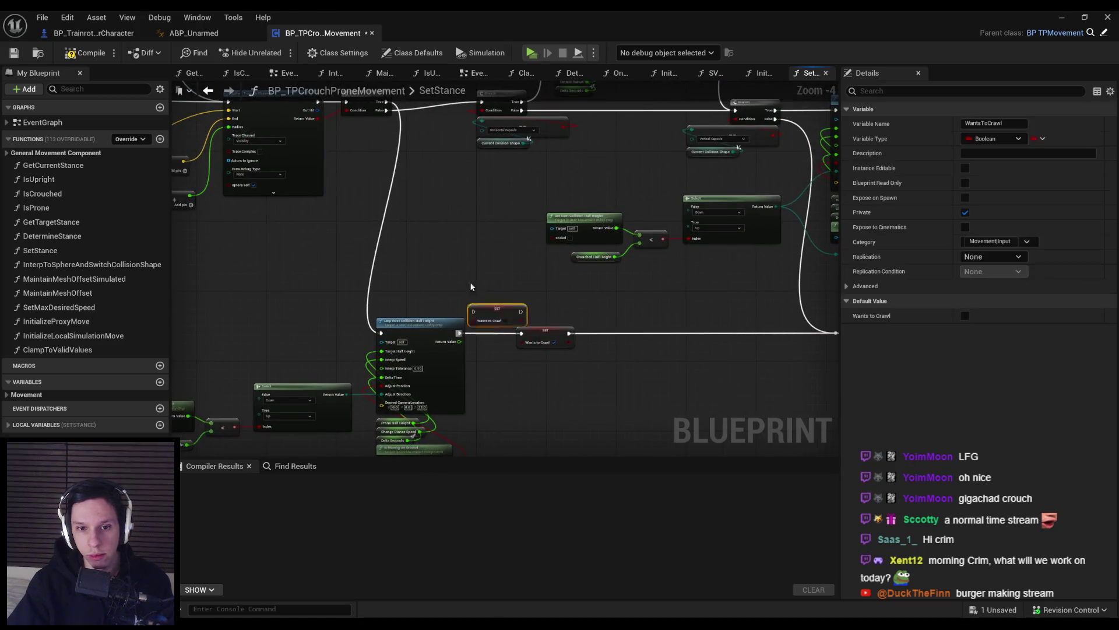
{"action": "left_click", "coordinate": [477, 295]}
{"action": "mouse_move", "coordinate": [333, 308]}
{"action": "left_mouse_down"}
{"action": "mouse_move", "coordinate": [289, 205]}
{"action": "mouse_move", "coordinate": [303, 192]}
{"action": "mouse_move", "coordinate": [276, 199]}
{"action": "mouse_move", "coordinate": [356, 195]}
{"action": "left_mouse_up"}
- Compile and save BP_TPCrouchProneMovement, then launch a server-plus-two-clients play session
{"action": "left_click", "coordinate": [329, 268]}
{"action": "key", "text": "F7"}
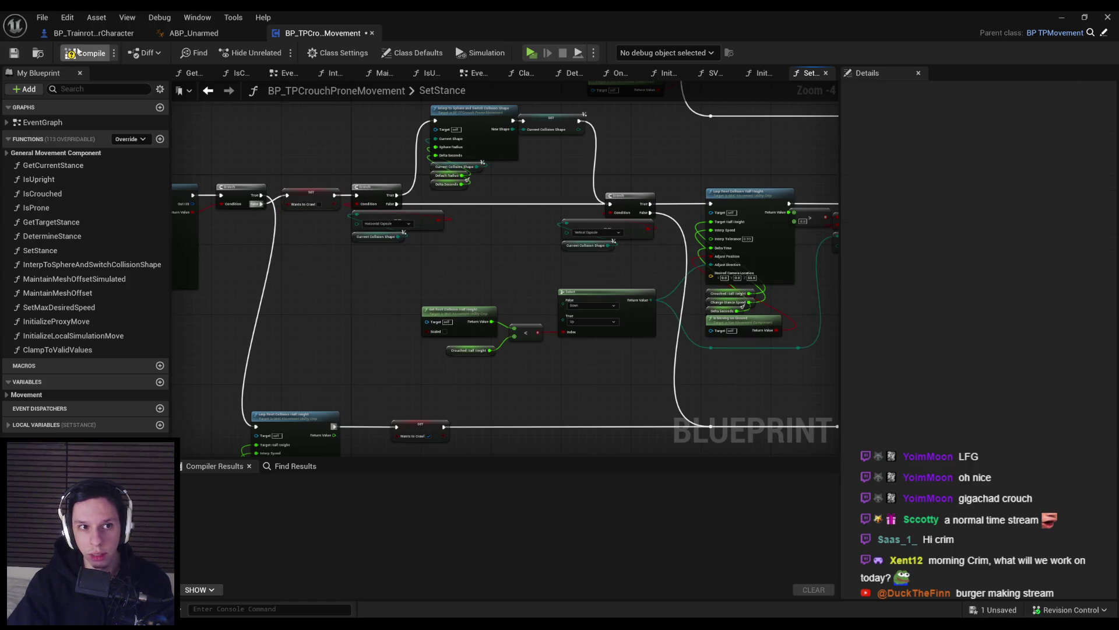
{"action": "key", "text": "ctrl+s"}
{"action": "left_click", "coordinate": [564, 445]}
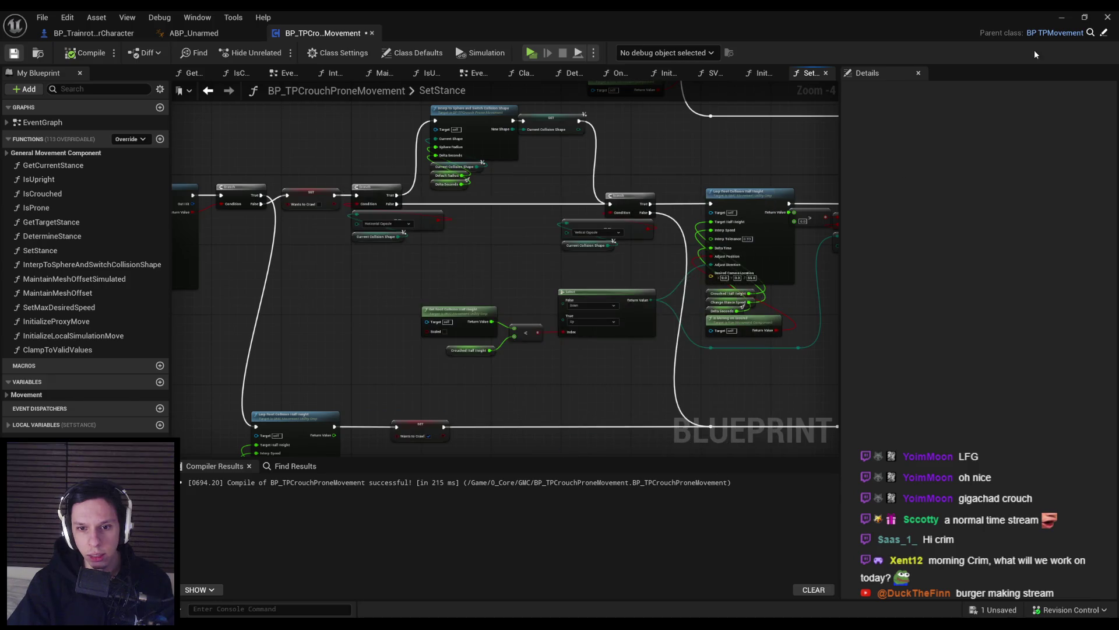
{"action": "left_click", "coordinate": [1062, 19]}
{"action": "left_click", "coordinate": [274, 52]}
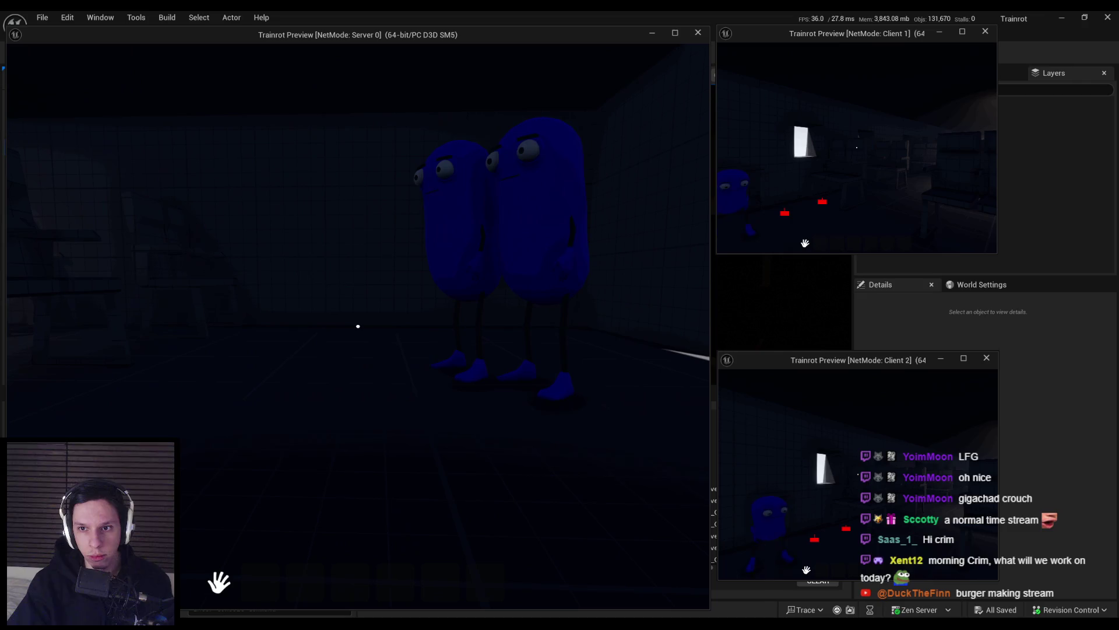
{"action": "key", "text": "Escape"}
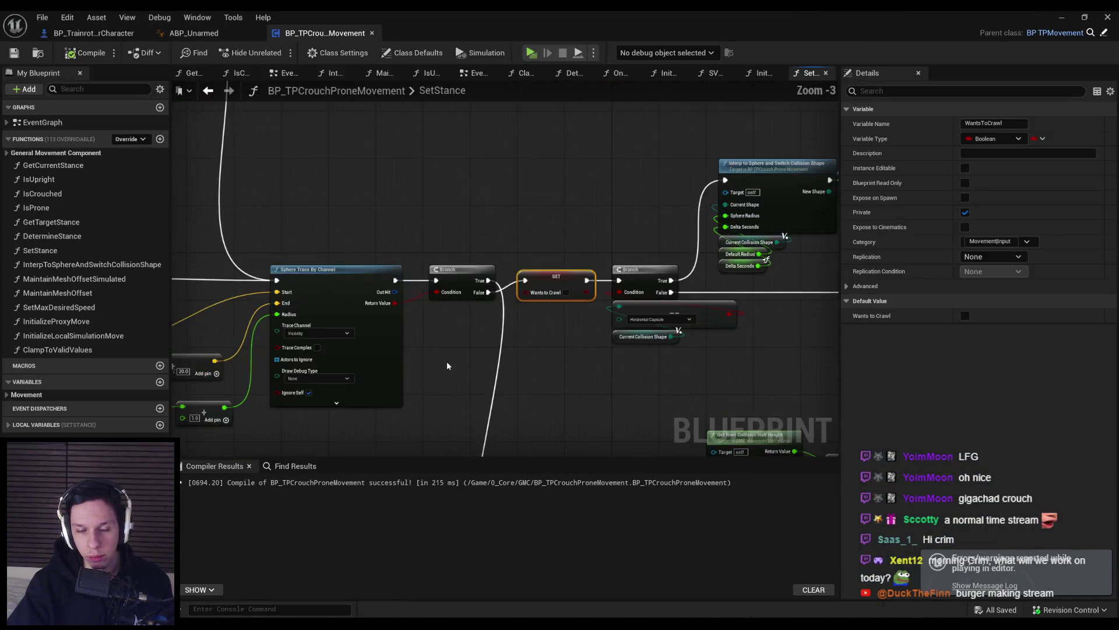
- Inspect the Sphere Trace, Branch and collision half-height logic in the SetStance graph
{"action": "mouse_move", "coordinate": [646, 327]}
{"action": "left_mouse_down"}
{"action": "mouse_move", "coordinate": [789, 379]}
{"action": "mouse_move", "coordinate": [771, 361]}
{"action": "mouse_move", "coordinate": [836, 335]}
{"action": "left_mouse_up"}
{"action": "left_click_drag", "start_coordinate": [700, 323], "coordinate": [554, 179]}
{"action": "scroll", "coordinate": [552, 189], "scroll_direction": "up", "scroll_amount": 1}
{"action": "scroll", "coordinate": [553, 189], "scroll_direction": "down", "scroll_amount": 1}
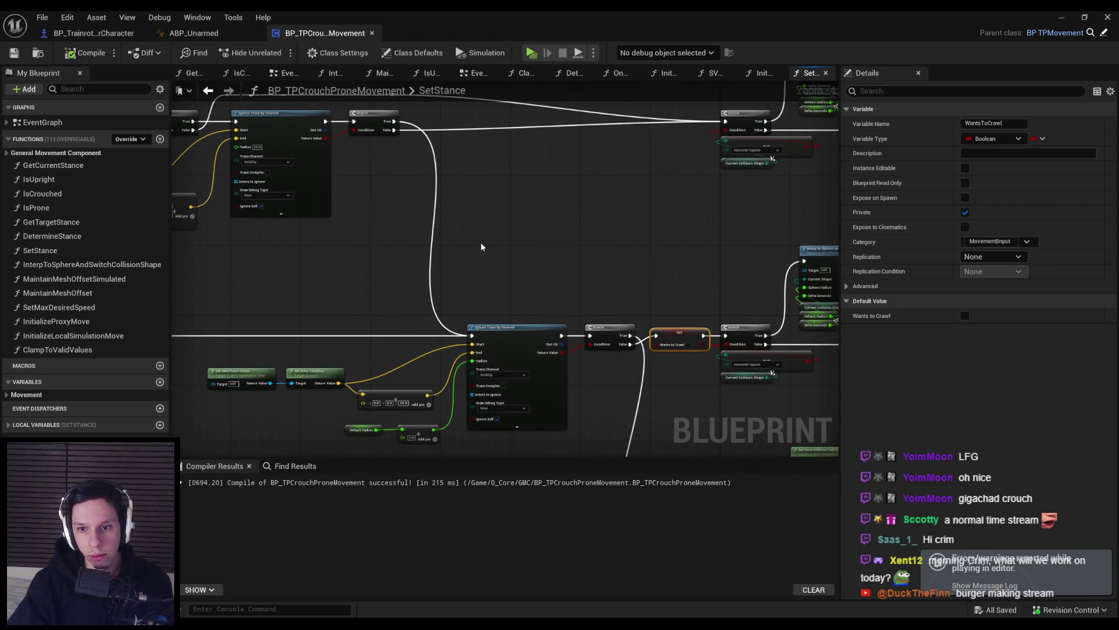
{"action": "left_click_drag", "start_coordinate": [472, 220], "coordinate": [471, 279]}
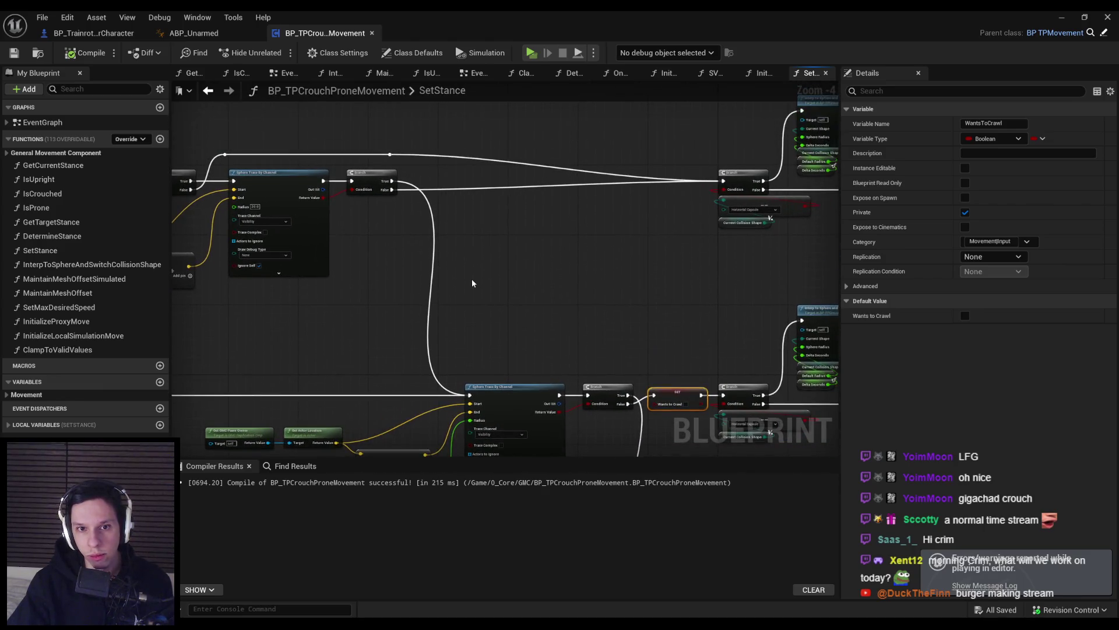
{"action": "left_click", "coordinate": [471, 279]}
{"action": "left_click_drag", "start_coordinate": [515, 311], "coordinate": [365, 226]}
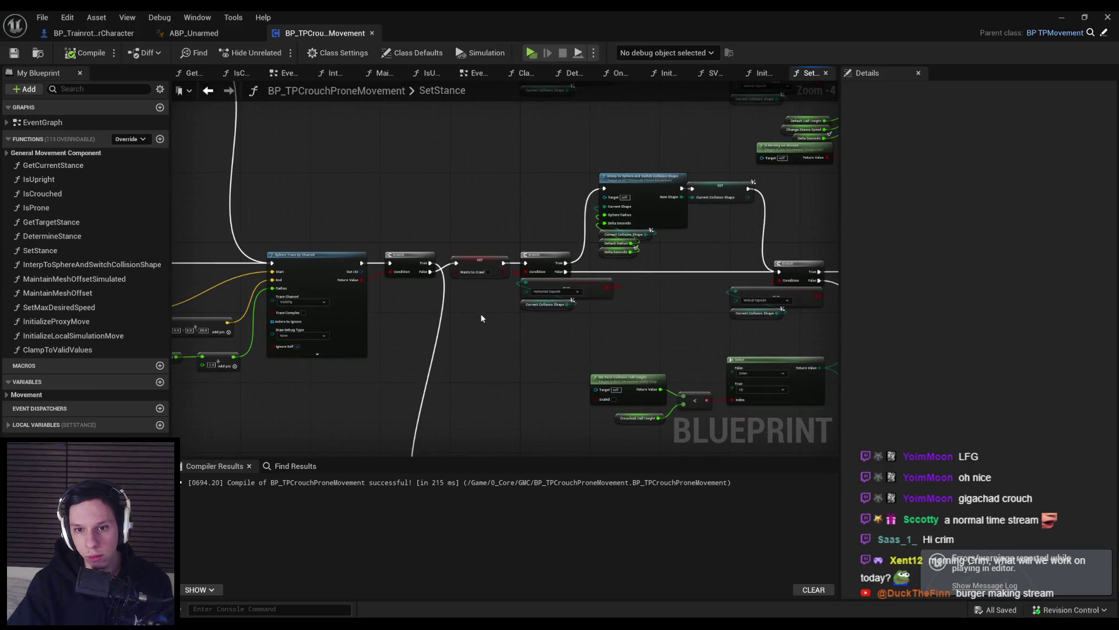
{"action": "mouse_move", "coordinate": [480, 317]}
{"action": "left_mouse_down"}
{"action": "mouse_move", "coordinate": [382, 295]}
{"action": "mouse_move", "coordinate": [369, 266]}
{"action": "mouse_move", "coordinate": [260, 303]}
{"action": "left_mouse_up"}
{"action": "scroll", "coordinate": [261, 303], "scroll_direction": "down", "scroll_amount": 1}
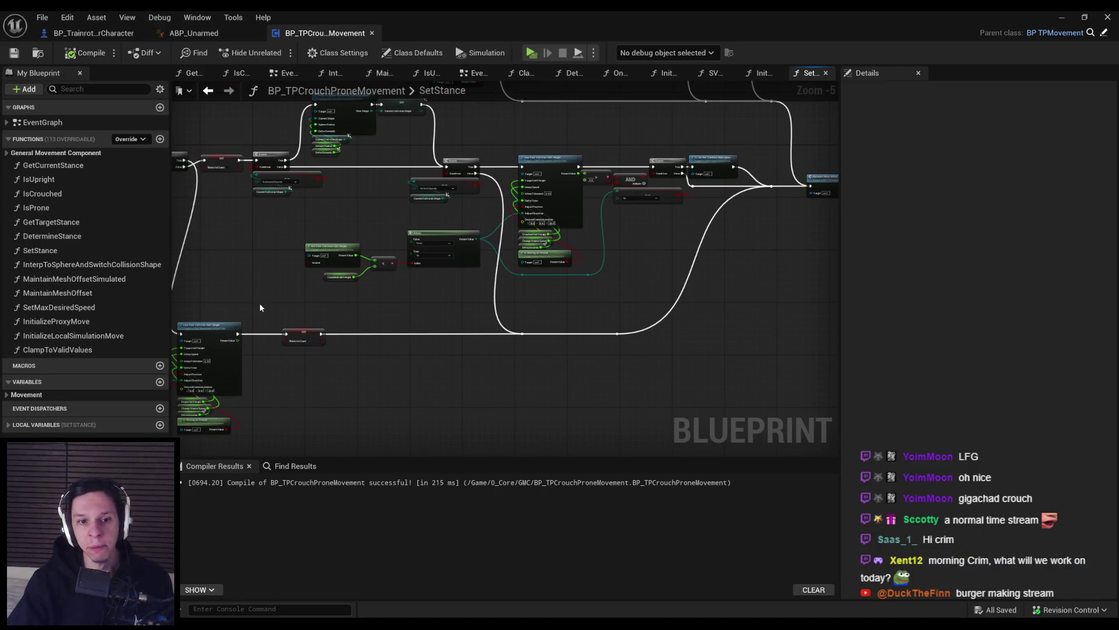
{"action": "scroll", "coordinate": [260, 307], "scroll_direction": "up", "scroll_amount": 1}
- Try deleting a Wants To Crawl setter and rewiring past it, then undo the deletion
{"action": "left_click", "coordinate": [320, 344]}
{"action": "left_click_drag", "start_coordinate": [316, 374], "coordinate": [420, 366]}
{"action": "key", "text": "Delete"}
{"action": "mouse_move", "coordinate": [338, 334]}
{"action": "left_mouse_down"}
{"action": "mouse_move", "coordinate": [729, 347]}
{"action": "mouse_move", "coordinate": [715, 333]}
{"action": "left_mouse_up"}
{"action": "left_click_drag", "start_coordinate": [489, 312], "coordinate": [425, 345]}
{"action": "key", "text": "ctrl+z"}
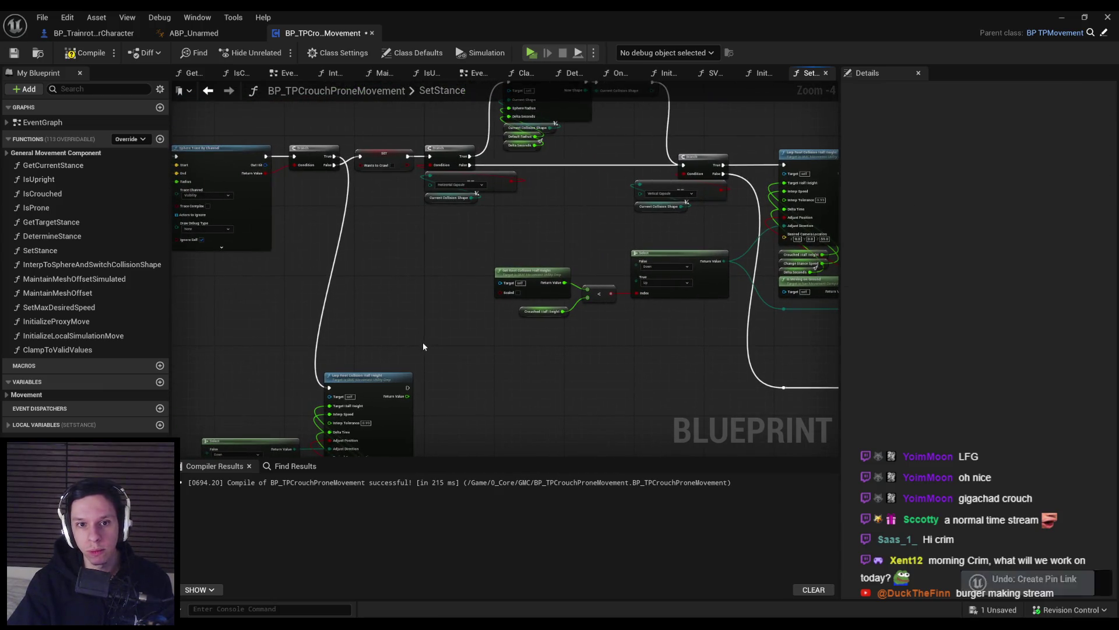
- Inspect the BI Wants To Crouch setter in the event graph
{"action": "double_click", "coordinate": [40, 121]}
{"action": "scroll", "coordinate": [503, 312], "scroll_direction": "up", "scroll_amount": 6}
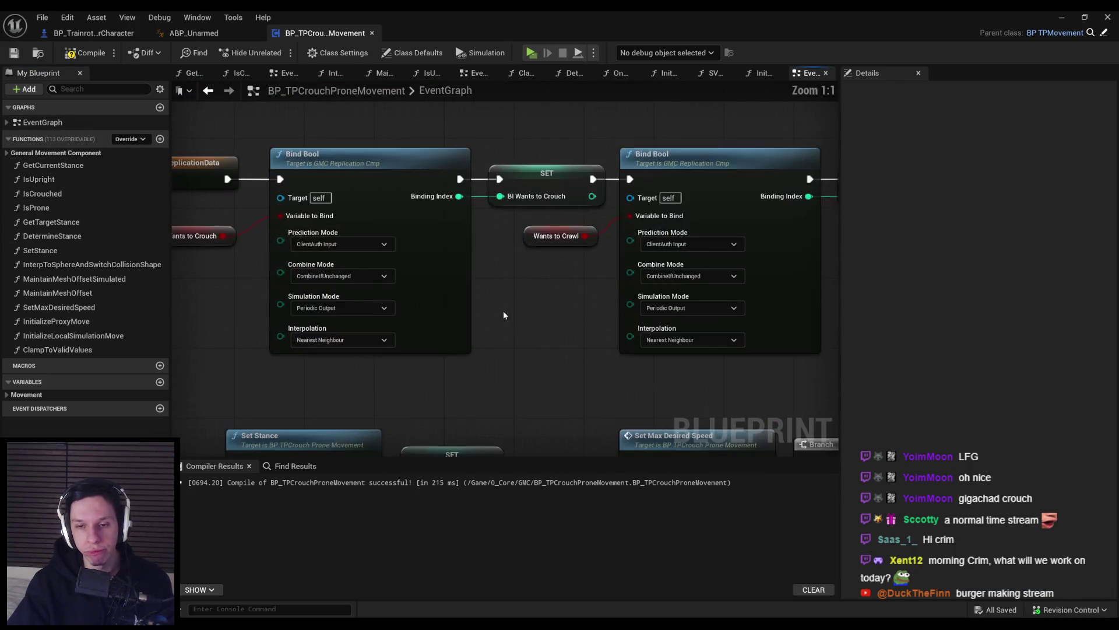
{"action": "scroll", "coordinate": [500, 310], "scroll_direction": "down", "scroll_amount": 3}
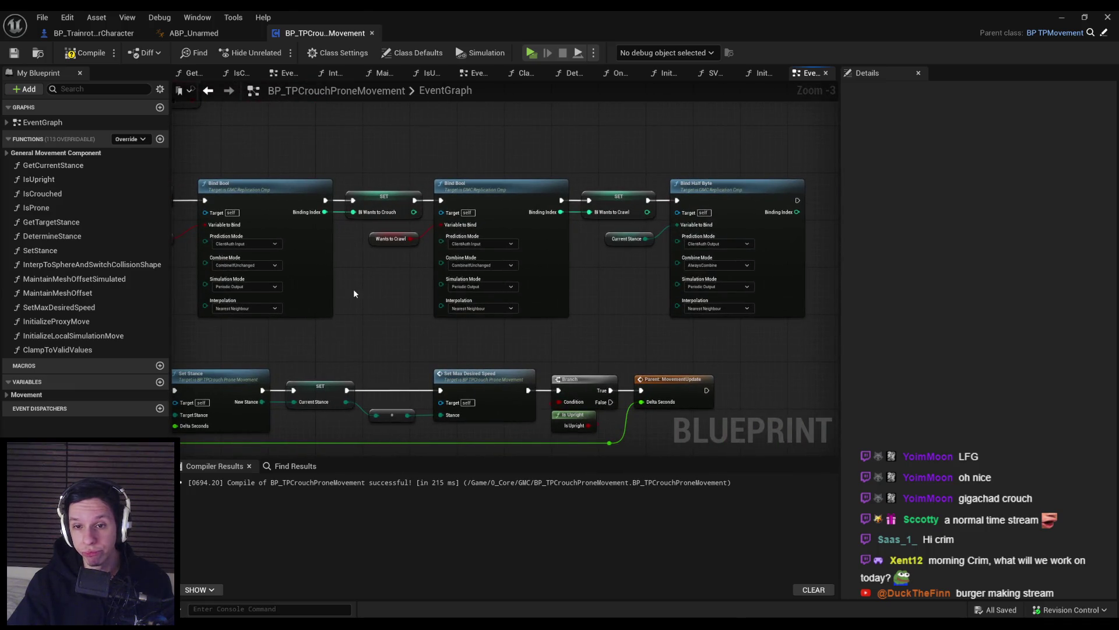
{"action": "left_click", "coordinate": [401, 205]}
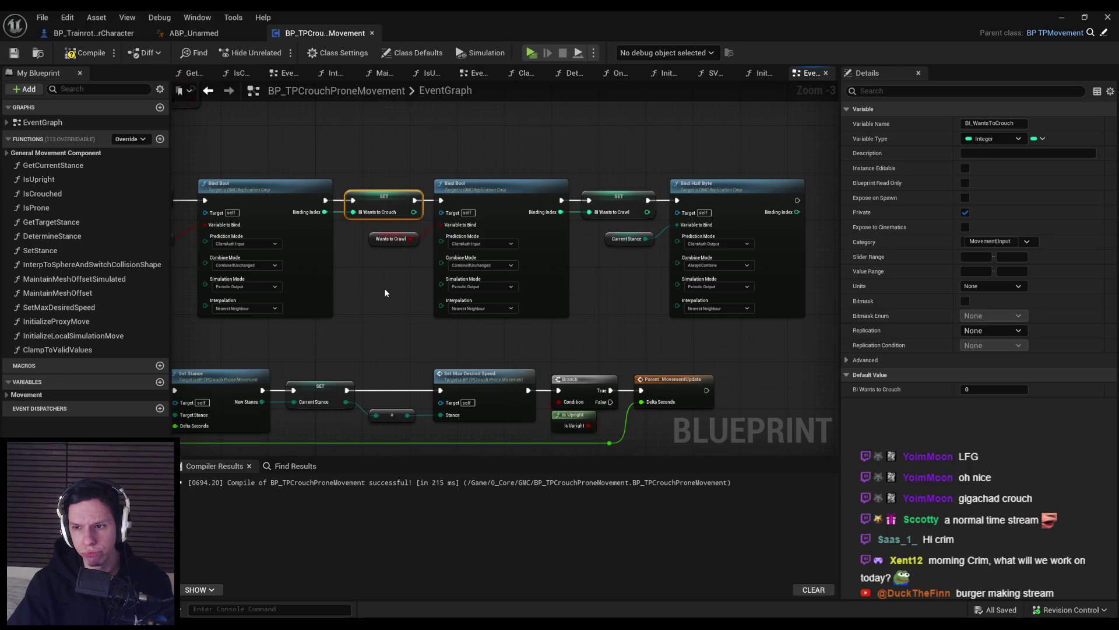
{"action": "left_click", "coordinate": [385, 292]}
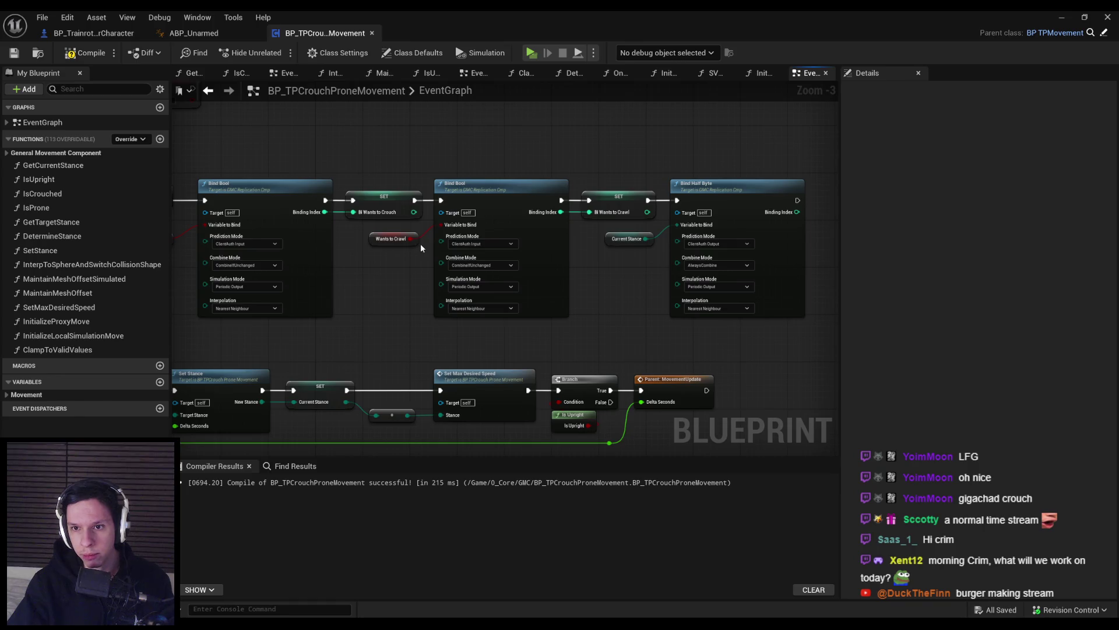
{"action": "scroll", "coordinate": [639, 252], "scroll_direction": "up", "scroll_amount": 1}
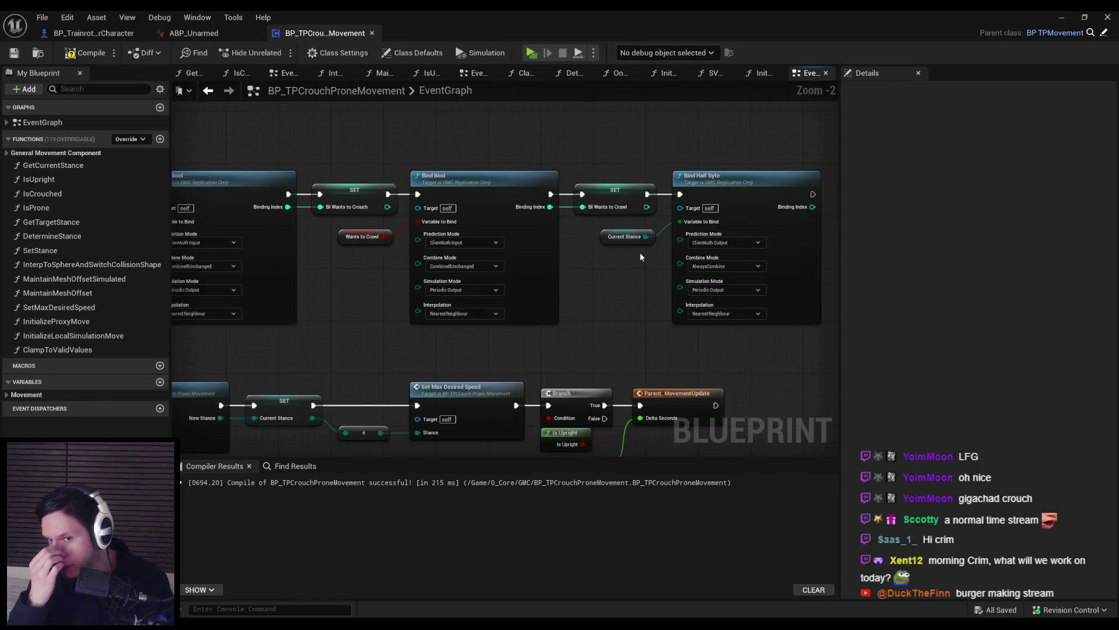
{"action": "scroll", "coordinate": [746, 304], "scroll_direction": "down", "scroll_amount": 1}
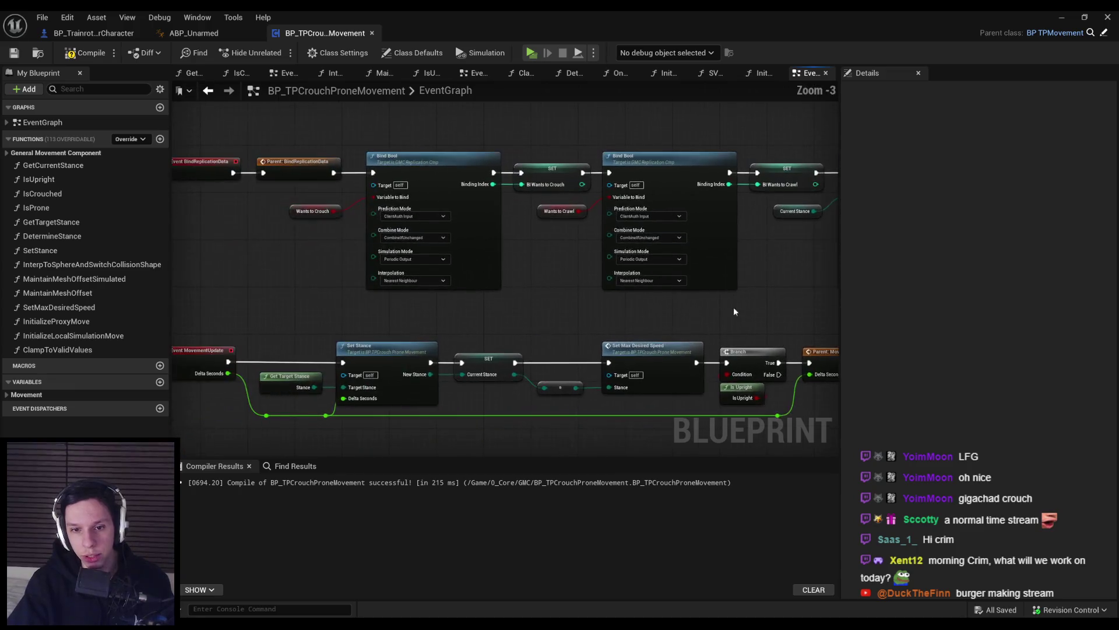
- Undo the stray pin link and node moves in SetStance, compile, and switch to BP_TrainrotPlayerCharacter
{"action": "double_click", "coordinate": [408, 360]}
{"action": "scroll", "coordinate": [624, 320], "scroll_direction": "up", "scroll_amount": 3}
{"action": "scroll", "coordinate": [609, 338], "scroll_direction": "down", "scroll_amount": 1}
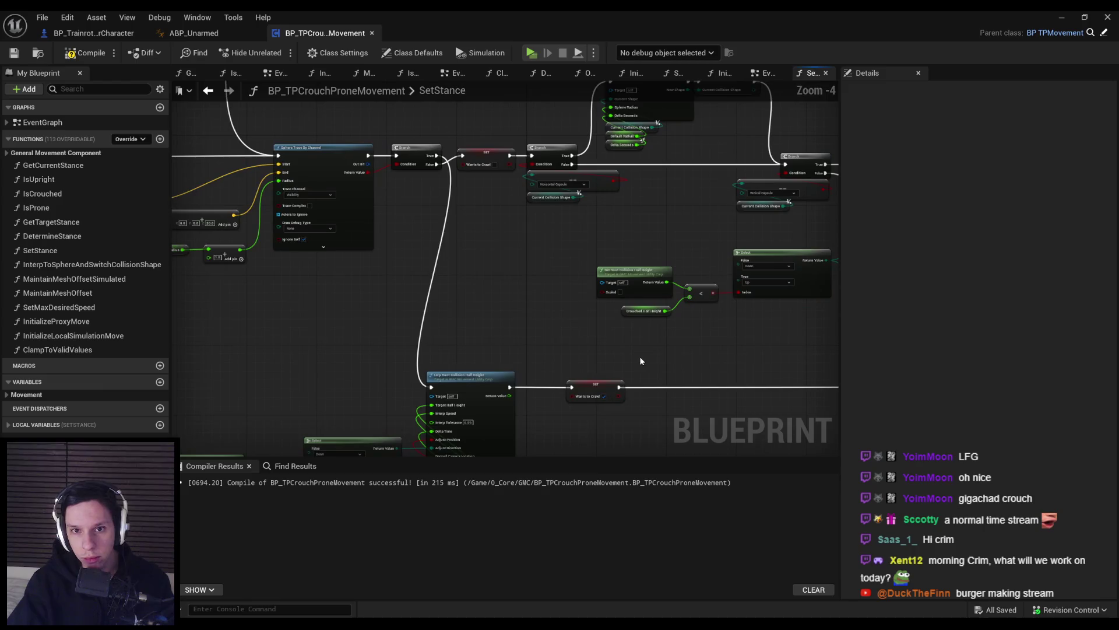
{"action": "key", "text": "ctrl+z"}
{"action": "key", "text": "ctrl+z"}
{"action": "key", "text": "ctrl+z"}
{"action": "key", "text": "ctrl+z"}
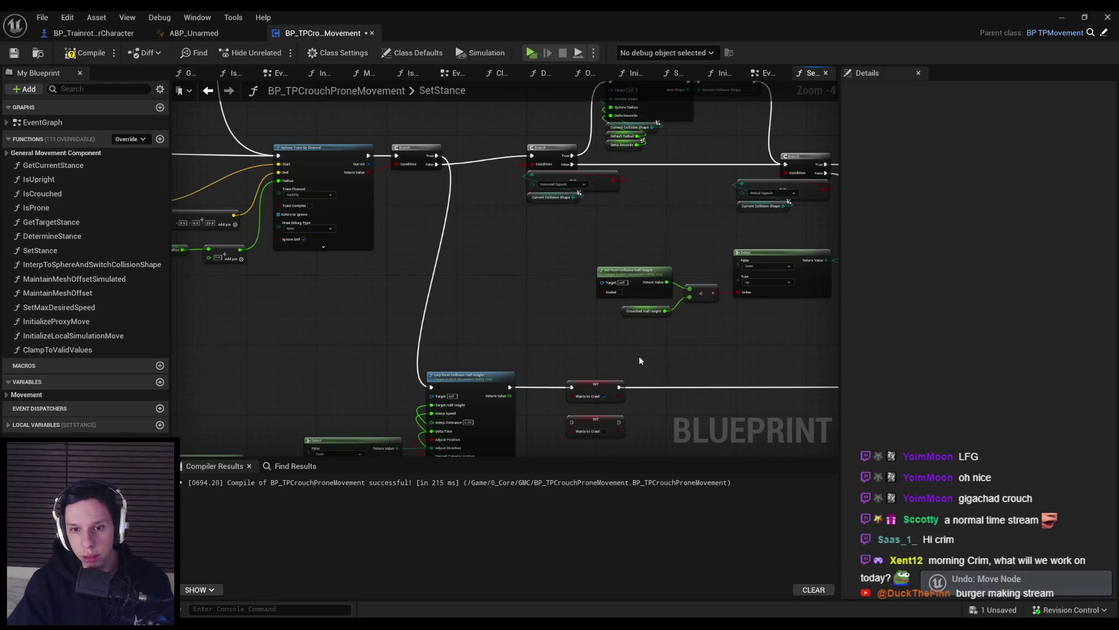
{"action": "key", "text": "ctrl+z"}
{"action": "key", "text": "ctrl+z"}
{"action": "key", "text": "ctrl+z"}
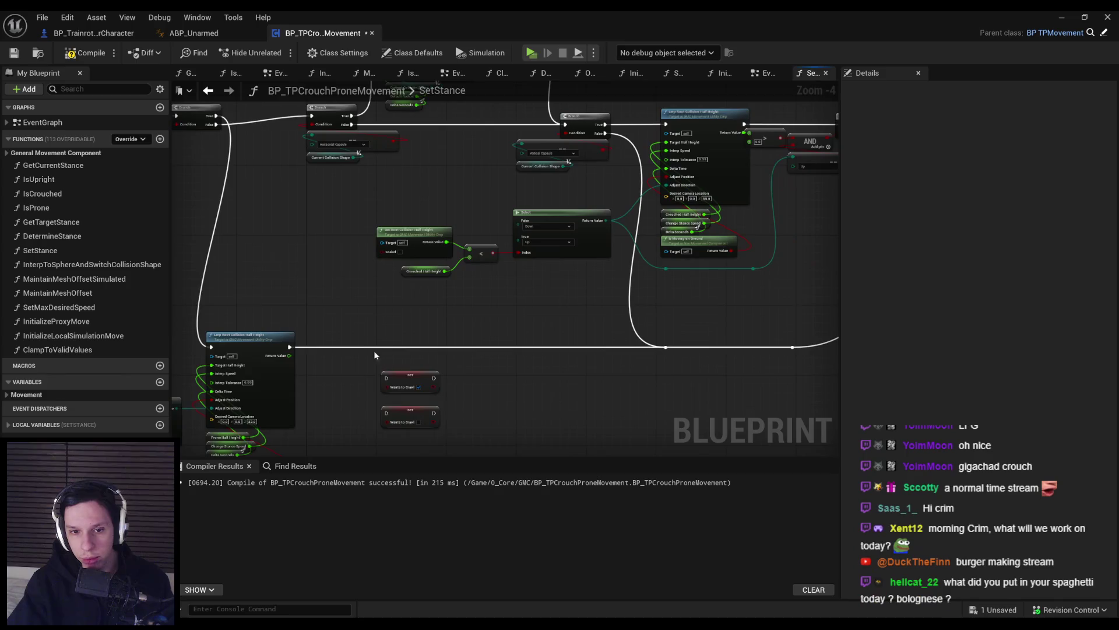
{"action": "scroll", "coordinate": [349, 426], "scroll_direction": "down", "scroll_amount": 1}
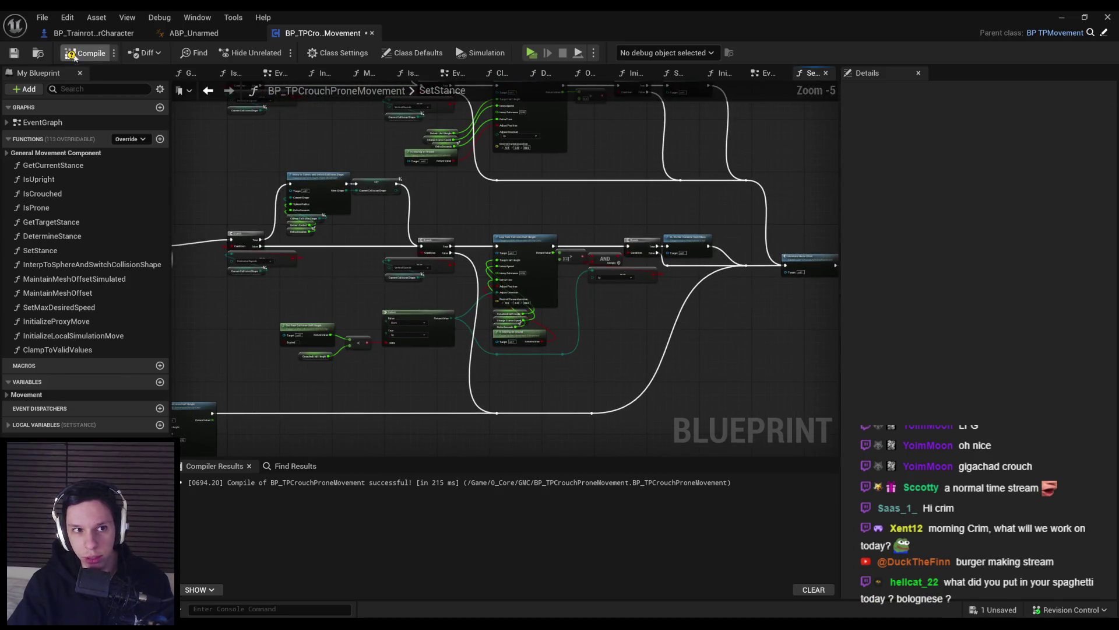
{"action": "left_click", "coordinate": [14, 54]}
{"action": "left_click", "coordinate": [95, 34]}
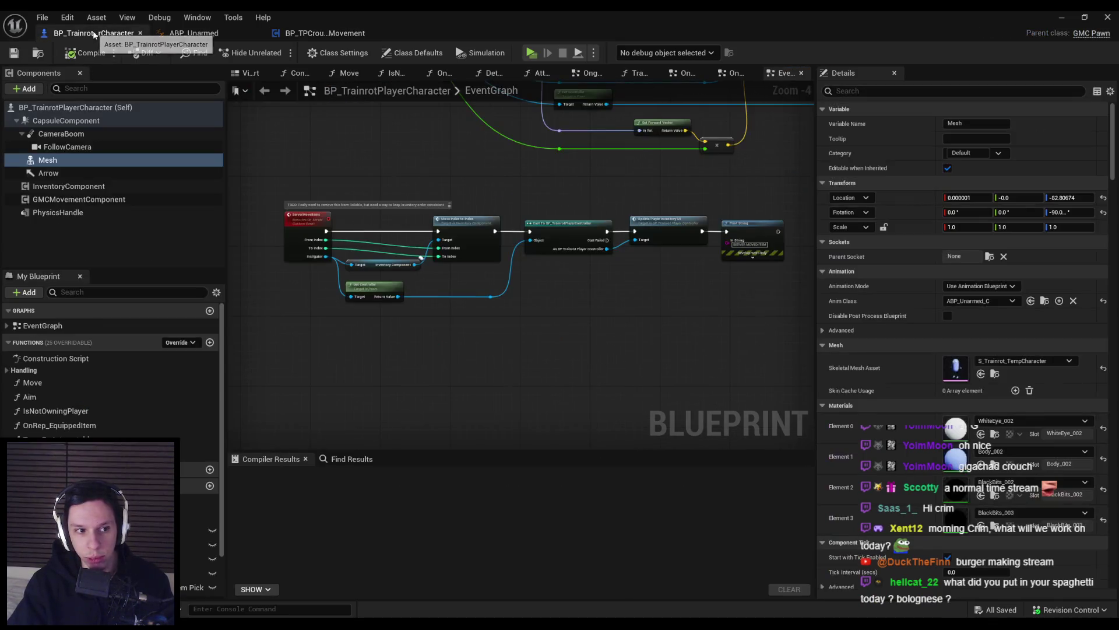
- In ABP_Unarmed's event graph, look over the stance getters, movement component setup and SET nodes
{"action": "left_click", "coordinate": [195, 34]}
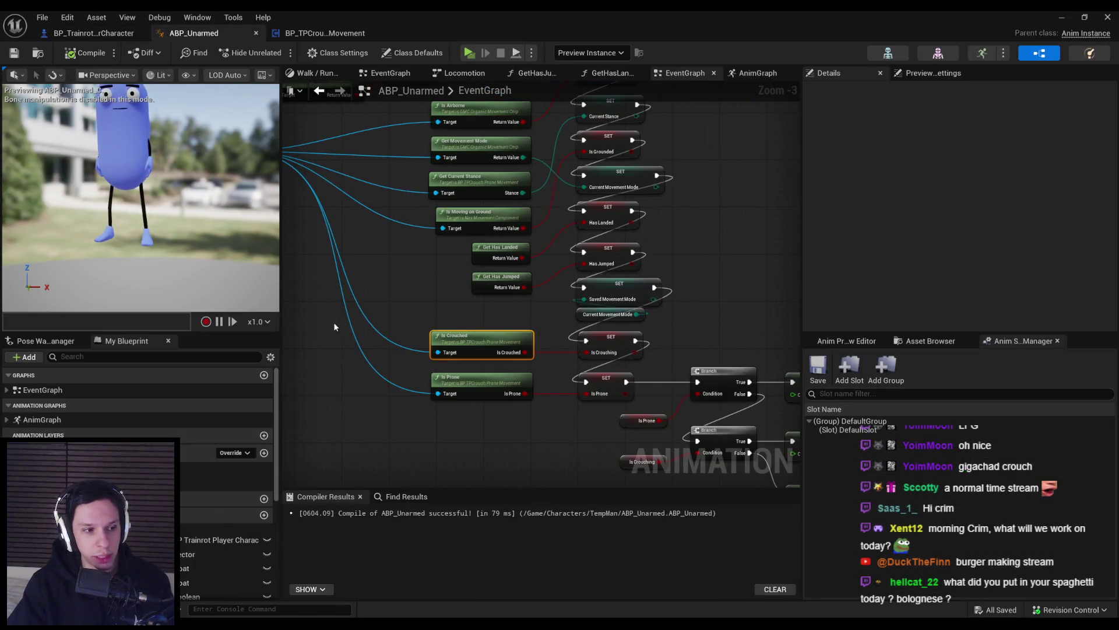
{"action": "mouse_move", "coordinate": [560, 417]}
{"action": "left_mouse_down"}
{"action": "mouse_move", "coordinate": [411, 343]}
{"action": "mouse_move", "coordinate": [587, 355]}
{"action": "mouse_move", "coordinate": [510, 309]}
{"action": "mouse_move", "coordinate": [688, 483]}
{"action": "left_mouse_up"}
{"action": "scroll", "coordinate": [414, 345], "scroll_direction": "up", "scroll_amount": 1}
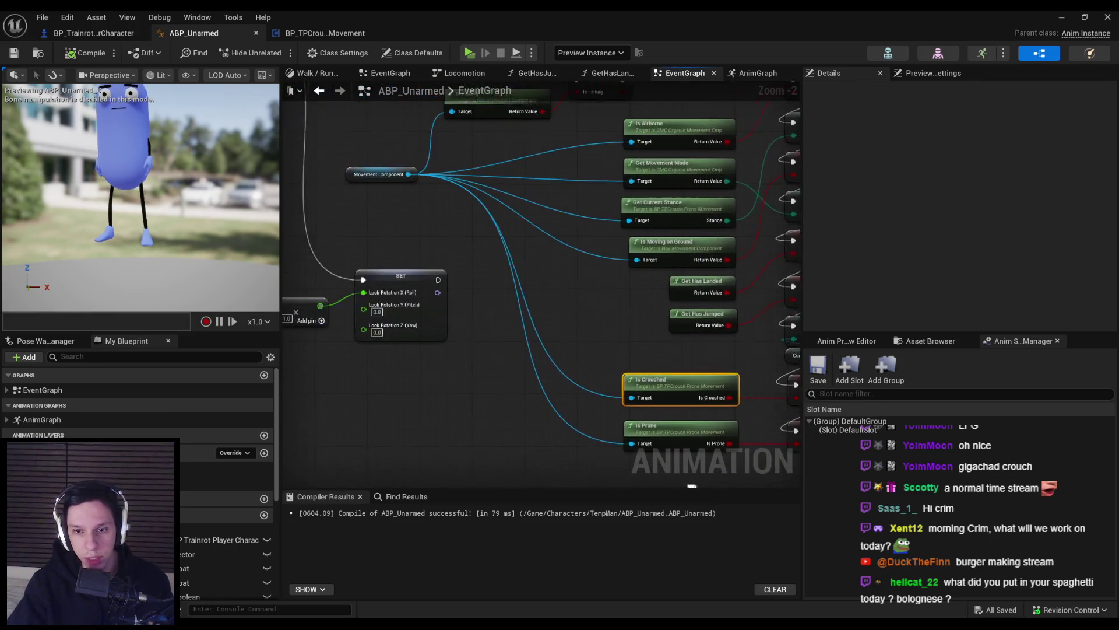
{"action": "scroll", "coordinate": [618, 452], "scroll_direction": "down", "scroll_amount": 1}
{"action": "mouse_move", "coordinate": [501, 388]}
{"action": "left_mouse_down"}
{"action": "mouse_move", "coordinate": [740, 395]}
{"action": "mouse_move", "coordinate": [779, 250]}
{"action": "mouse_move", "coordinate": [729, 221]}
{"action": "mouse_move", "coordinate": [714, 197]}
{"action": "left_mouse_up"}
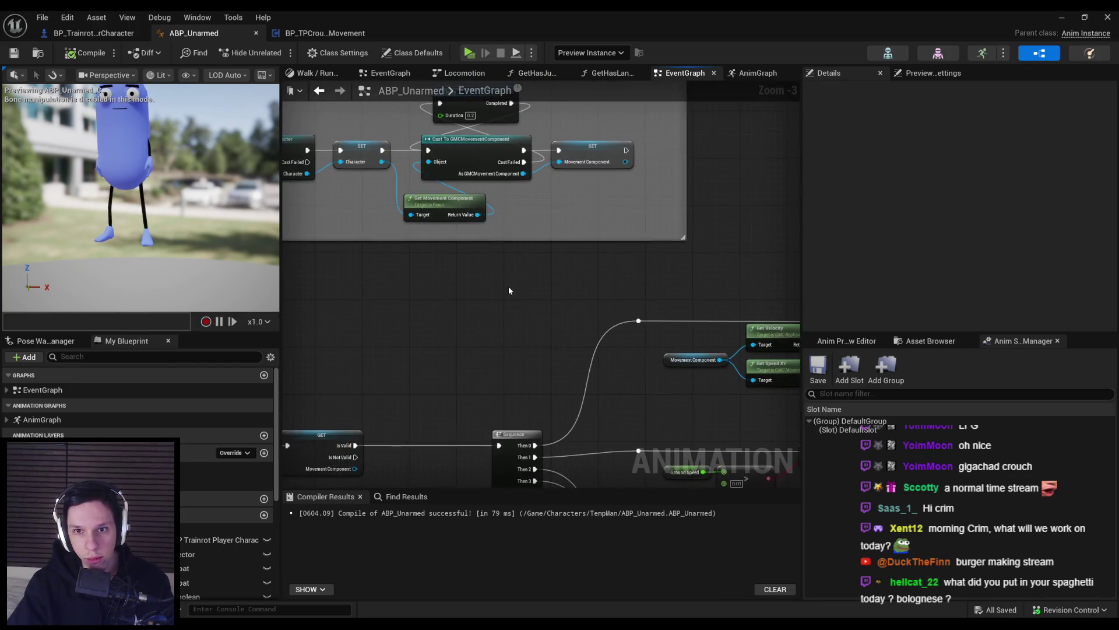
{"action": "scroll", "coordinate": [492, 320], "scroll_direction": "down", "scroll_amount": 2}
{"action": "scroll", "coordinate": [557, 267], "scroll_direction": "up", "scroll_amount": 3}
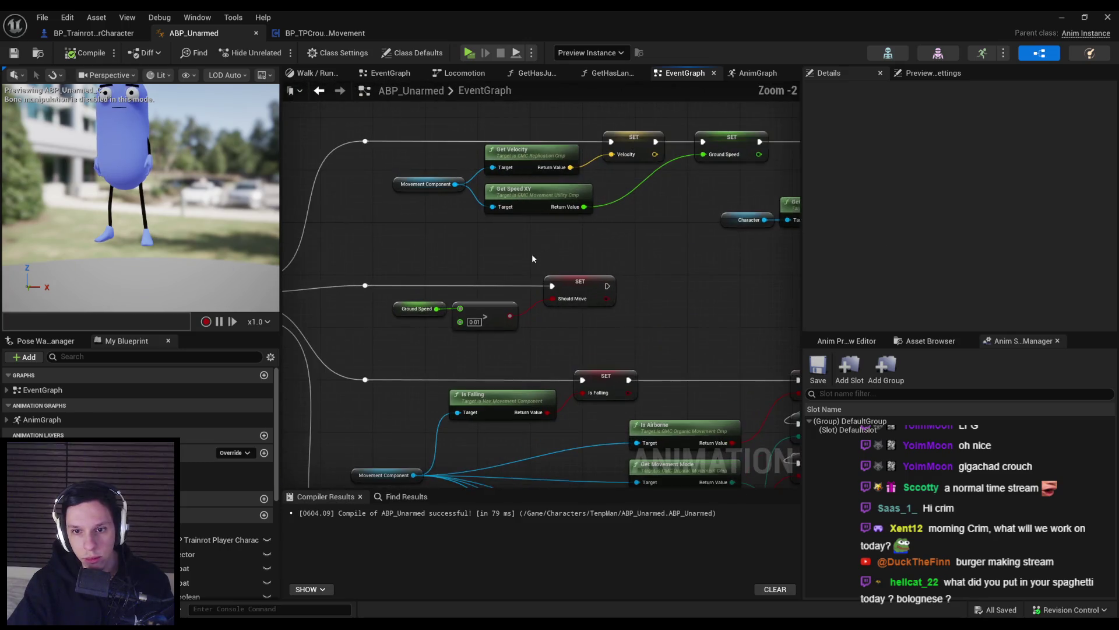
{"action": "left_click_drag", "start_coordinate": [782, 475], "coordinate": [528, 274]}
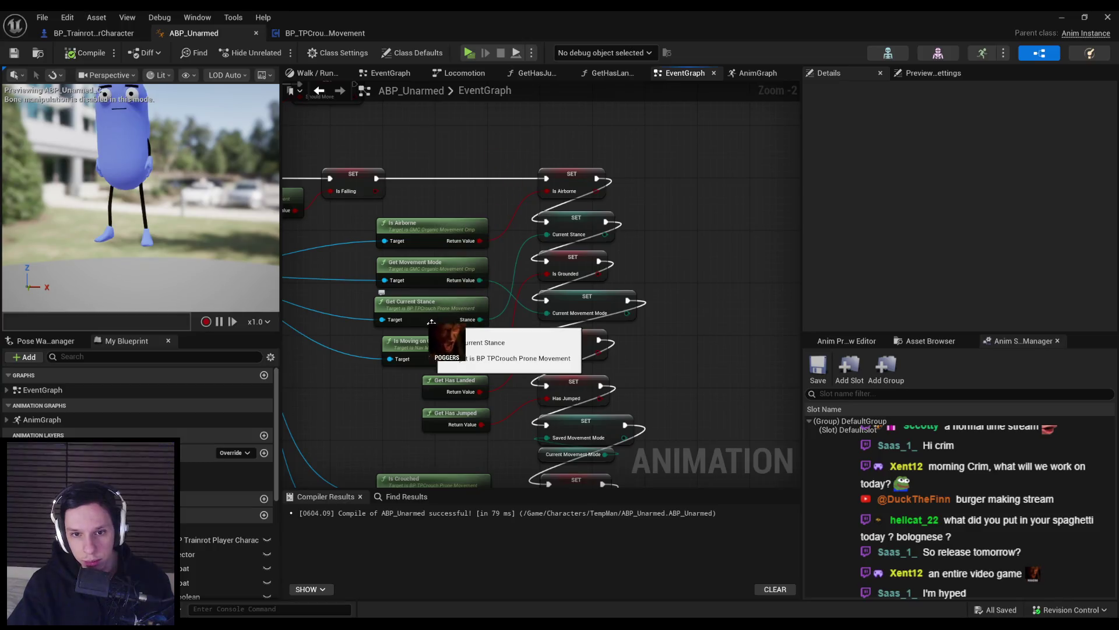
- Inspect Get Current Stance and the Is Crouched, Is Prone, Is Airborne nodes, then open the AnimGraph
{"action": "double_click", "coordinate": [432, 321]}
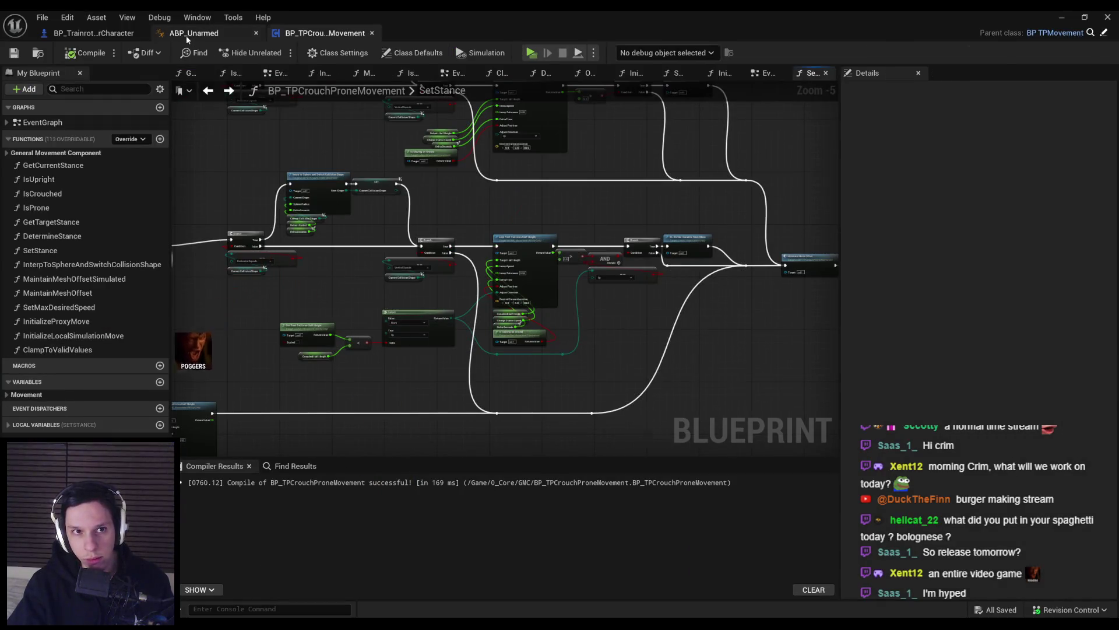
{"action": "left_click", "coordinate": [187, 33]}
{"action": "left_click_drag", "start_coordinate": [359, 364], "coordinate": [373, 223]}
{"action": "left_click", "coordinate": [394, 303]}
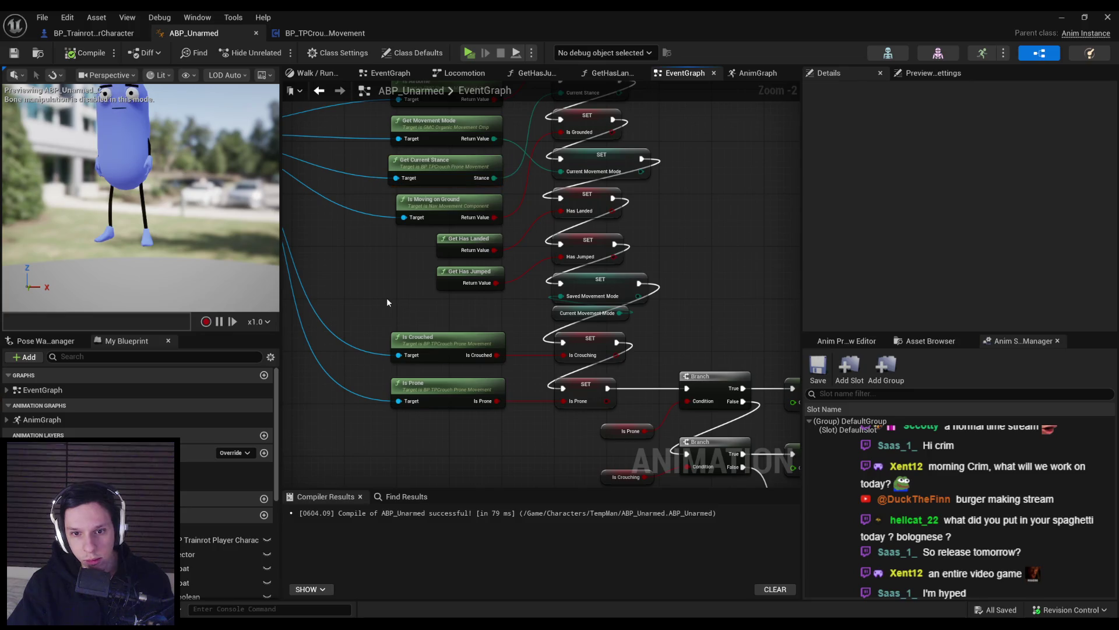
{"action": "left_click_drag", "start_coordinate": [390, 296], "coordinate": [388, 349]}
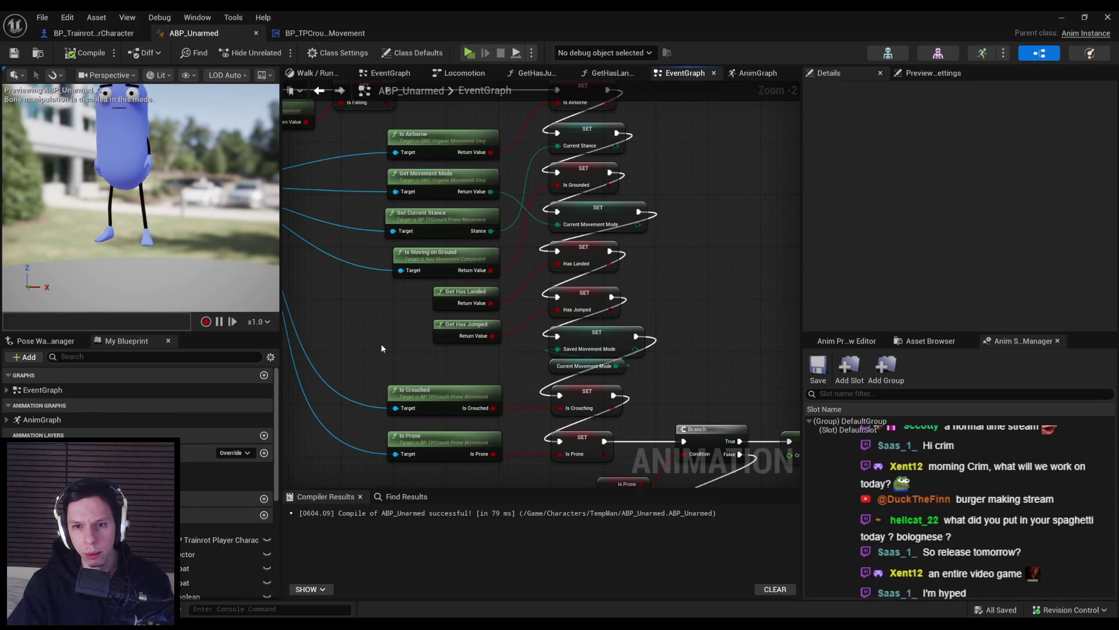
{"action": "double_click", "coordinate": [87, 419]}
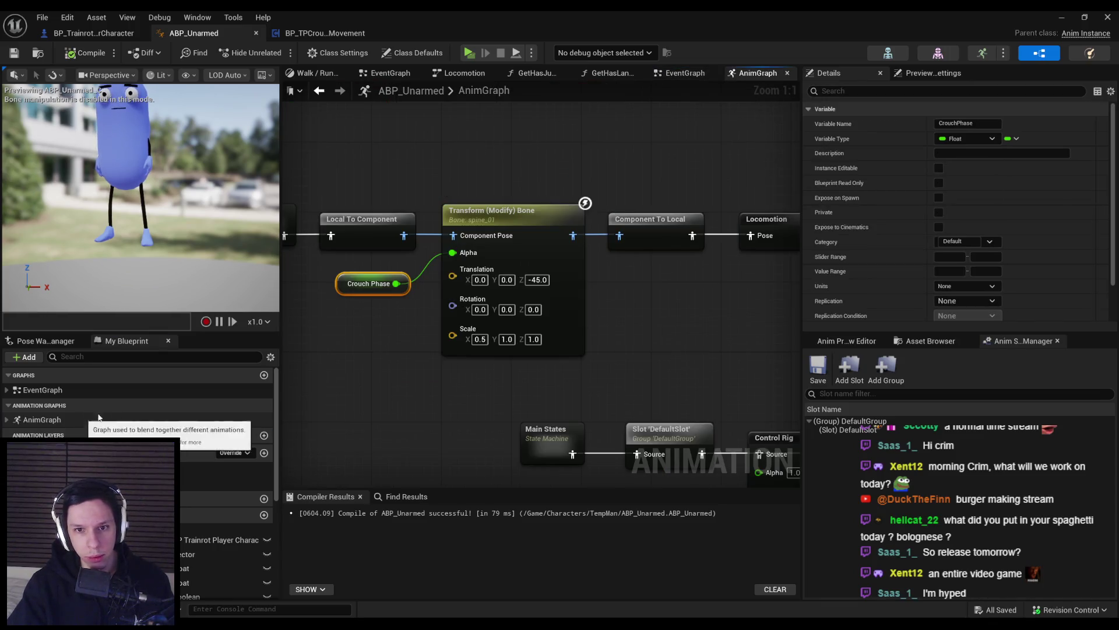
- Check the Crouch Phase variable in the AnimGraph, then go back and open the IsProne function
{"action": "scroll", "coordinate": [373, 327], "scroll_direction": "down", "scroll_amount": 1}
{"action": "mouse_move", "coordinate": [346, 340]}
{"action": "left_mouse_down"}
{"action": "mouse_move", "coordinate": [453, 320]}
{"action": "mouse_move", "coordinate": [373, 117]}
{"action": "mouse_move", "coordinate": [570, 295]}
{"action": "mouse_move", "coordinate": [737, 308]}
{"action": "mouse_move", "coordinate": [600, 320]}
{"action": "left_mouse_up"}
{"action": "scroll", "coordinate": [453, 320], "scroll_direction": "down", "scroll_amount": 1}
{"action": "left_click", "coordinate": [600, 320]}
{"action": "left_click", "coordinate": [600, 261]}
{"action": "scroll", "coordinate": [809, 286], "scroll_direction": "down", "scroll_amount": 5}
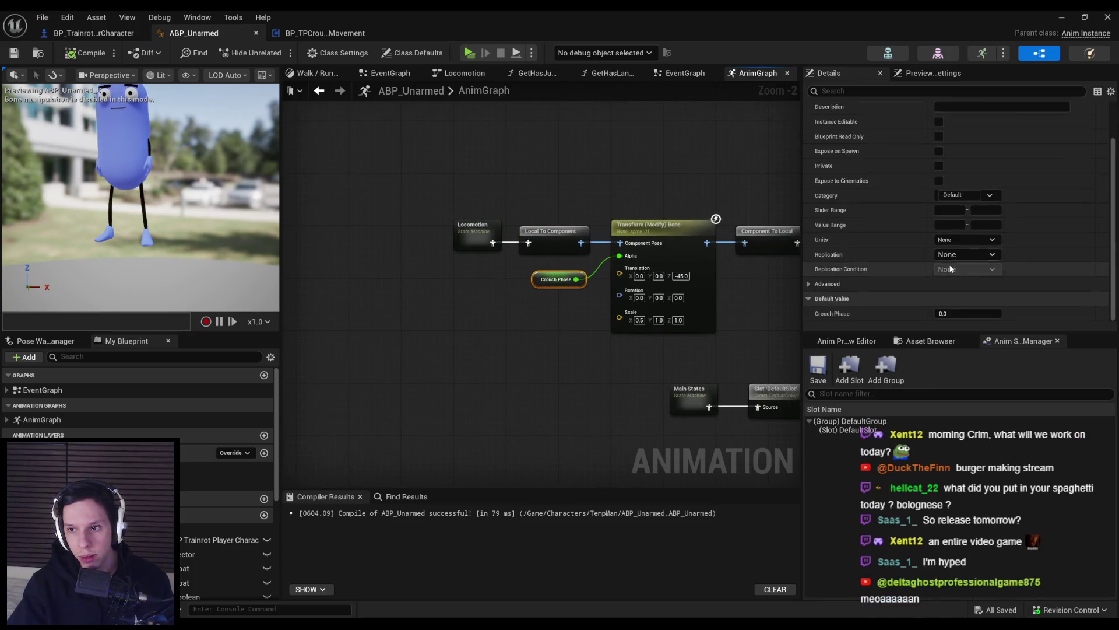
{"action": "key", "text": "alt+Left"}
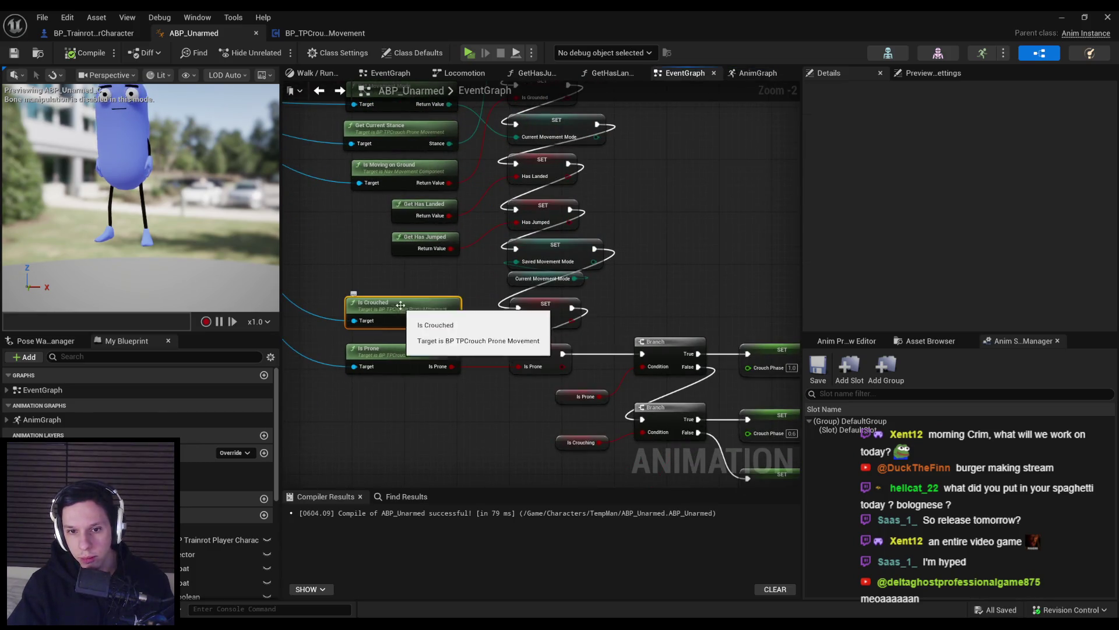
{"action": "double_click", "coordinate": [408, 358]}
- Review the IsProne and IsCrouched function settings, including advanced options, then return to Lvl_ThirdPerson
{"action": "left_click", "coordinate": [50, 208]}
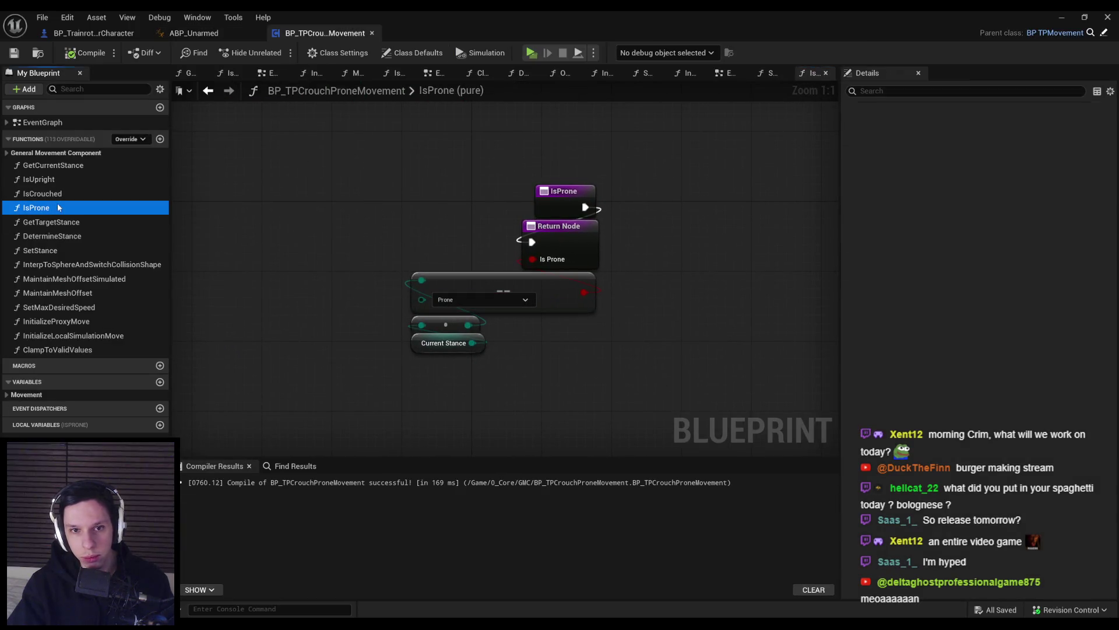
{"action": "left_click", "coordinate": [42, 193]}
{"action": "left_click", "coordinate": [58, 207]}
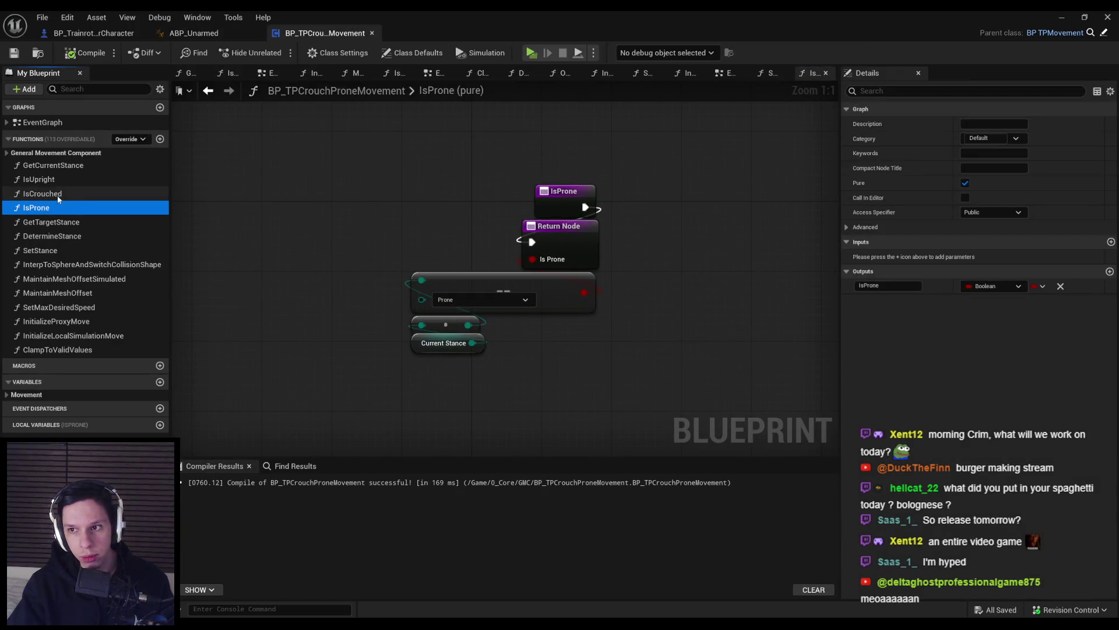
{"action": "left_click", "coordinate": [843, 226]}
{"action": "left_click", "coordinate": [75, 209]}
{"action": "key", "text": "Up"}
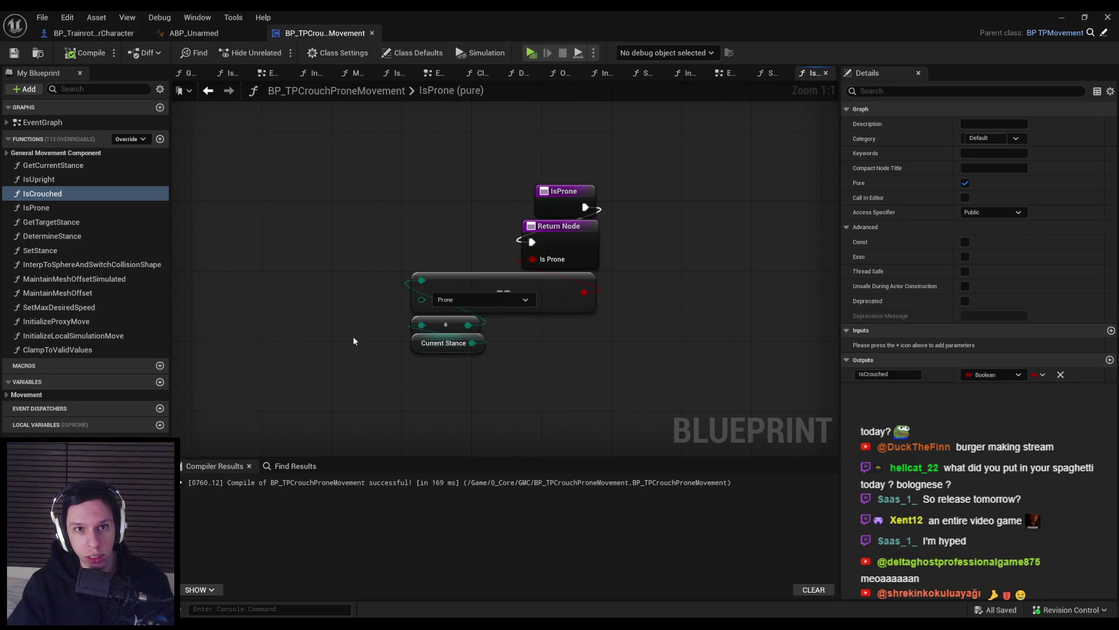
{"action": "left_click", "coordinate": [196, 35]}
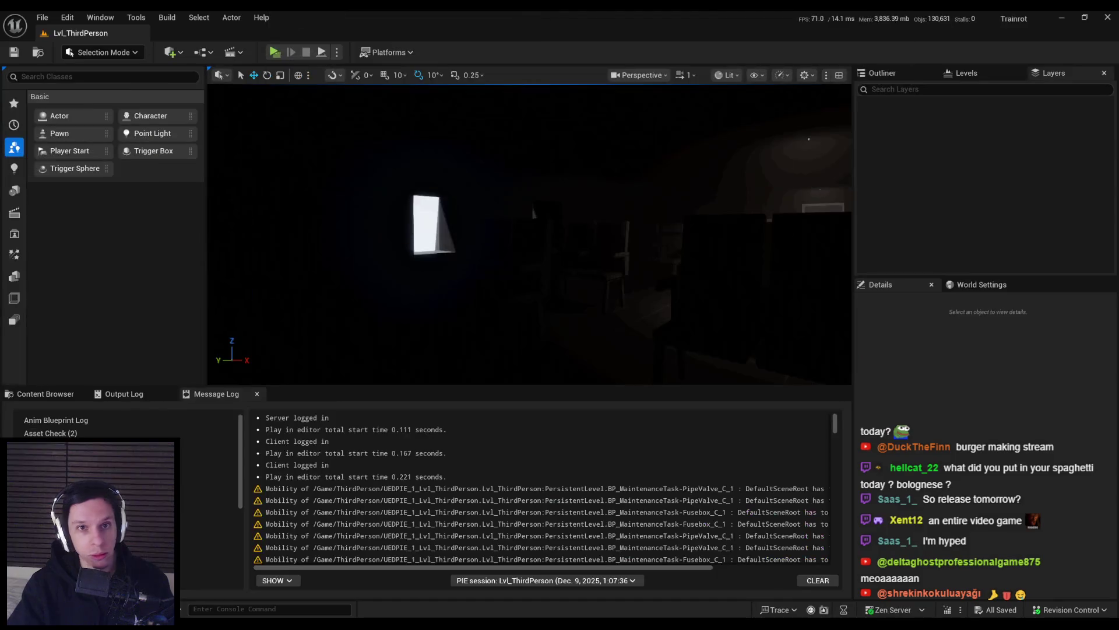
- Launch the server plus two-client play session and bring the Client 2 window forward
{"action": "key", "text": "alt+p"}
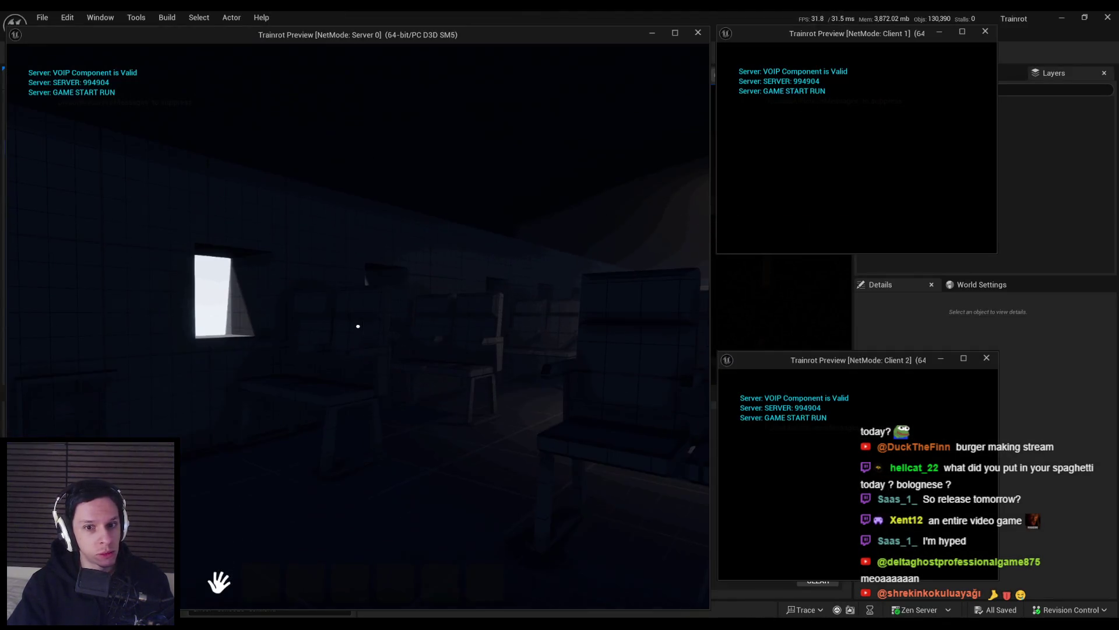
{"action": "key", "text": "super"}
{"action": "key", "text": "Escape"}
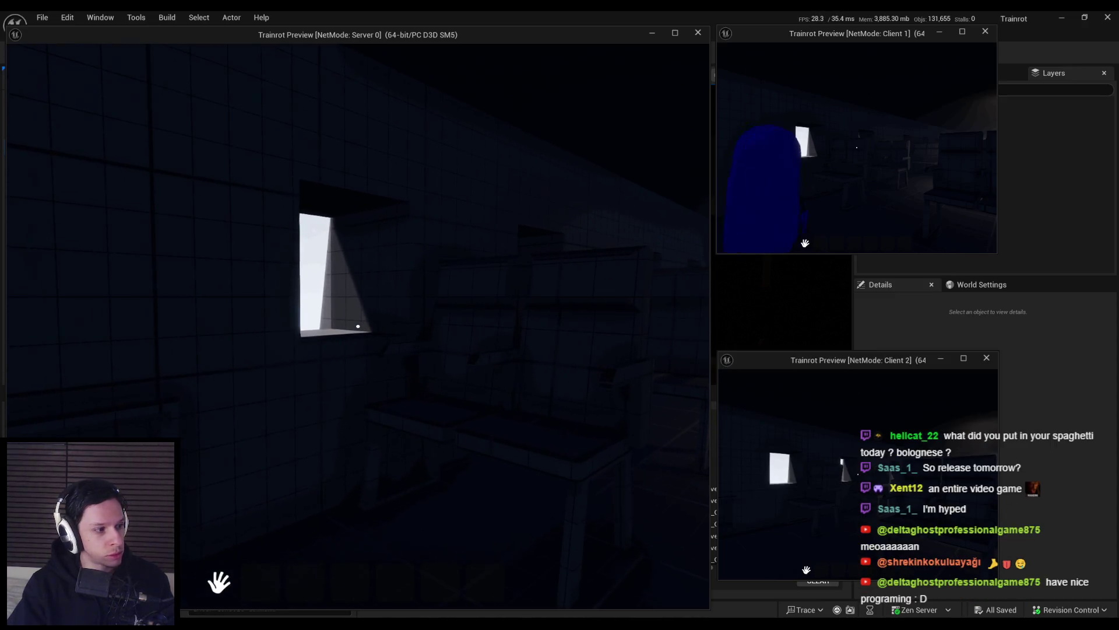
{"action": "key", "text": "super"}
{"action": "key", "text": "Escape"}
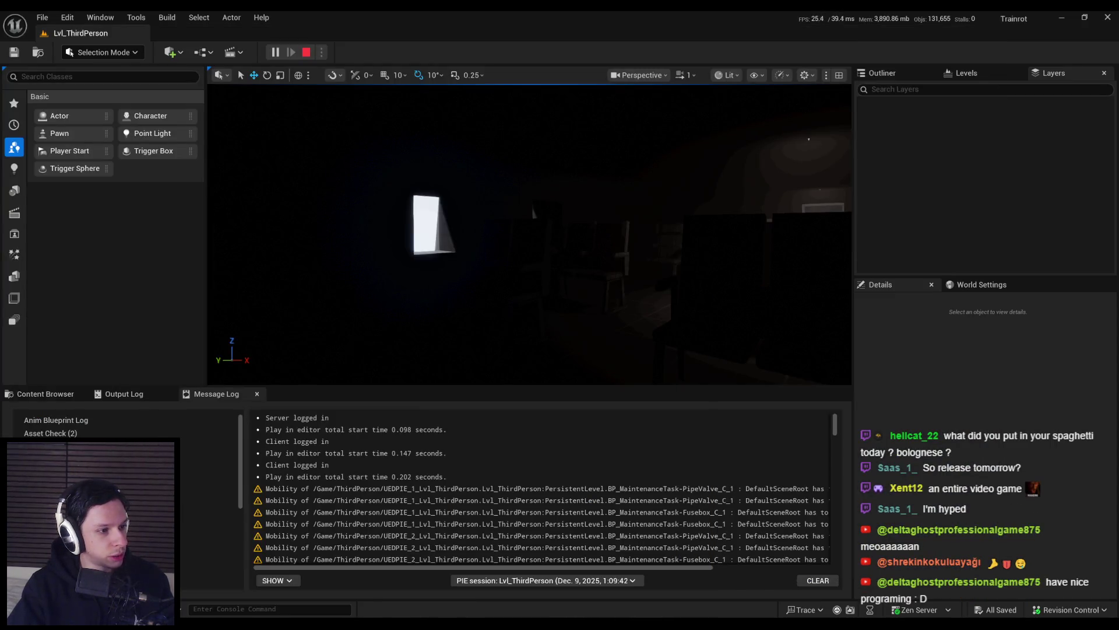
{"action": "mouse_move", "coordinate": [318, 616]}
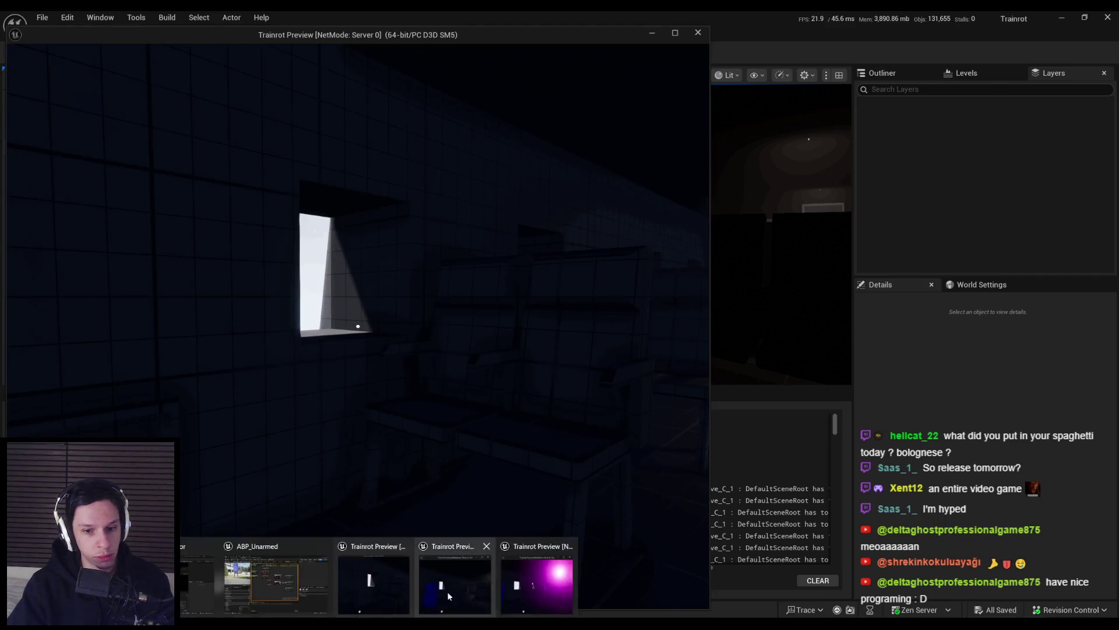
{"action": "left_click", "coordinate": [517, 595]}
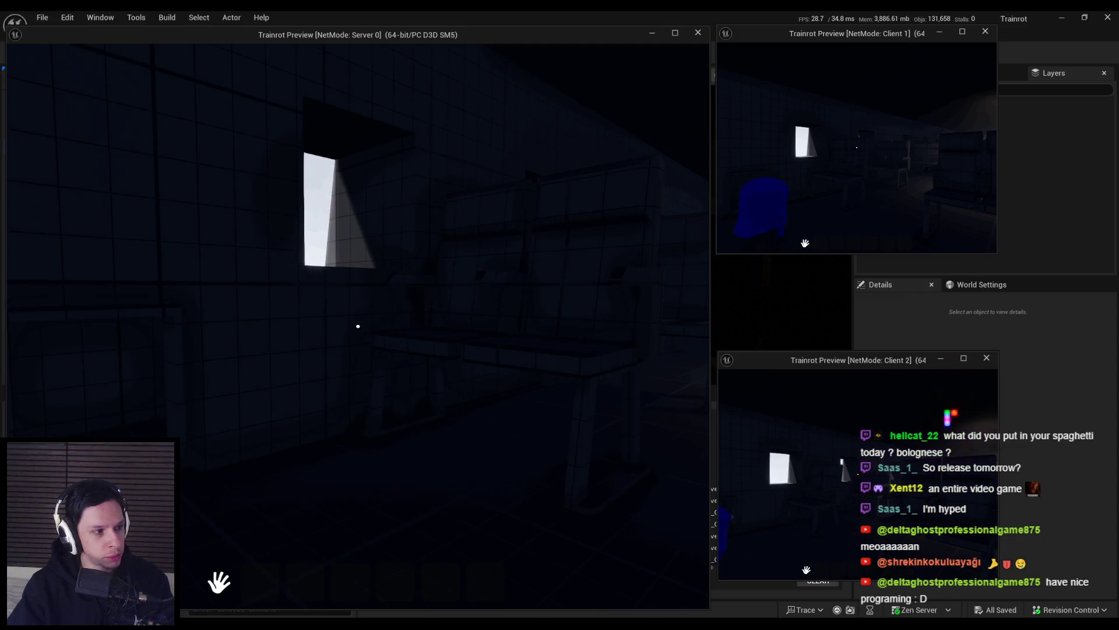
- Walk the server player forward and back with W and S, then stop the session
{"action": "key", "text": "w"}
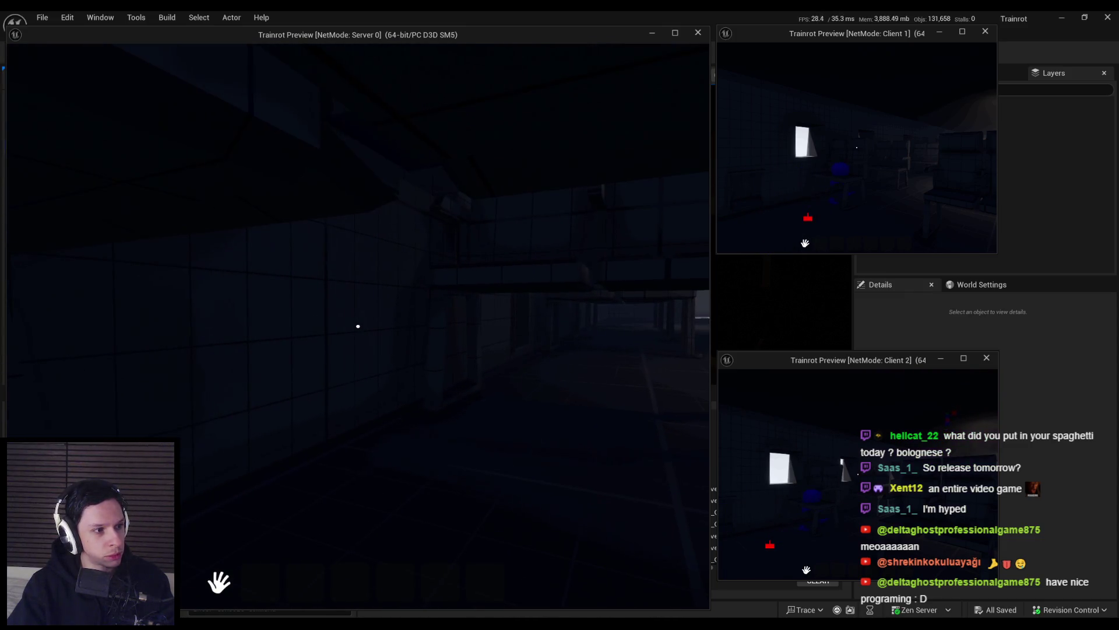
{"action": "key", "text": "s"}
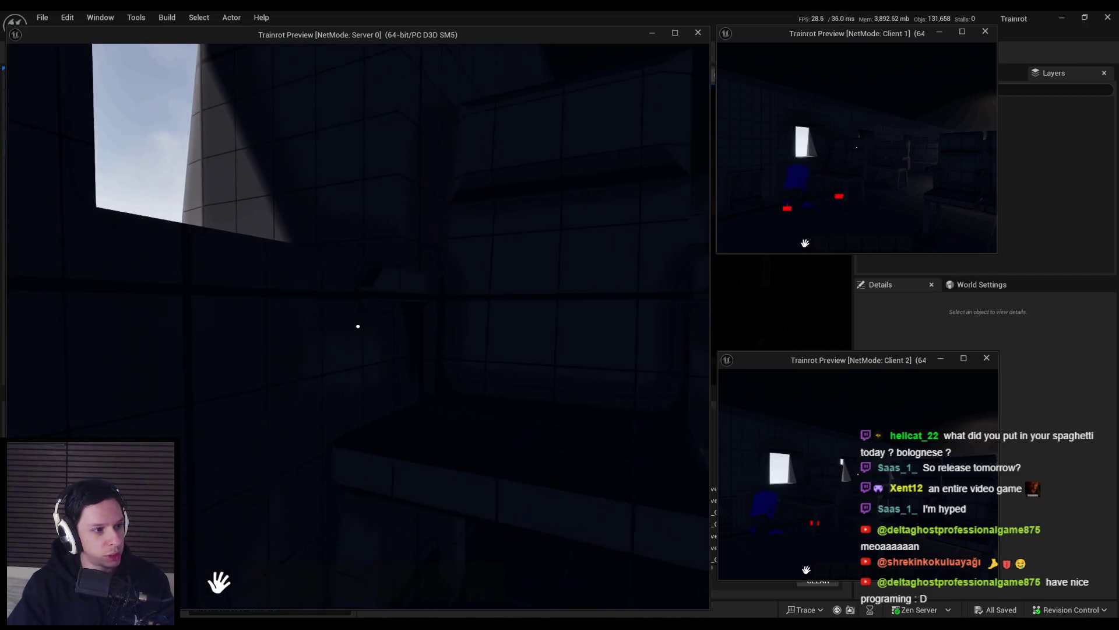
{"action": "key", "text": "Escape"}
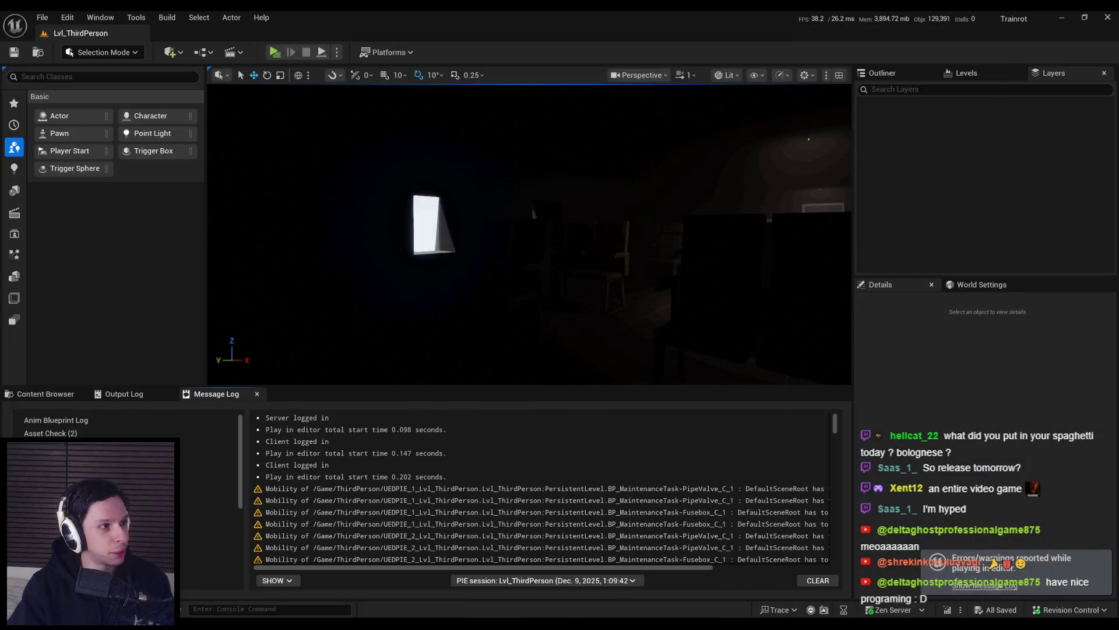
{"action": "double_click", "coordinate": [687, 197]}
- From BP_TPCrouchProneMovement's SetStance graph, open the DetermineStance function and frame its nodes
{"action": "left_click", "coordinate": [94, 34]}
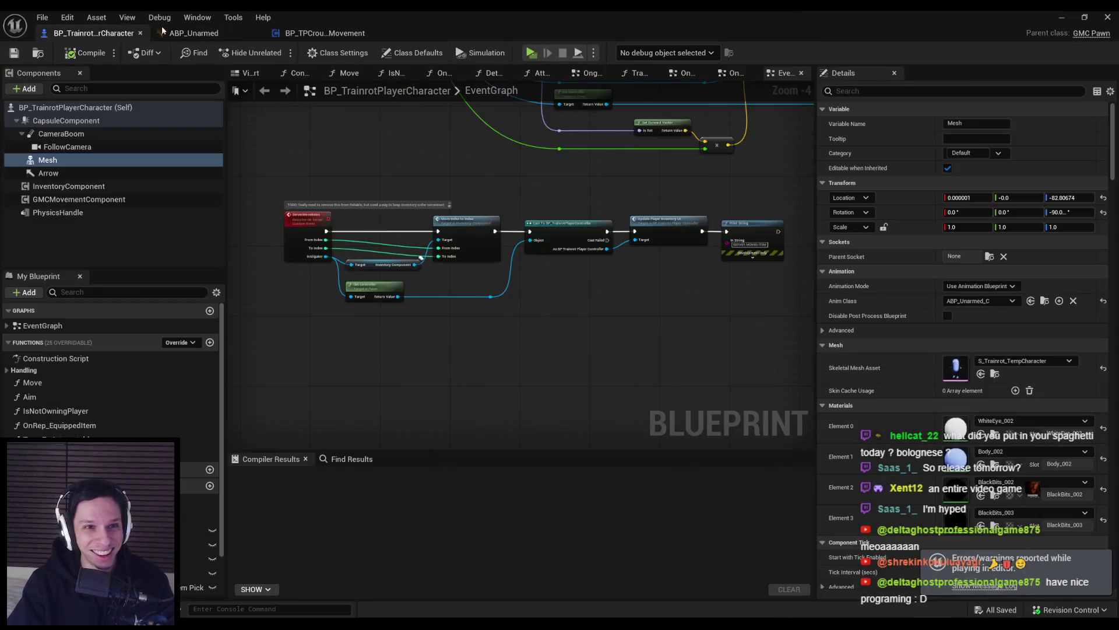
{"action": "left_click", "coordinate": [310, 34]}
{"action": "key", "text": "alt+Left"}
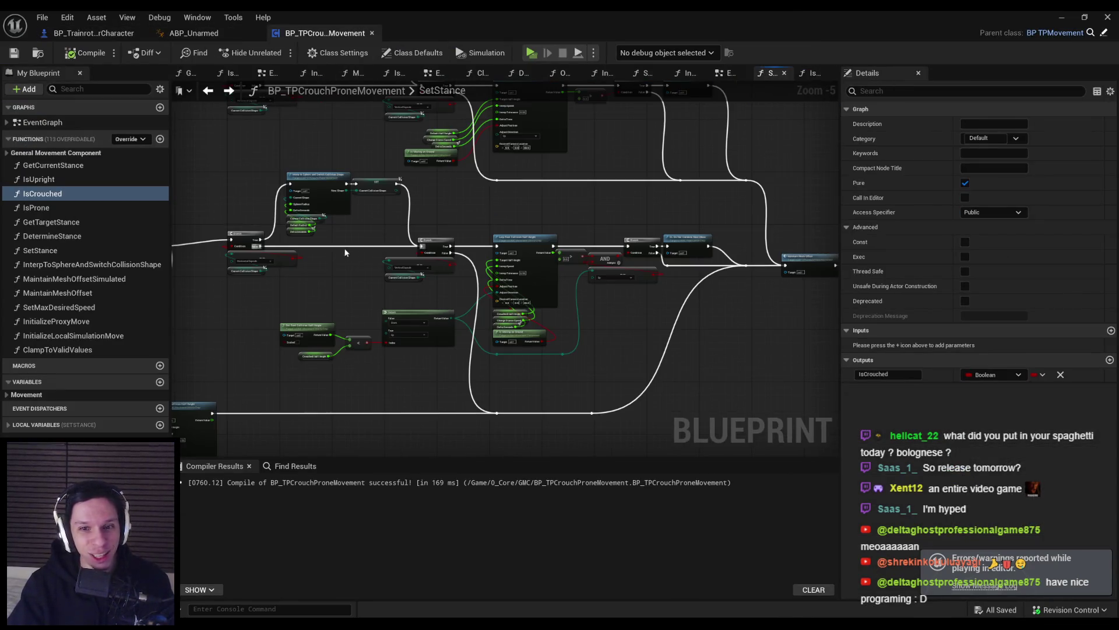
{"action": "scroll", "coordinate": [430, 373], "scroll_direction": "up", "scroll_amount": 1}
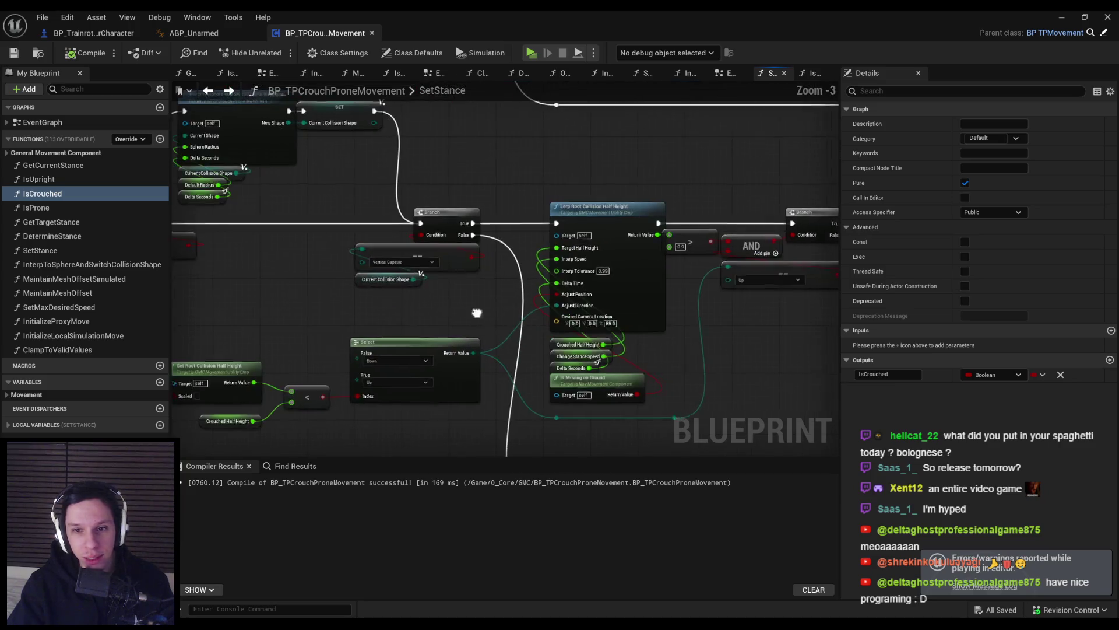
{"action": "scroll", "coordinate": [700, 277], "scroll_direction": "up", "scroll_amount": 1}
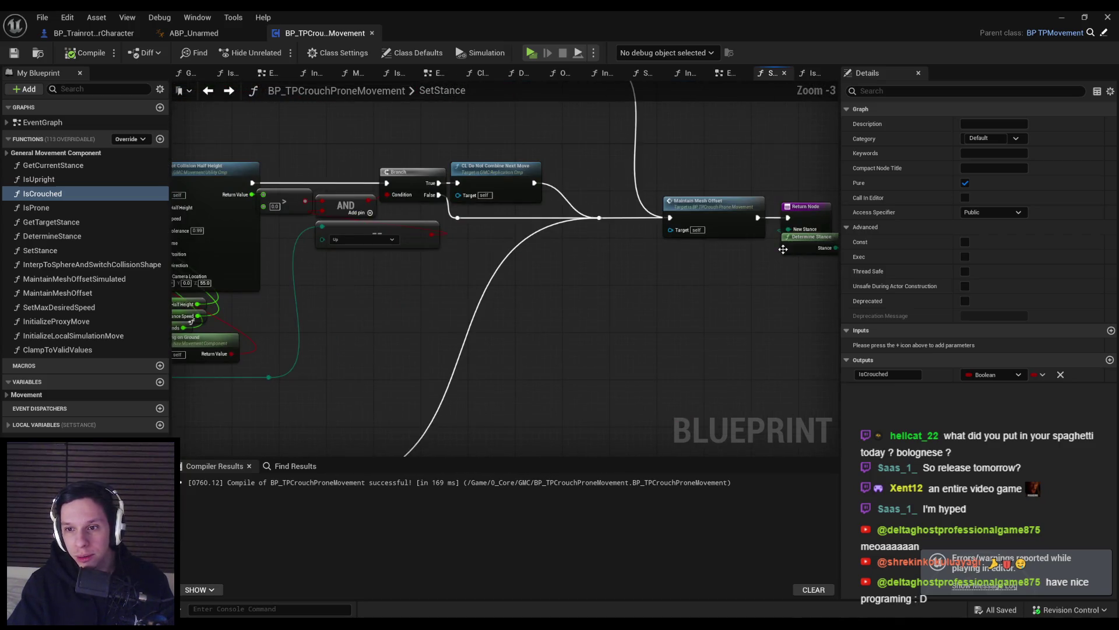
{"action": "double_click", "coordinate": [783, 249]}
{"action": "left_click_drag", "start_coordinate": [439, 372], "coordinate": [530, 412]}
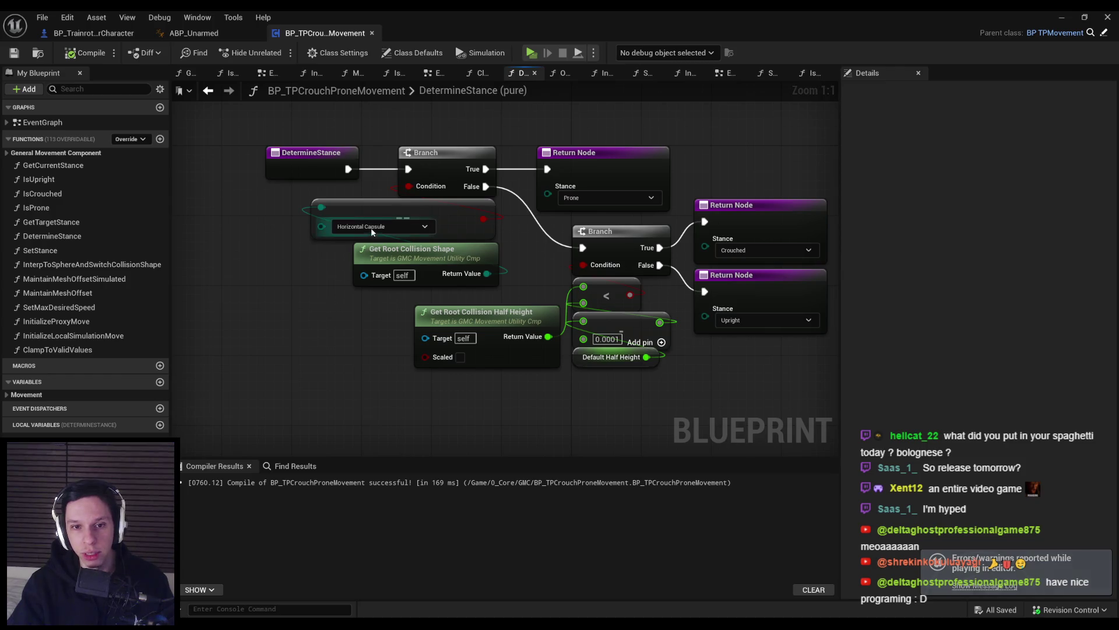
- Delete the Get Root Collision Shape and == capsule-shape nodes, and duplicate the half-height comparison
{"action": "left_click_drag", "start_coordinate": [447, 221], "coordinate": [433, 274]}
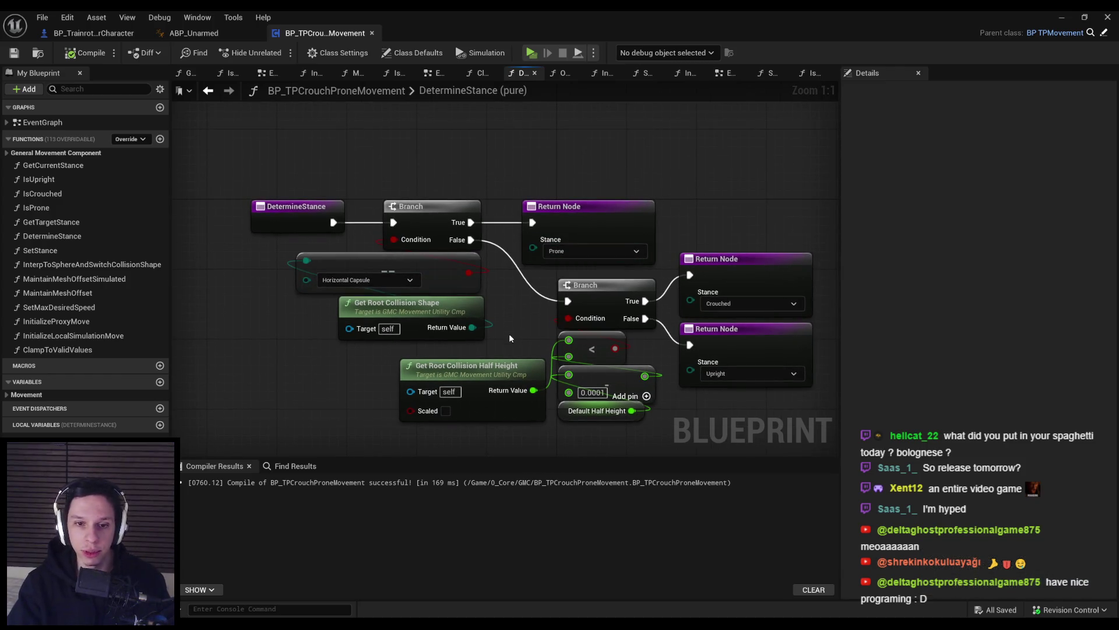
{"action": "left_click", "coordinate": [419, 314]}
{"action": "left_click", "coordinate": [431, 271], "text": "shift"}
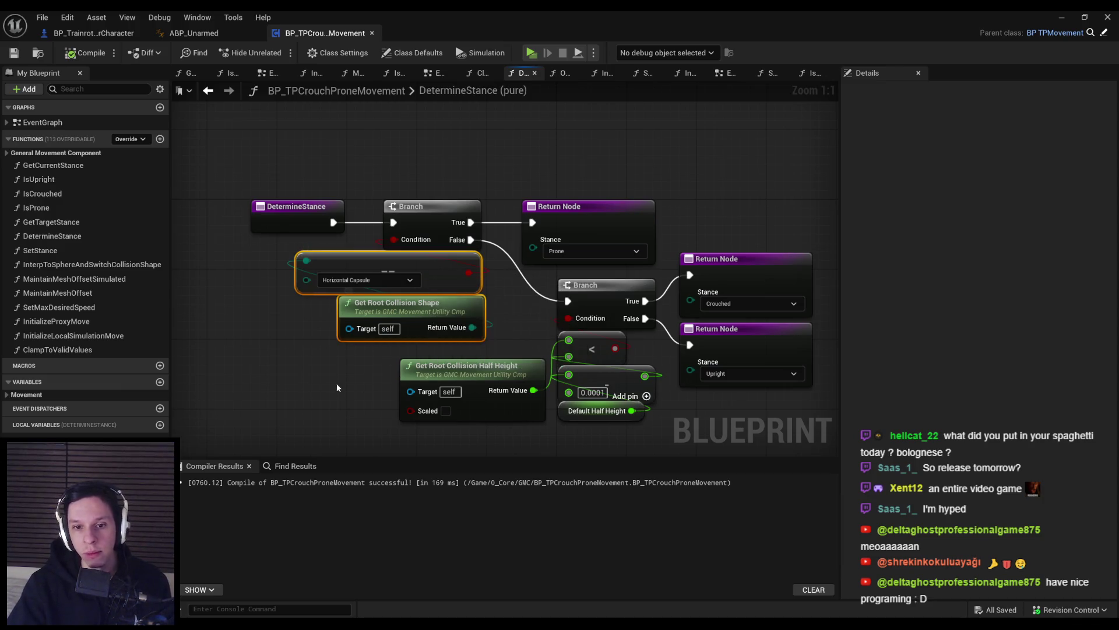
{"action": "key", "text": "Delete"}
{"action": "left_click", "coordinate": [487, 374]}
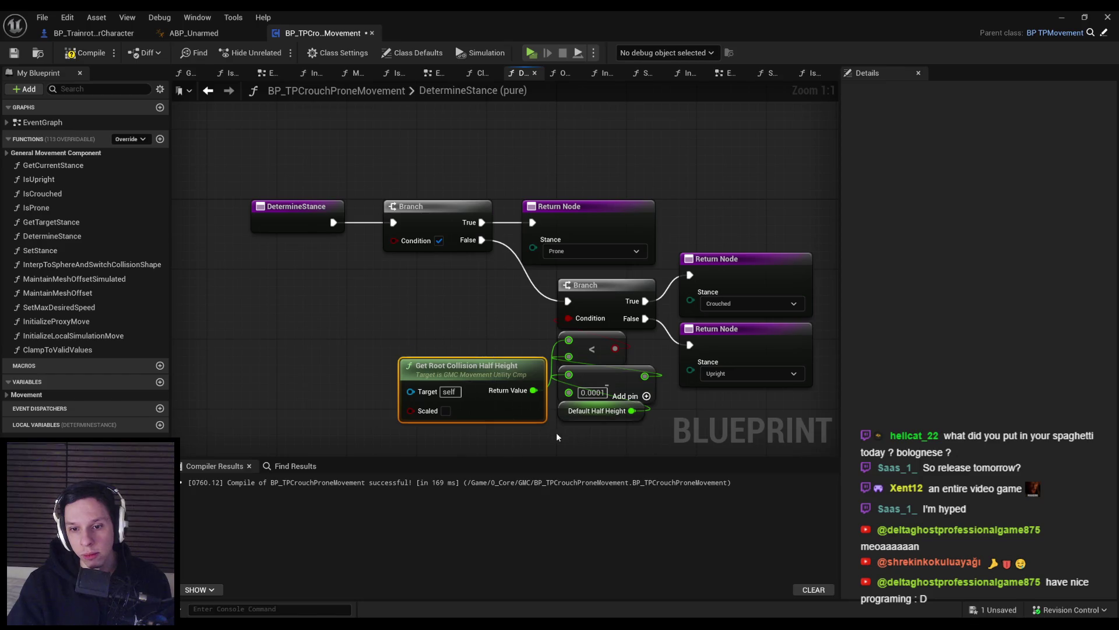
{"action": "key", "text": "ctrl+c"}
{"action": "key", "text": "ctrl+v"}
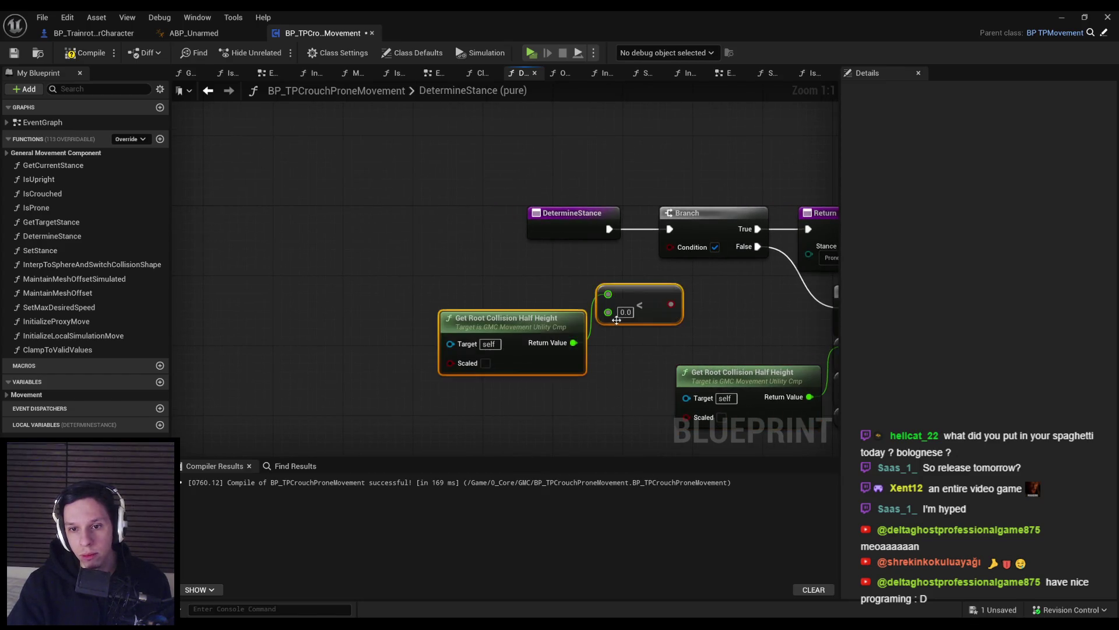
- Add a <= node fed by Get Root Collision Half Height beside the first Branch
{"action": "left_click_drag", "start_coordinate": [605, 344], "coordinate": [508, 345]}
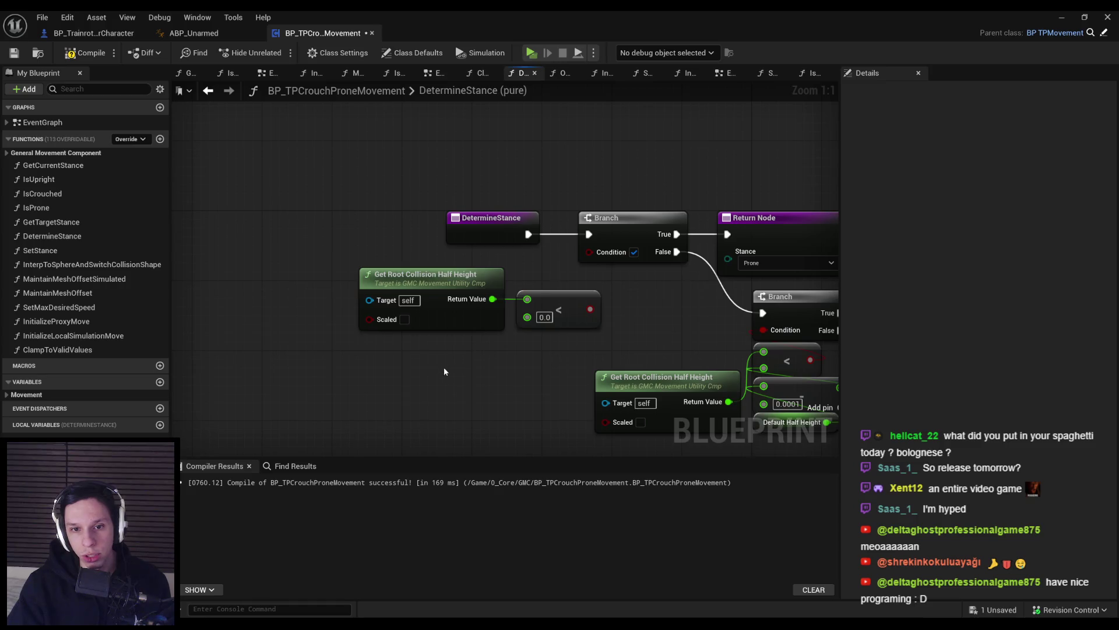
{"action": "left_click_drag", "start_coordinate": [444, 371], "coordinate": [451, 330]}
{"action": "left_click", "coordinate": [558, 270]}
{"action": "left_click_drag", "start_coordinate": [537, 297], "coordinate": [418, 292]}
{"action": "mouse_move", "coordinate": [376, 255]}
{"action": "left_mouse_down"}
{"action": "mouse_move", "coordinate": [443, 250]}
{"action": "mouse_move", "coordinate": [375, 316]}
{"action": "mouse_move", "coordinate": [305, 304]}
{"action": "left_mouse_up"}
{"action": "type", "text": "<="}
{"action": "key", "text": "Return"}
- Compare against Prone Half Height and wire the <= result into the Branch condition
{"action": "type", "text": "prone half"}
{"action": "key", "text": "Return"}
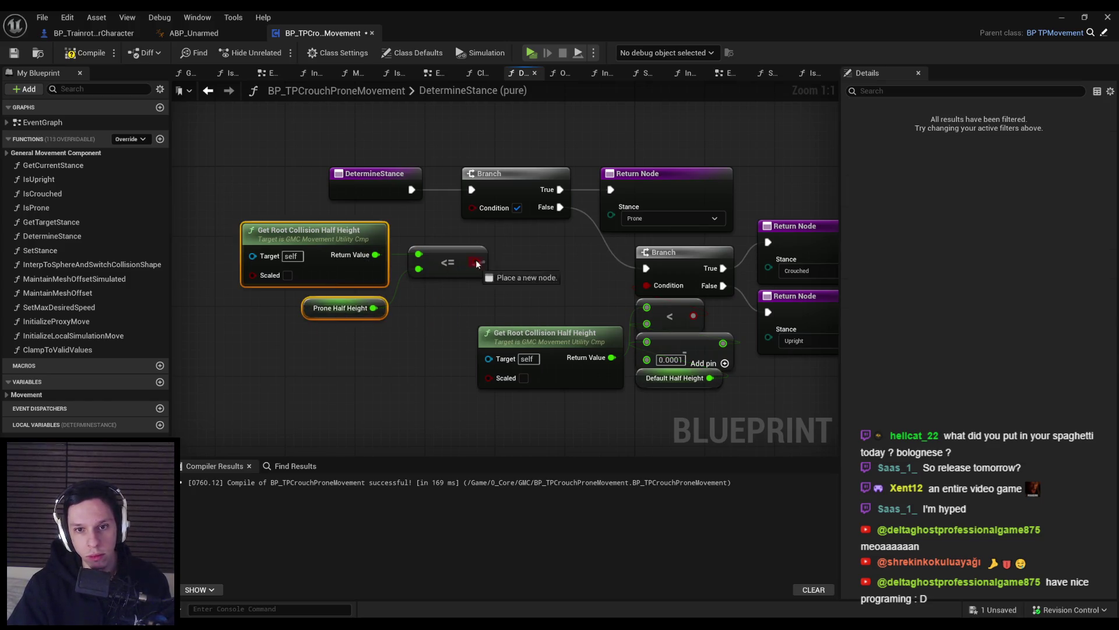
{"action": "left_click_drag", "start_coordinate": [476, 261], "coordinate": [471, 207]}
{"action": "left_click_drag", "start_coordinate": [443, 269], "coordinate": [392, 268]}
{"action": "left_click", "coordinate": [204, 142]}
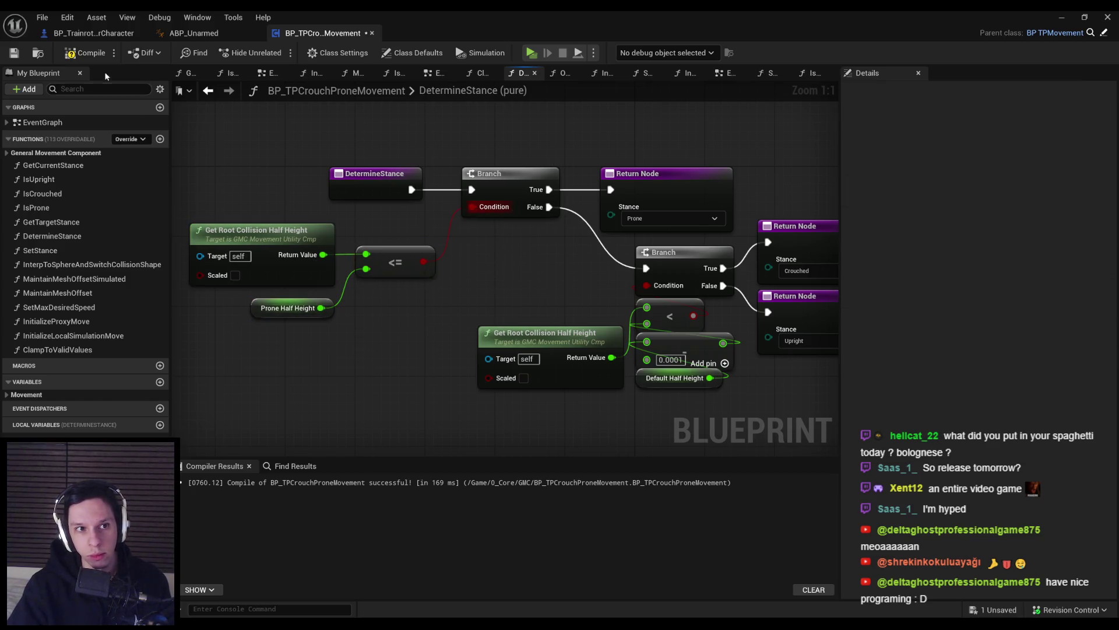
{"action": "left_click", "coordinate": [1071, 21]}
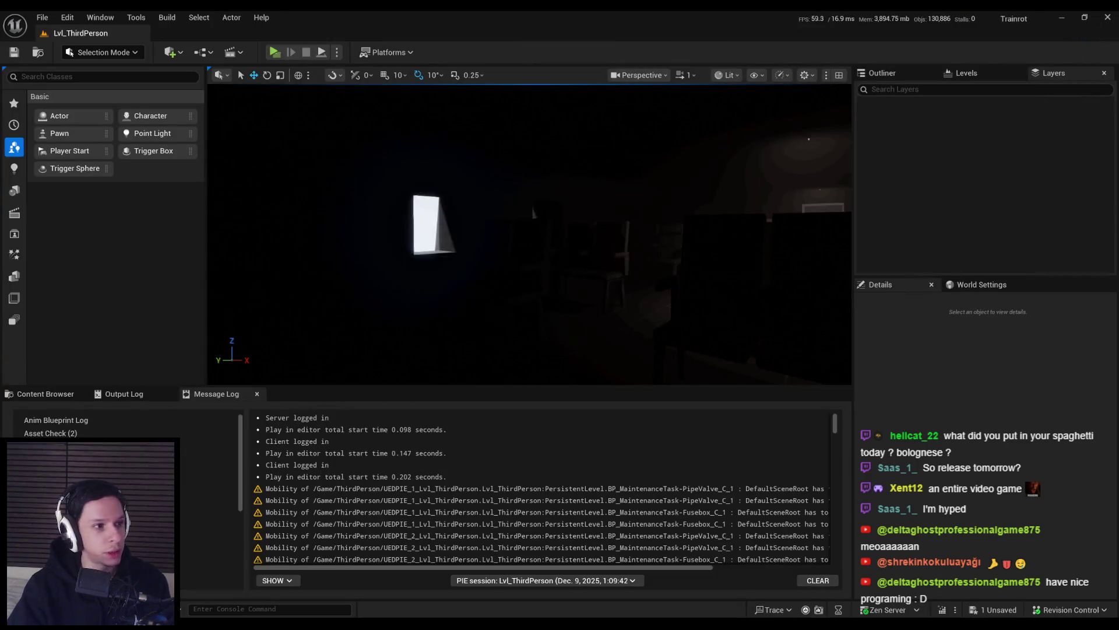
- Play the level, move around with W, D and A, stop, then relaunch the two-client session
{"action": "left_click", "coordinate": [275, 52]}
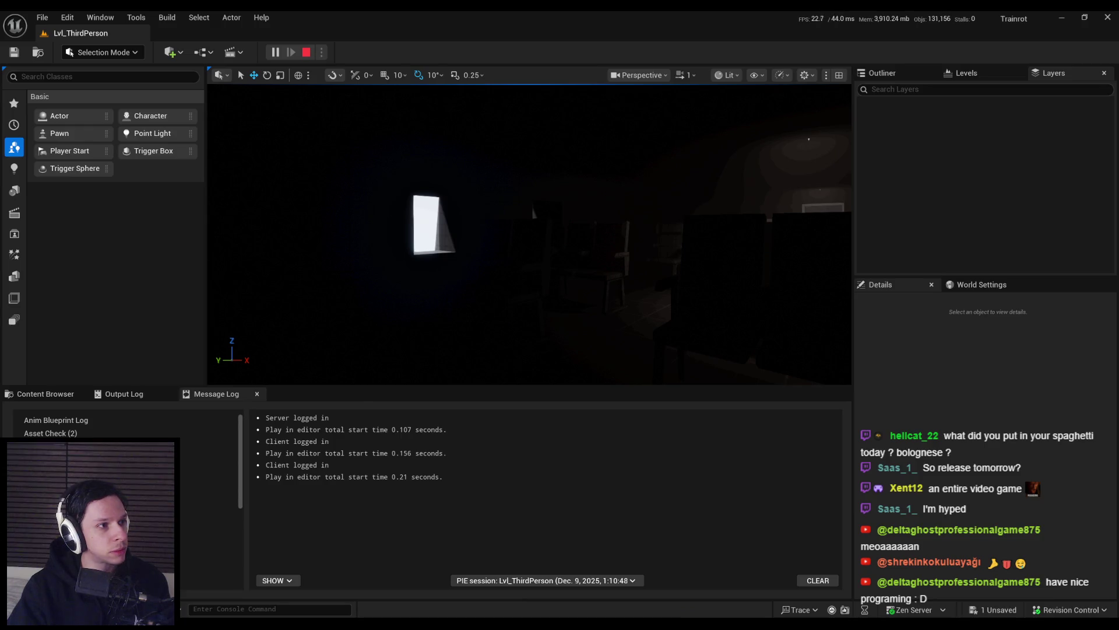
{"action": "right_click", "coordinate": [398, 256]}
{"action": "key", "text": "w"}
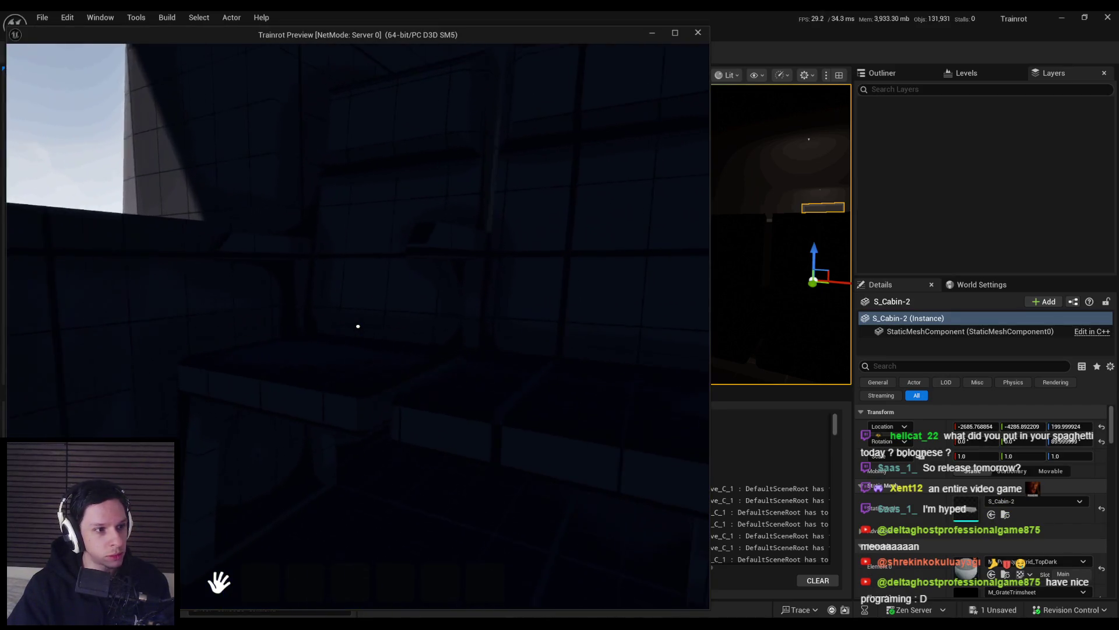
{"action": "key", "text": "d"}
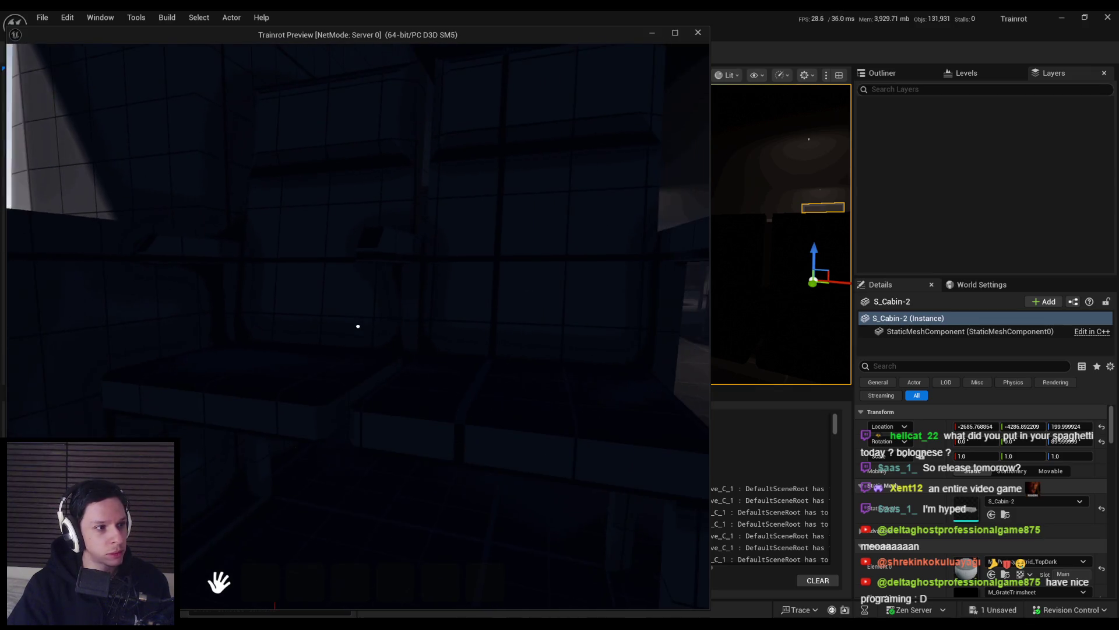
{"action": "key", "text": "a"}
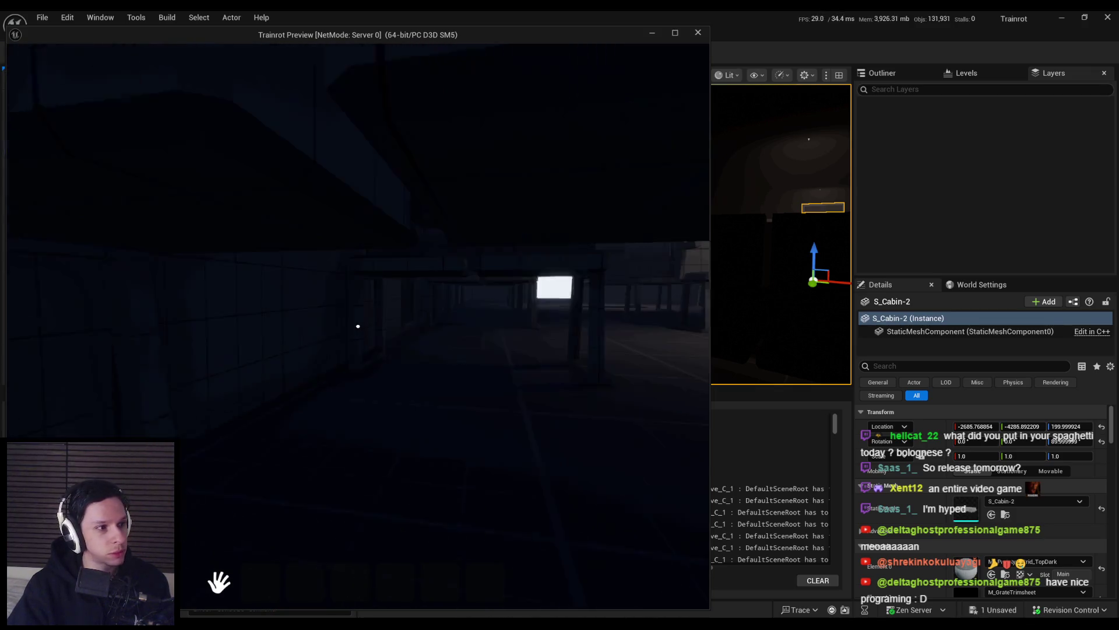
{"action": "key", "text": "Escape"}
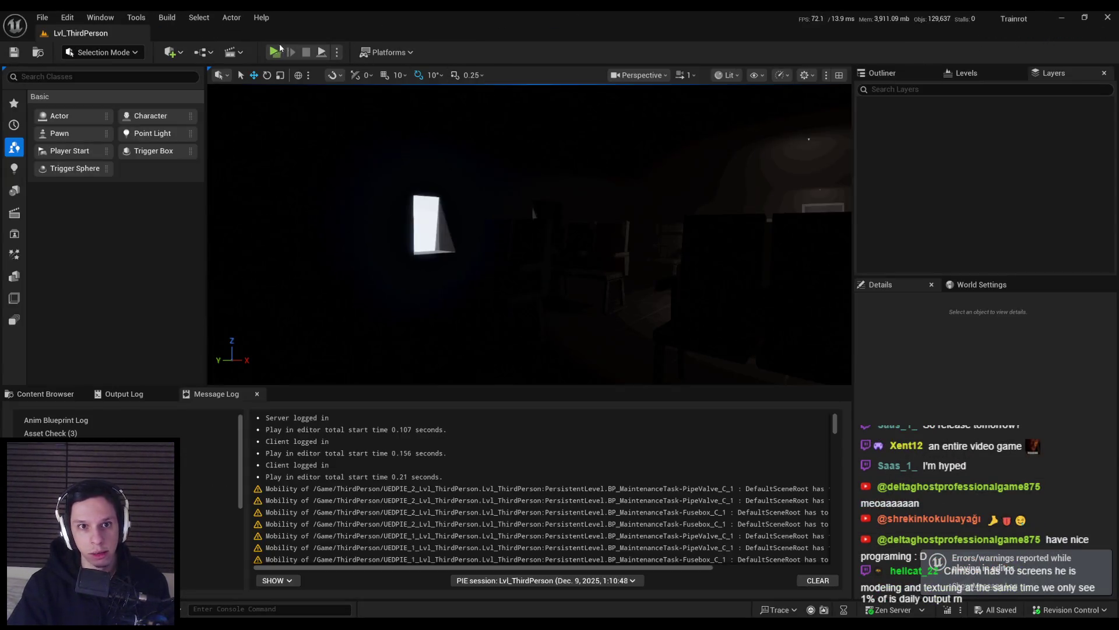
{"action": "left_click", "coordinate": [277, 55]}
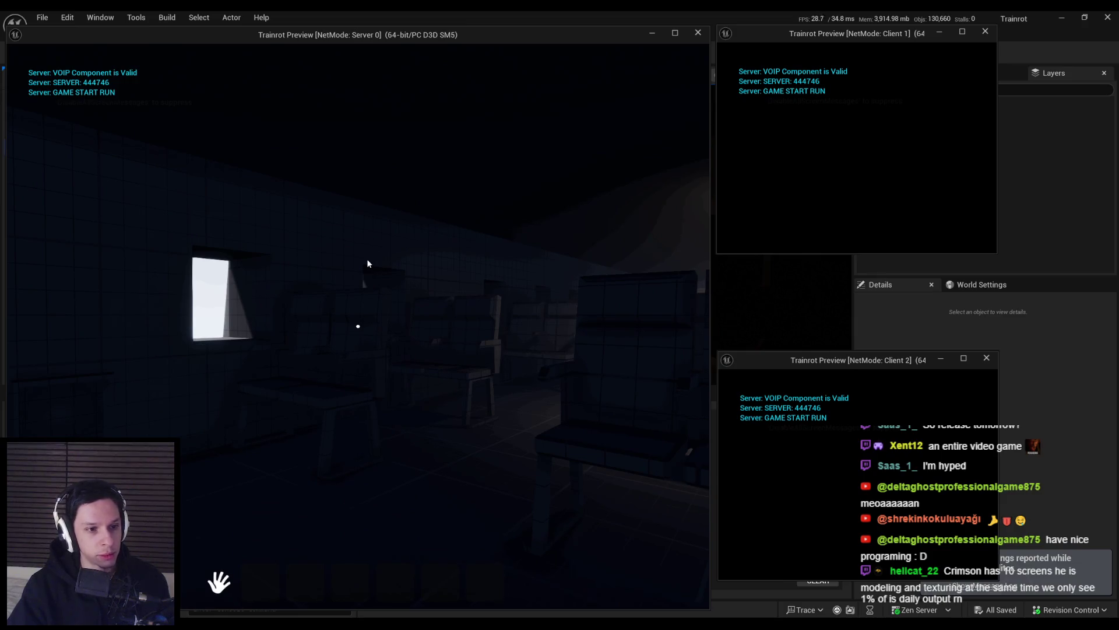
- Walk the server player around the train car until it faces the two client characters
{"action": "left_click", "coordinate": [331, 294]}
{"action": "key", "text": "w"}
{"action": "key", "text": "w"}
{"action": "key", "text": "w"}
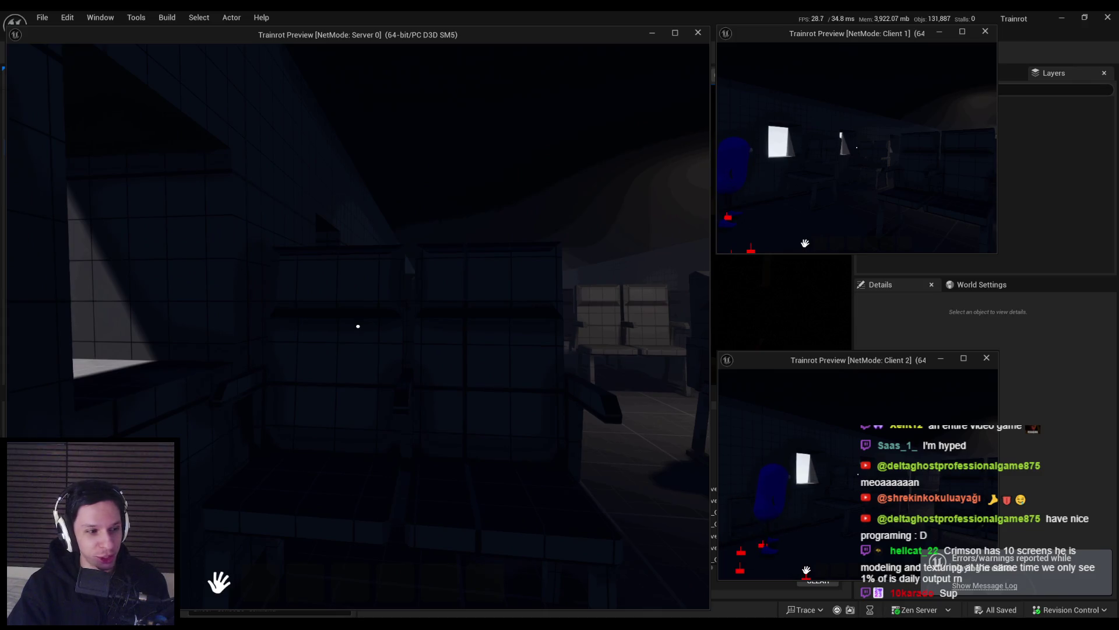
{"action": "key", "text": "w"}
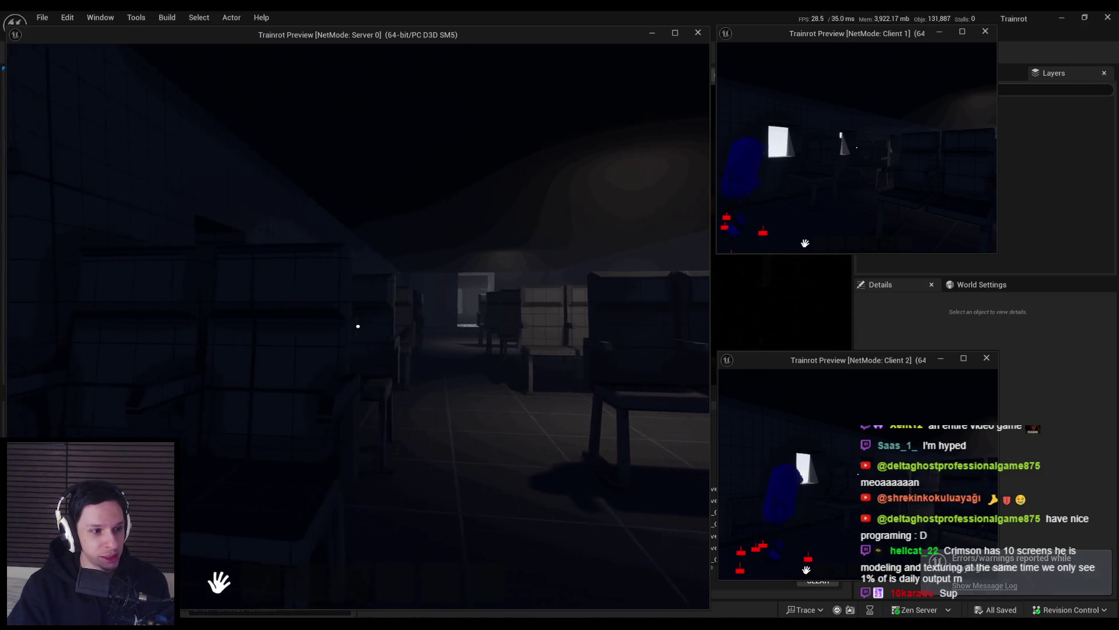
{"action": "key", "text": "w"}
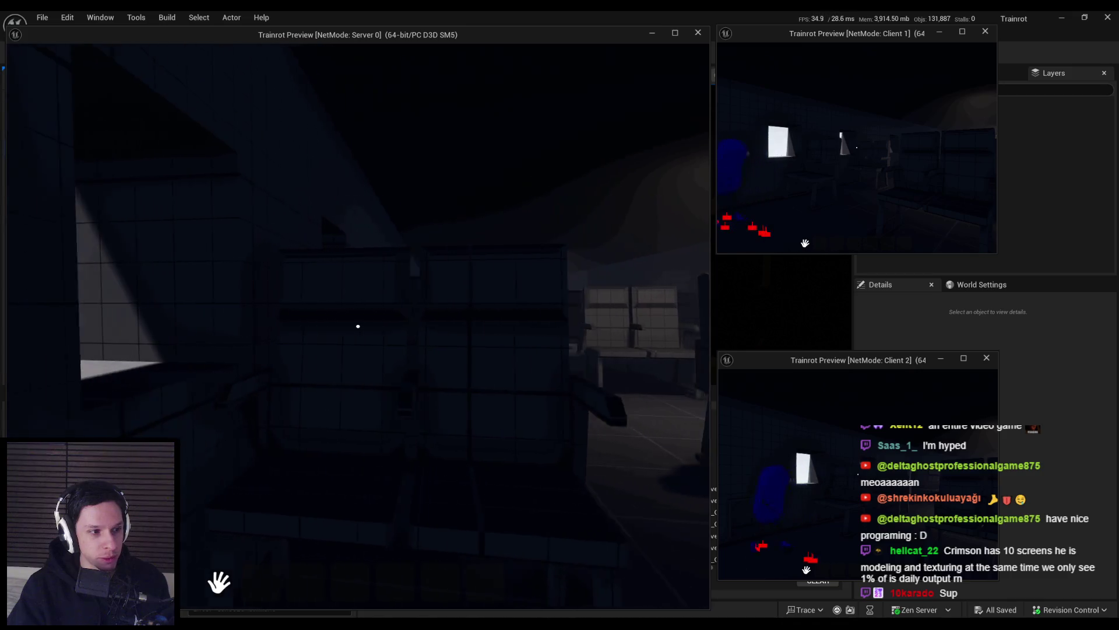
{"action": "key", "text": "w"}
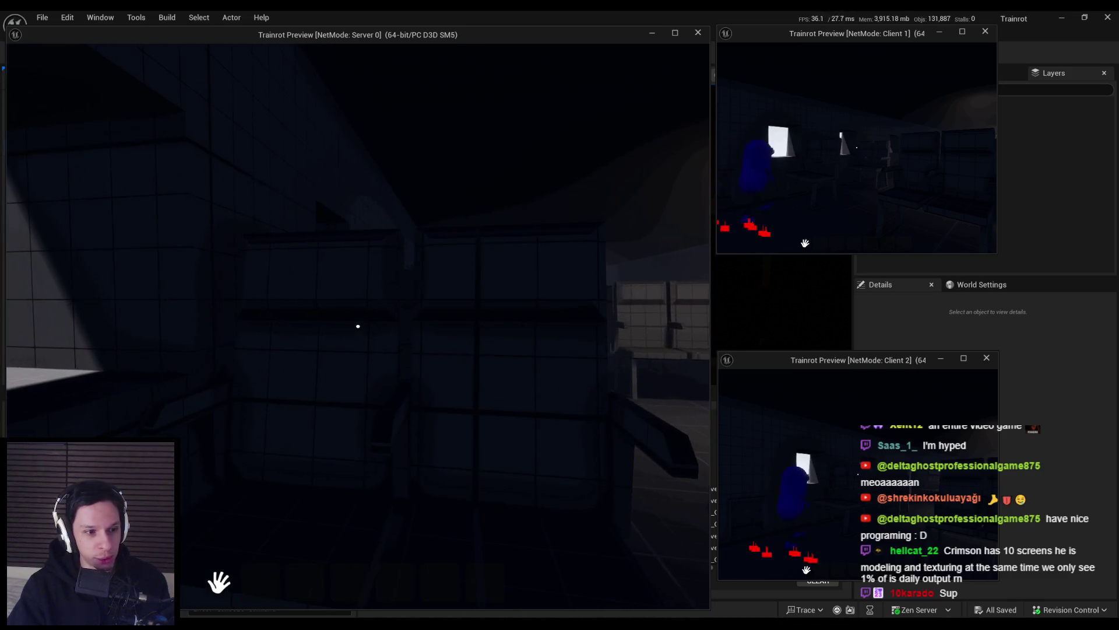
{"action": "key", "text": "w"}
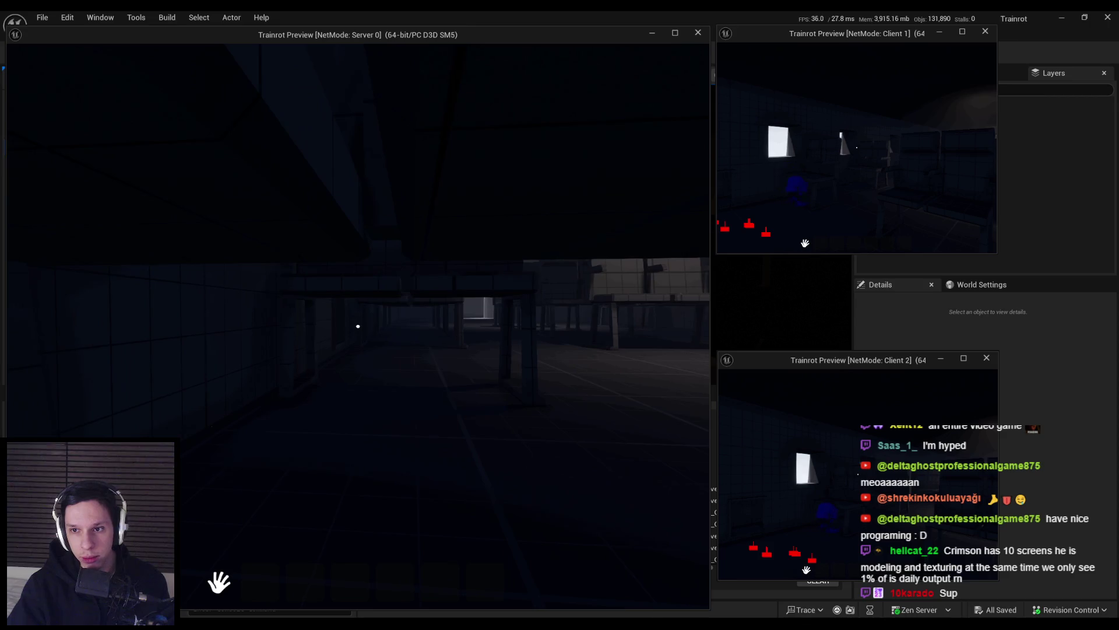
{"action": "key", "text": "w"}
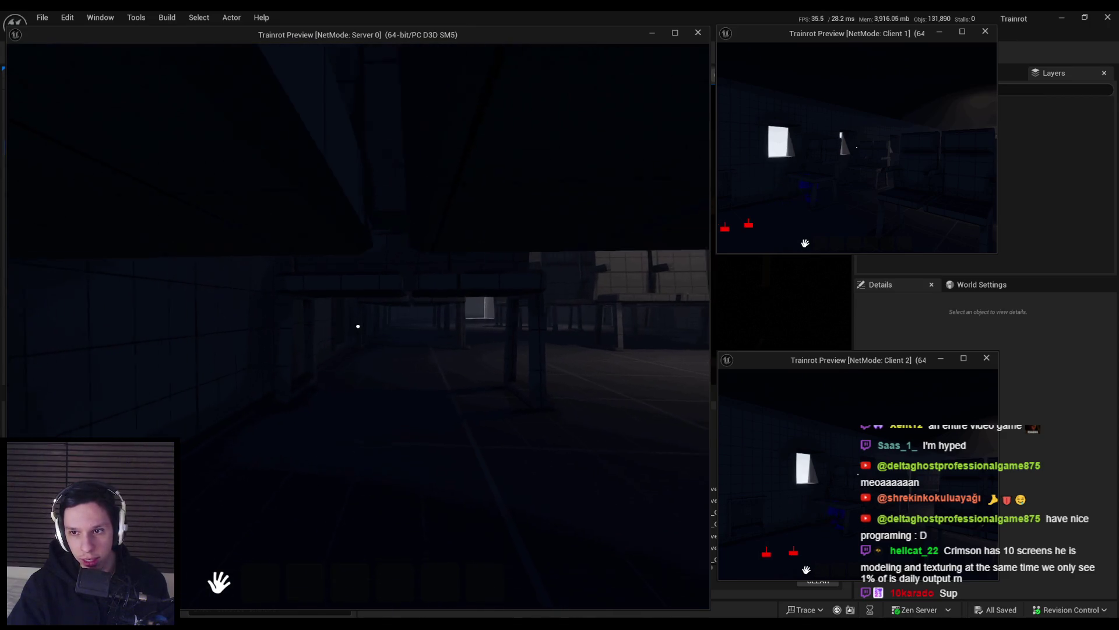
{"action": "key", "text": "w"}
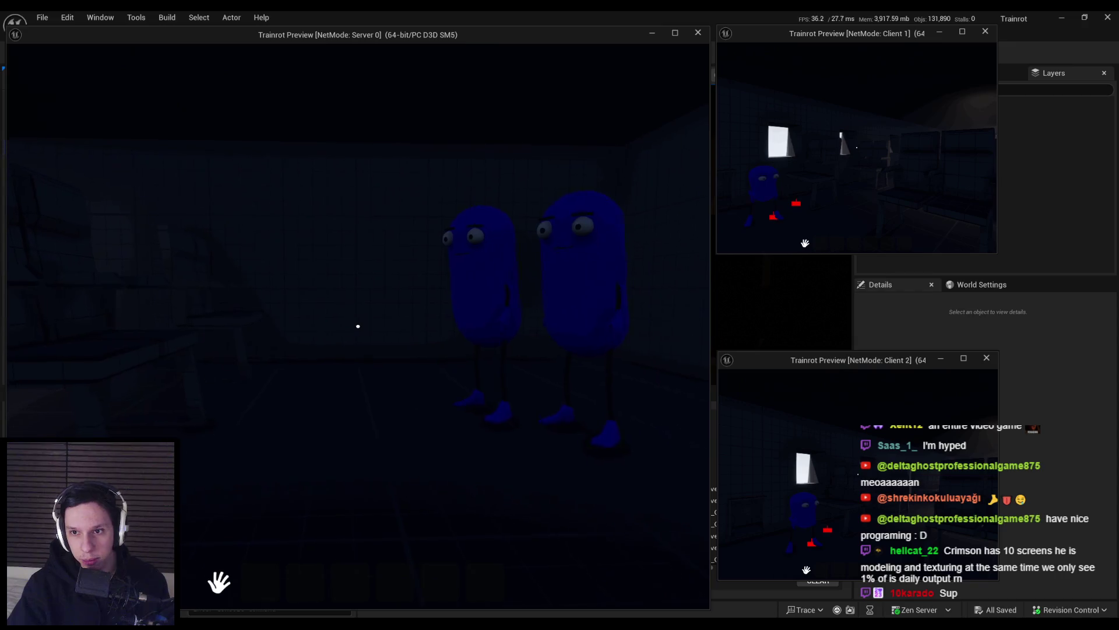
- Run 'show collision' from the console in Client 1's view to display collision wireframes
{"action": "key", "text": "super"}
{"action": "left_click", "coordinate": [947, 203]}
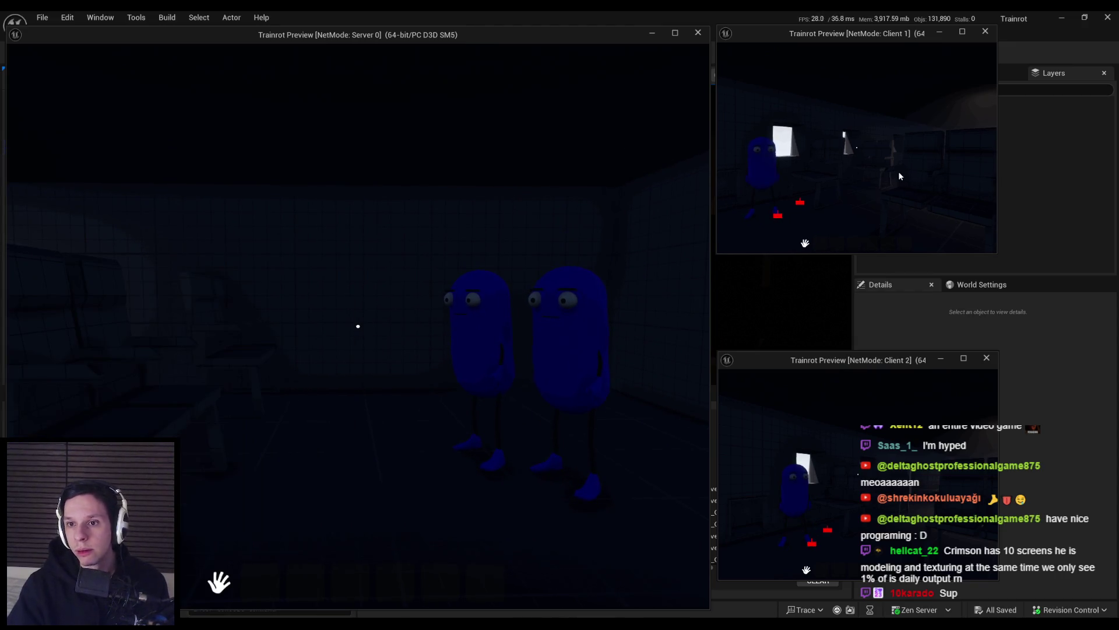
{"action": "key", "text": "grave"}
{"action": "type", "text": "show collision"}
{"action": "key", "text": "Return"}
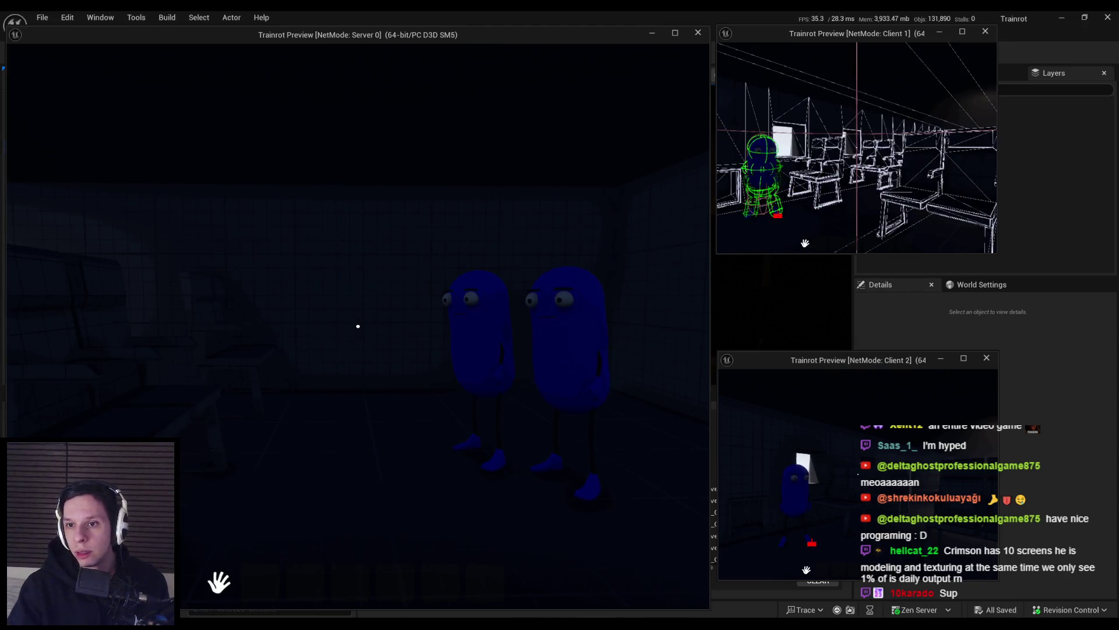
- Walk the server player through the carriage, crouching and standing near the chairs
{"action": "mouse_move", "coordinate": [358, 326]}
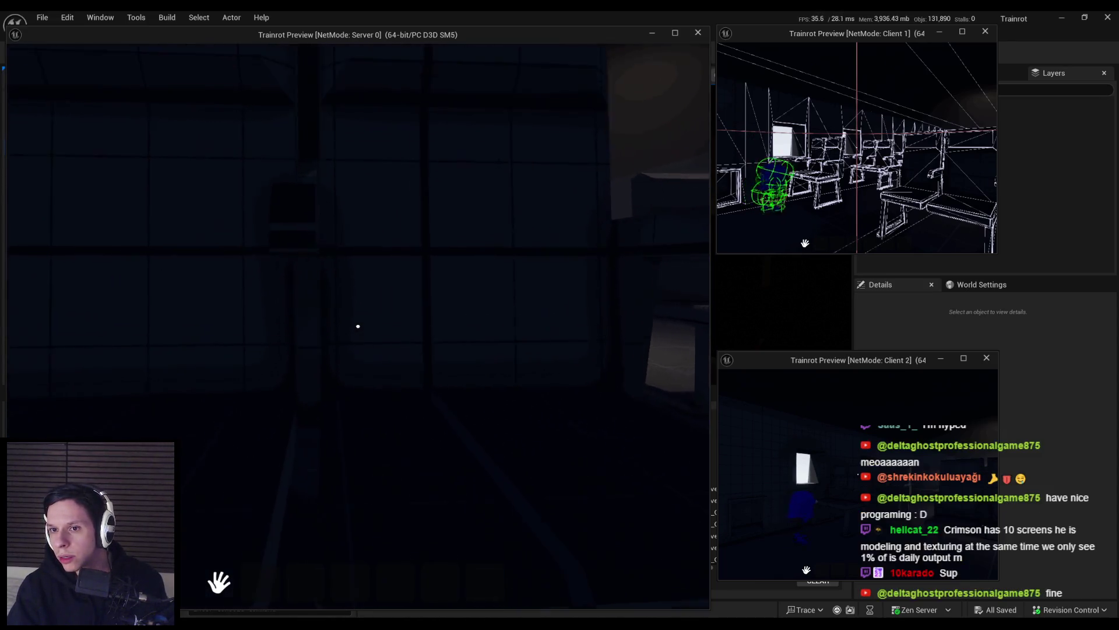
{"action": "key", "text": "w"}
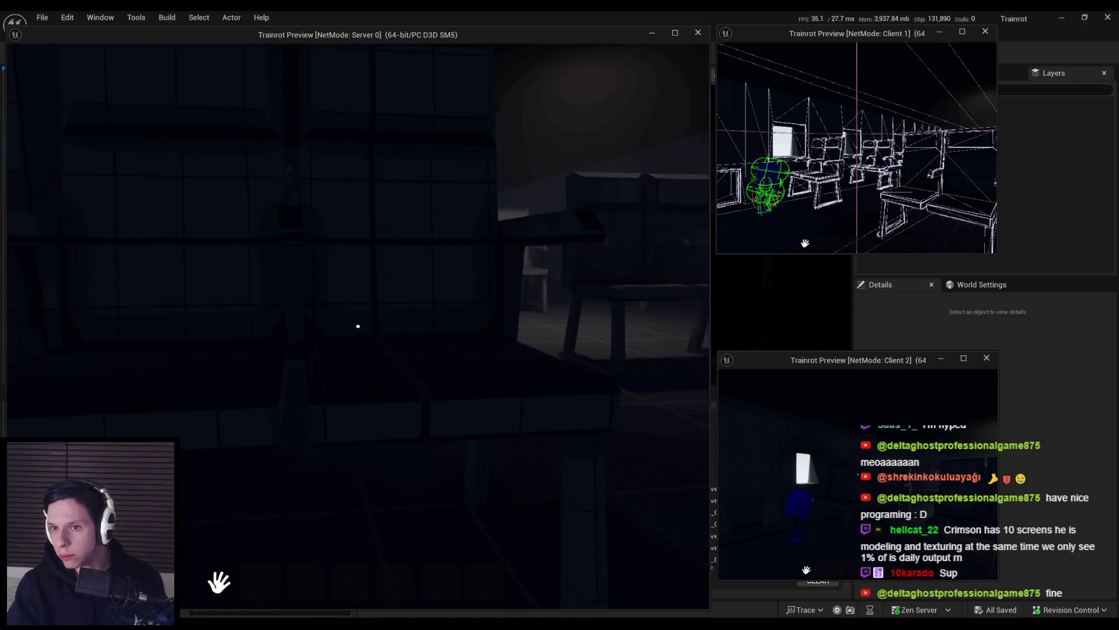
{"action": "key", "text": "w"}
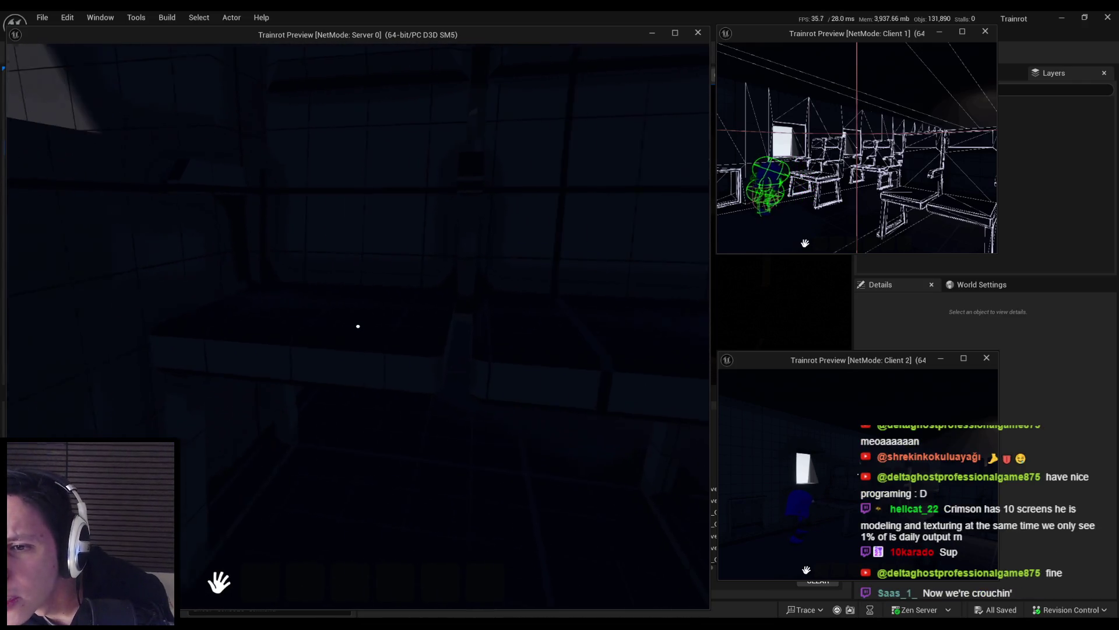
{"action": "key", "text": "w"}
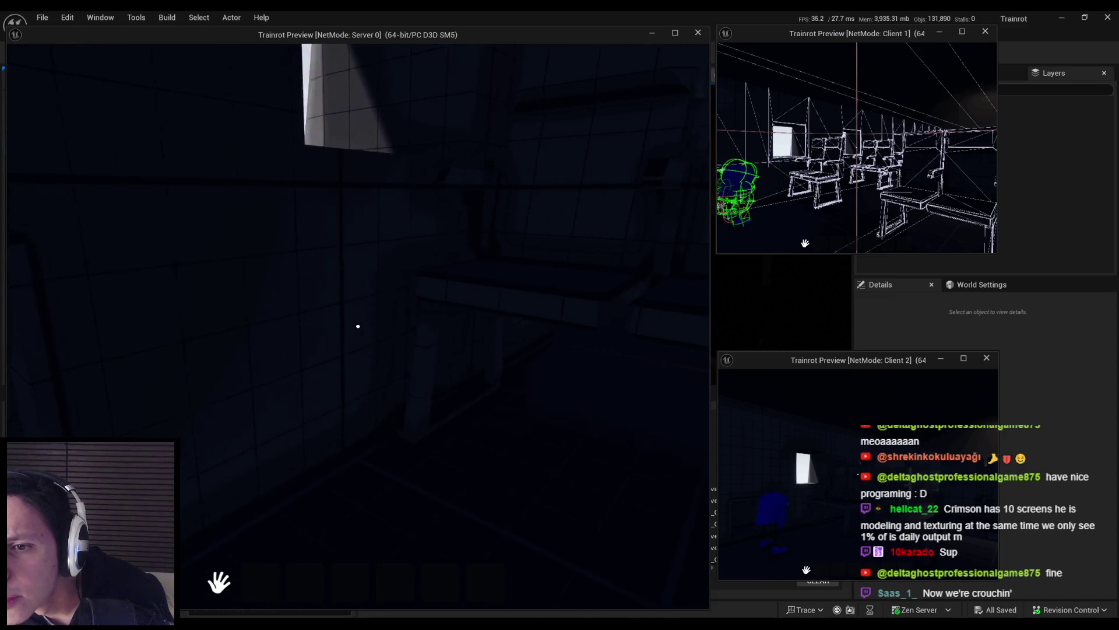
{"action": "key", "text": "w"}
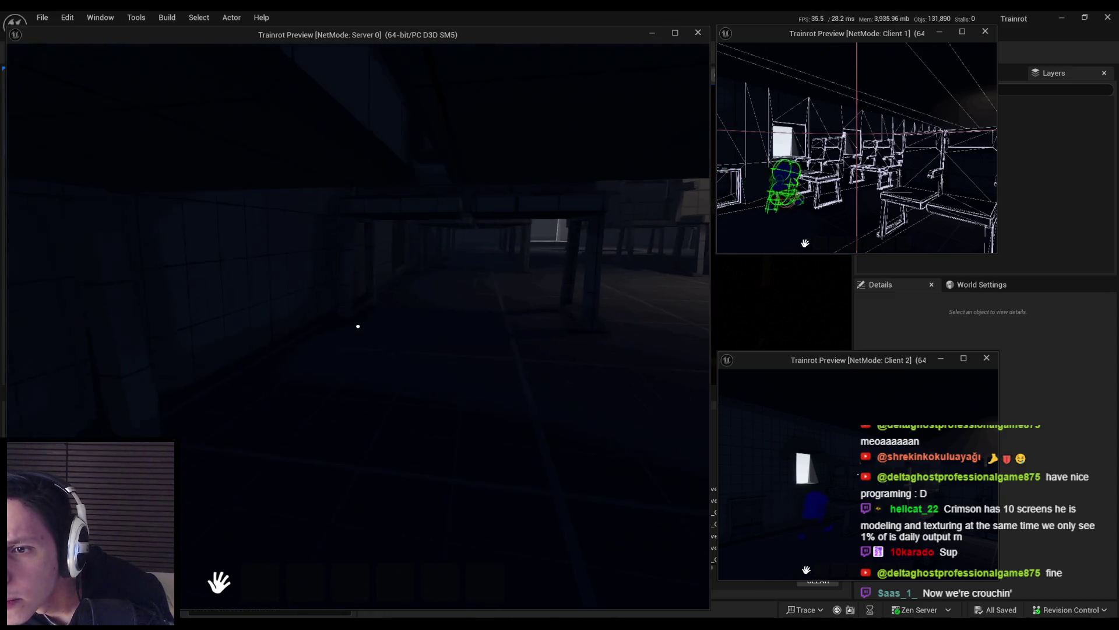
{"action": "key", "text": "w"}
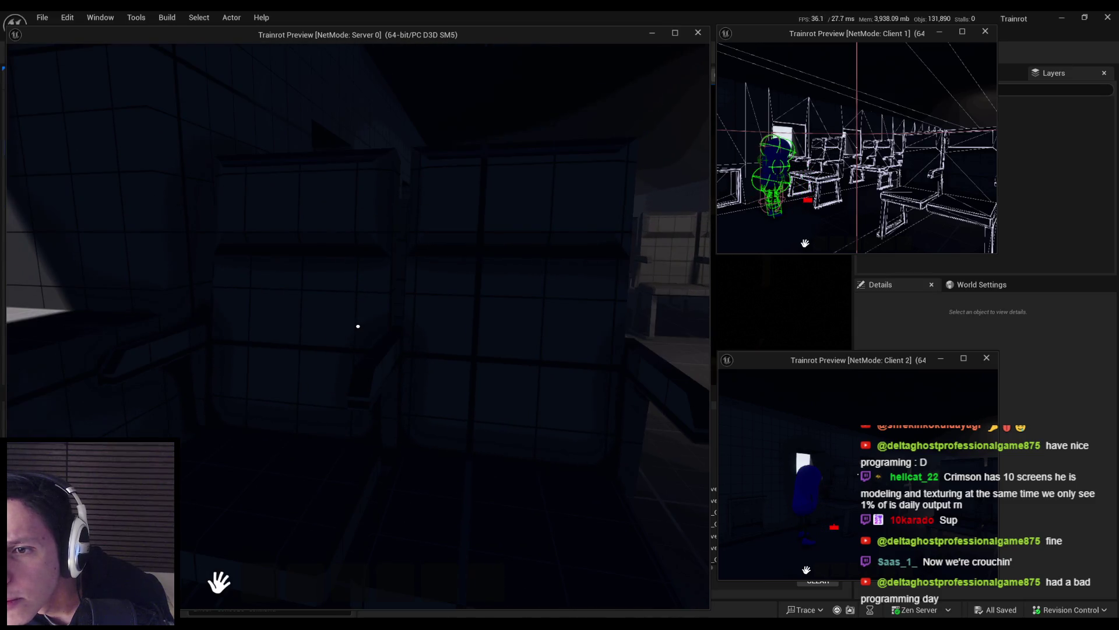
{"action": "key", "text": "c"}
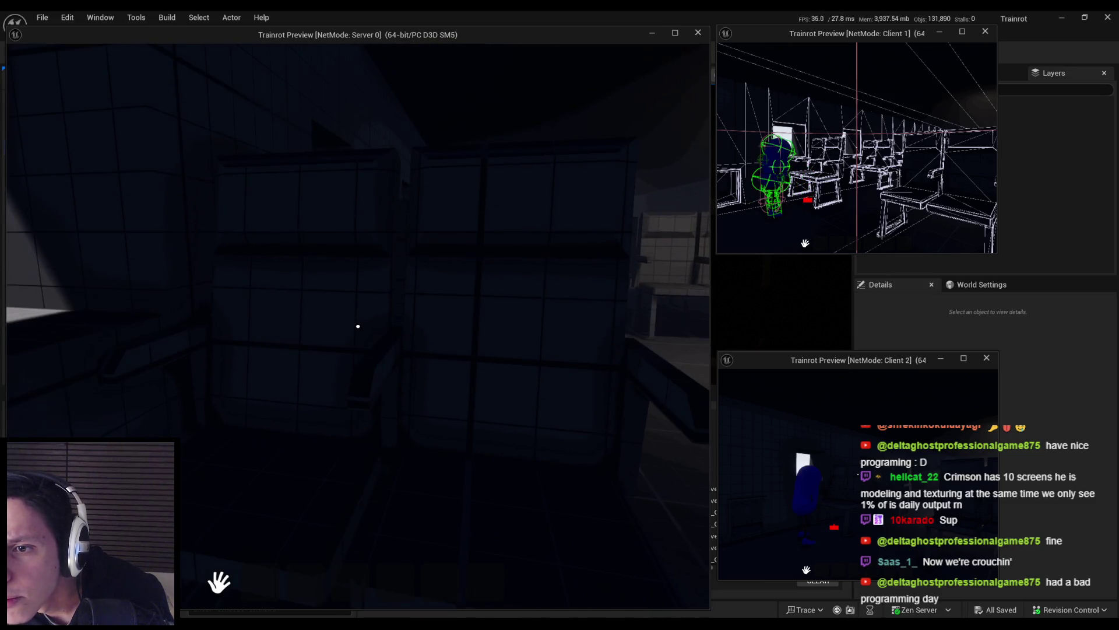
{"action": "key", "text": "w"}
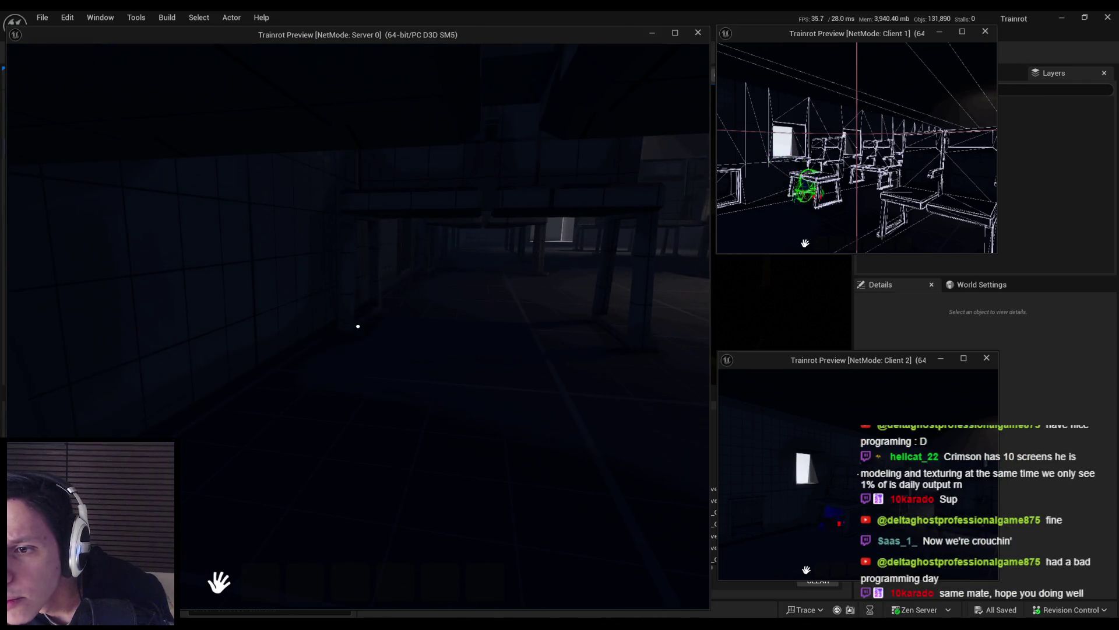
{"action": "key", "text": "w"}
{"action": "key", "text": "w"}
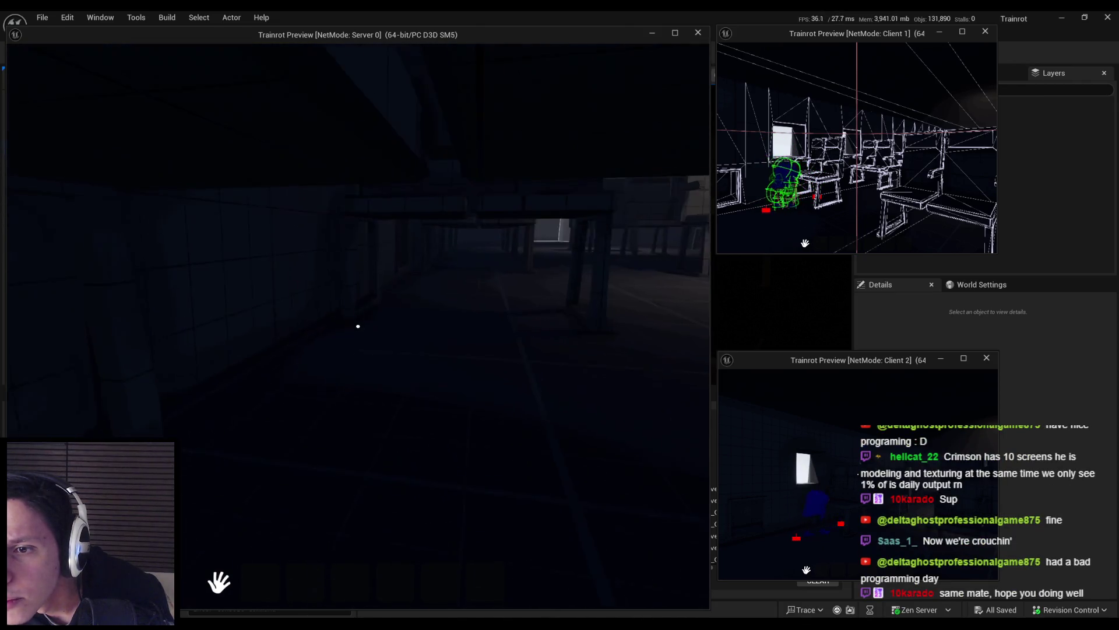
- Toggle crouch and stand again, end the session, and return to the TempMan folder
{"action": "key", "text": "c"}
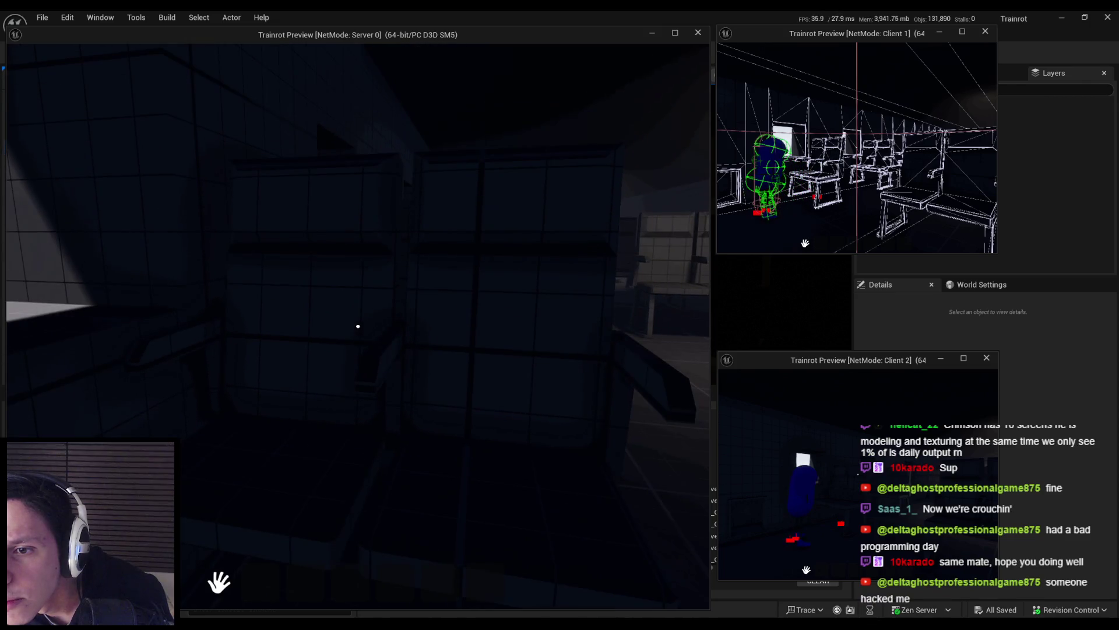
{"action": "key", "text": "c"}
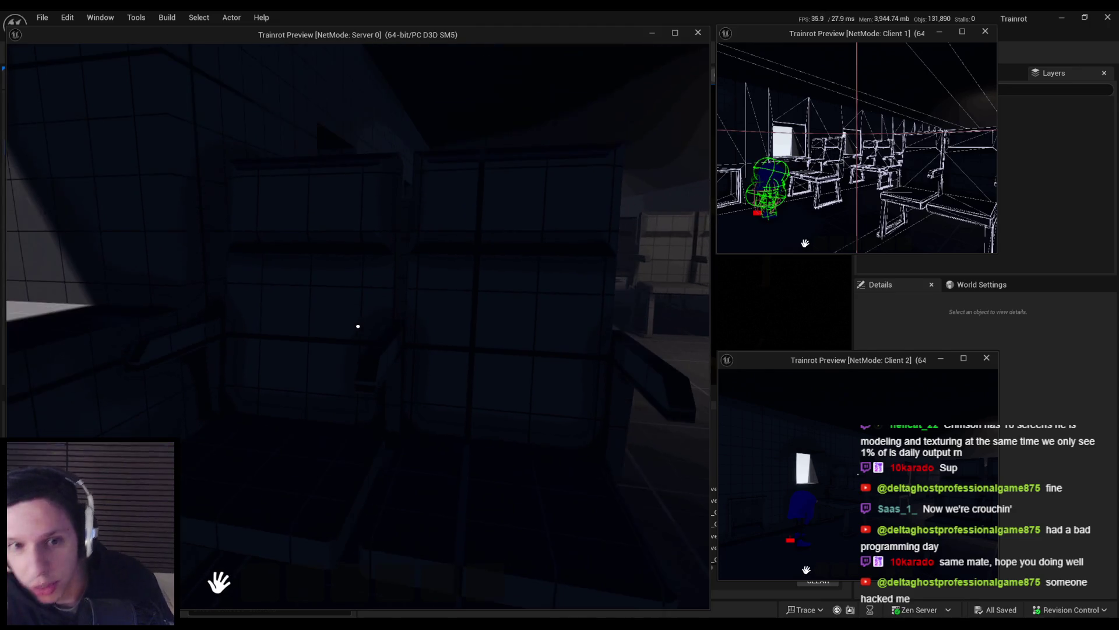
{"action": "key", "text": "Escape"}
{"action": "left_click", "coordinate": [49, 393]}
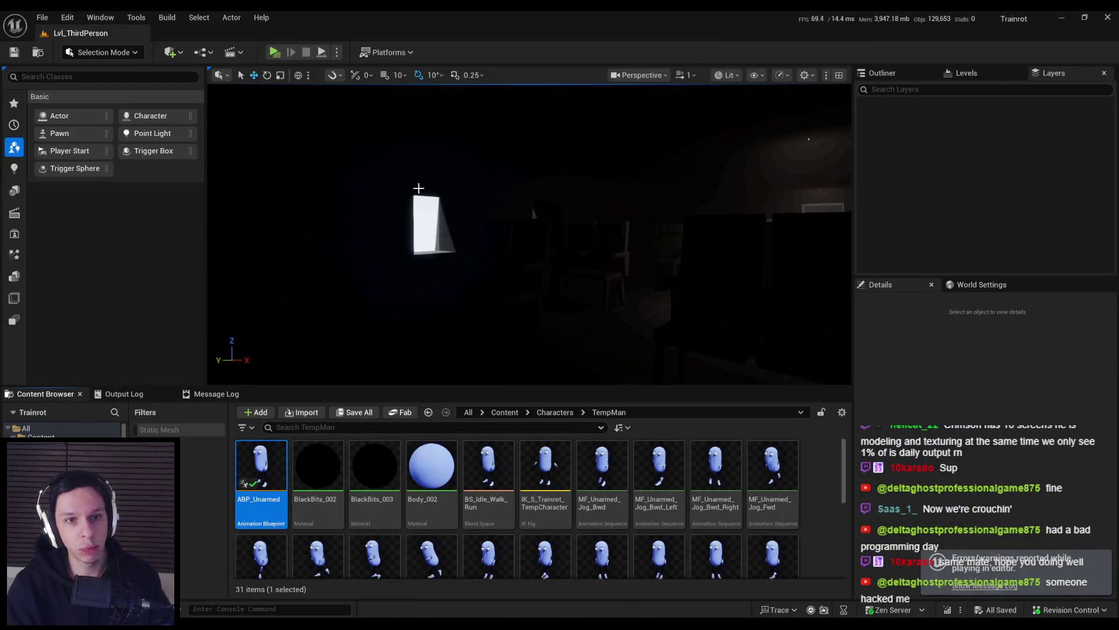
- Run another server-plus-two-client play session to test the character, then stop it
{"action": "left_click", "coordinate": [275, 52]}
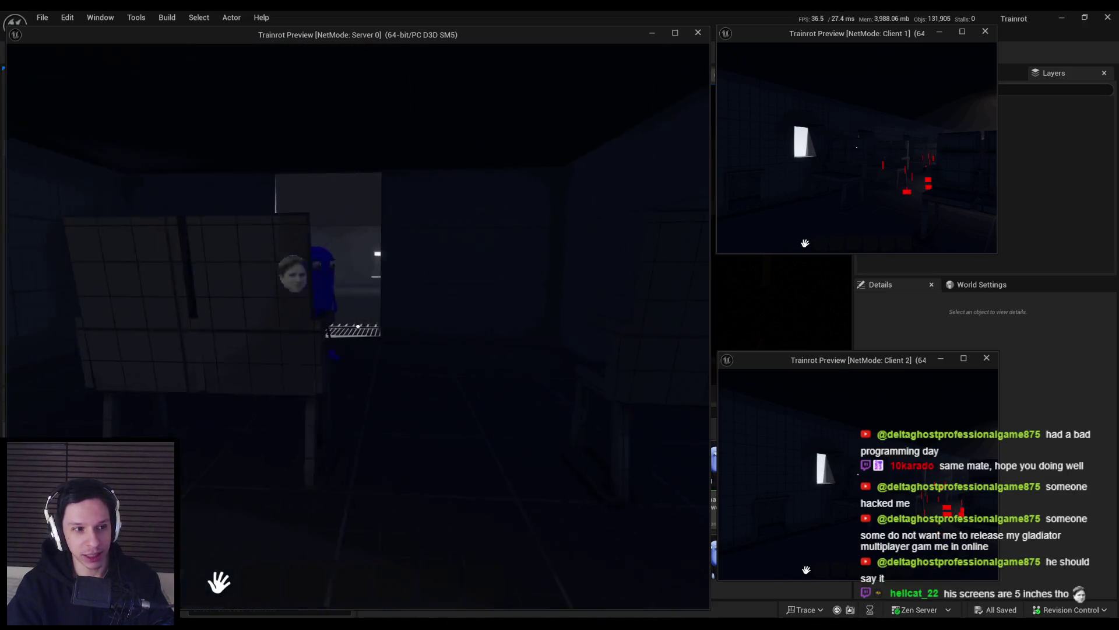
{"action": "key", "text": "Escape"}
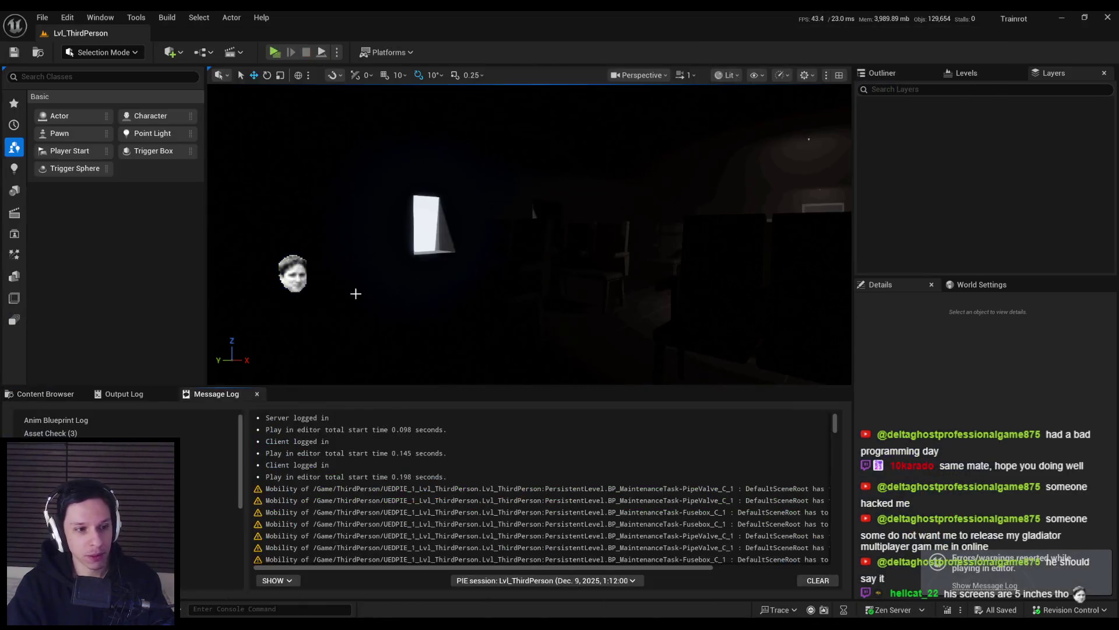
{"action": "left_click_drag", "start_coordinate": [333, 296], "coordinate": [315, 294]}
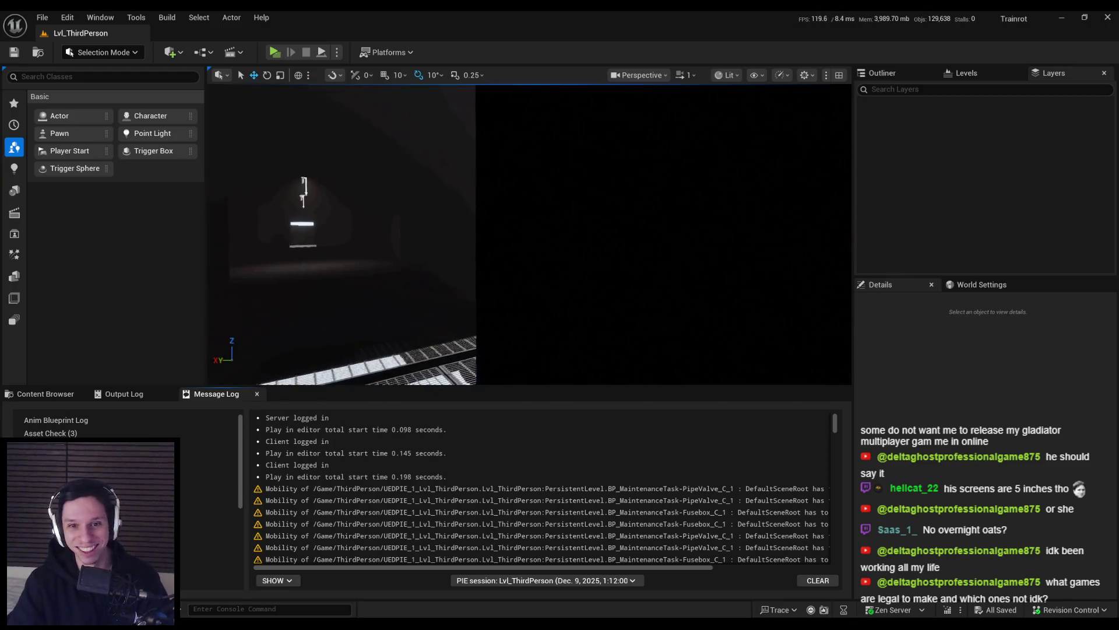
- Filter the Outliner by 'sky' and select the SkyLight, viewing it above the train roof
{"action": "left_click", "coordinate": [882, 73]}
{"action": "type", "text": "sky"}
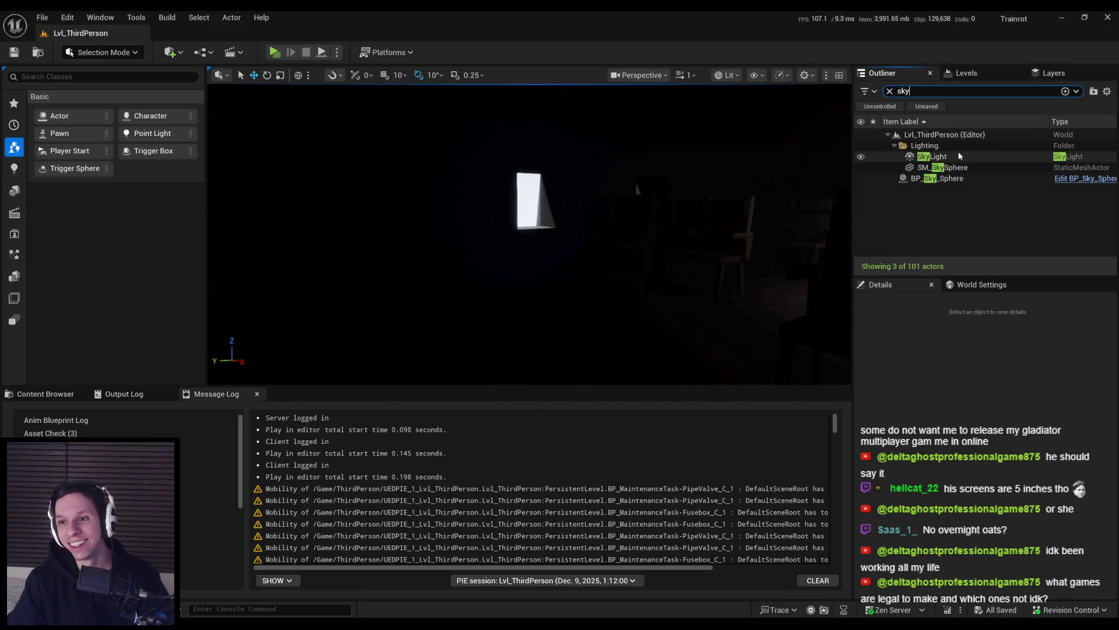
{"action": "left_click", "coordinate": [958, 155]}
{"action": "scroll", "coordinate": [974, 520], "scroll_direction": "down", "scroll_amount": 10}
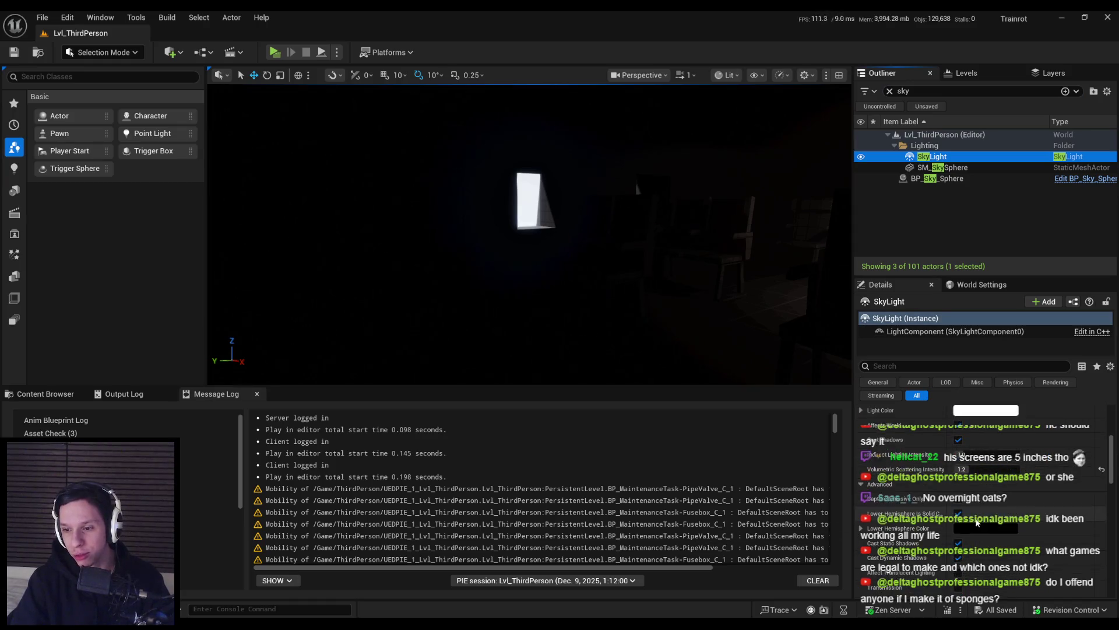
{"action": "scroll", "coordinate": [974, 520], "scroll_direction": "down", "scroll_amount": 3}
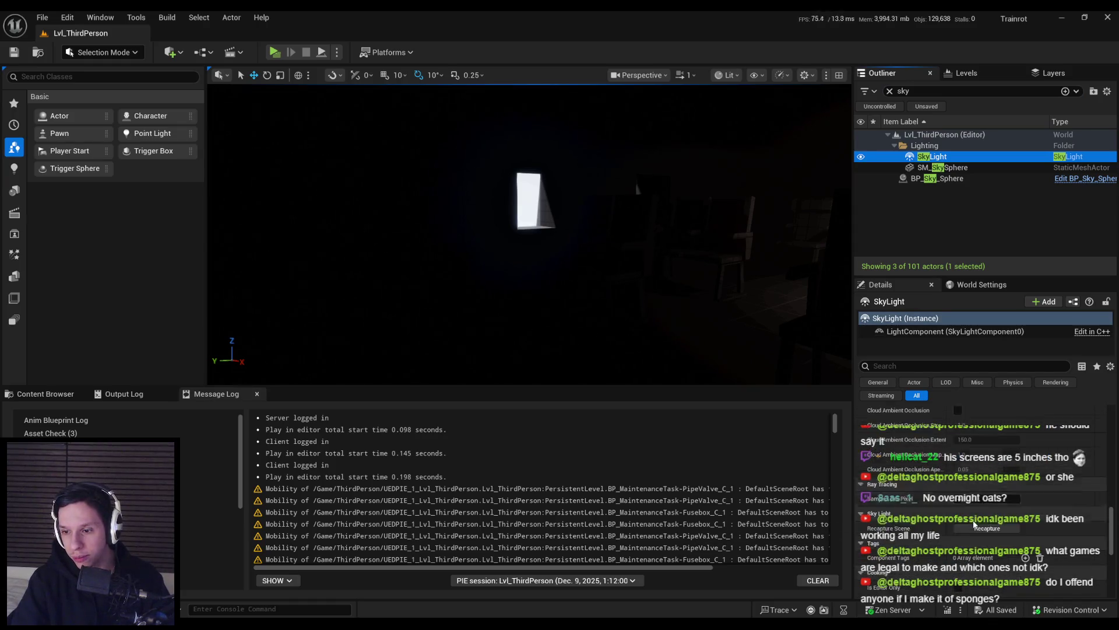
{"action": "left_click_drag", "start_coordinate": [646, 299], "coordinate": [645, 299]}
- Set Number of Players to 1 and start a single-player play session
{"action": "left_click", "coordinate": [337, 52]}
{"action": "left_click", "coordinate": [466, 309]}
{"action": "type", "text": "1"}
{"action": "key", "text": "alt+p"}
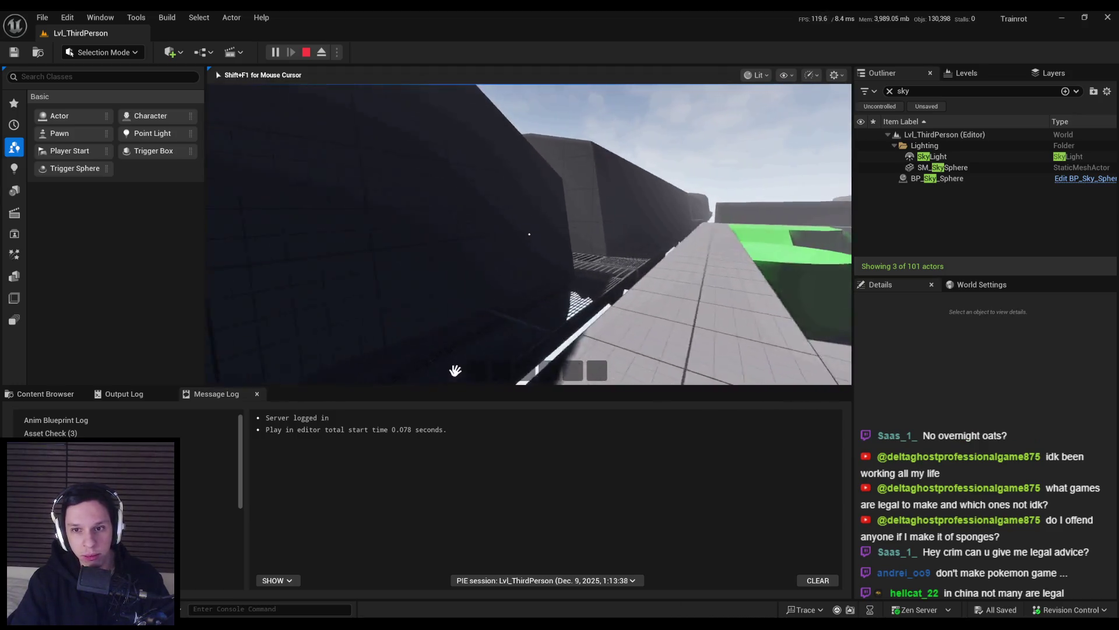
- Walk the player from the train through the dark building into the bench room
{"action": "mouse_move", "coordinate": [529, 234]}
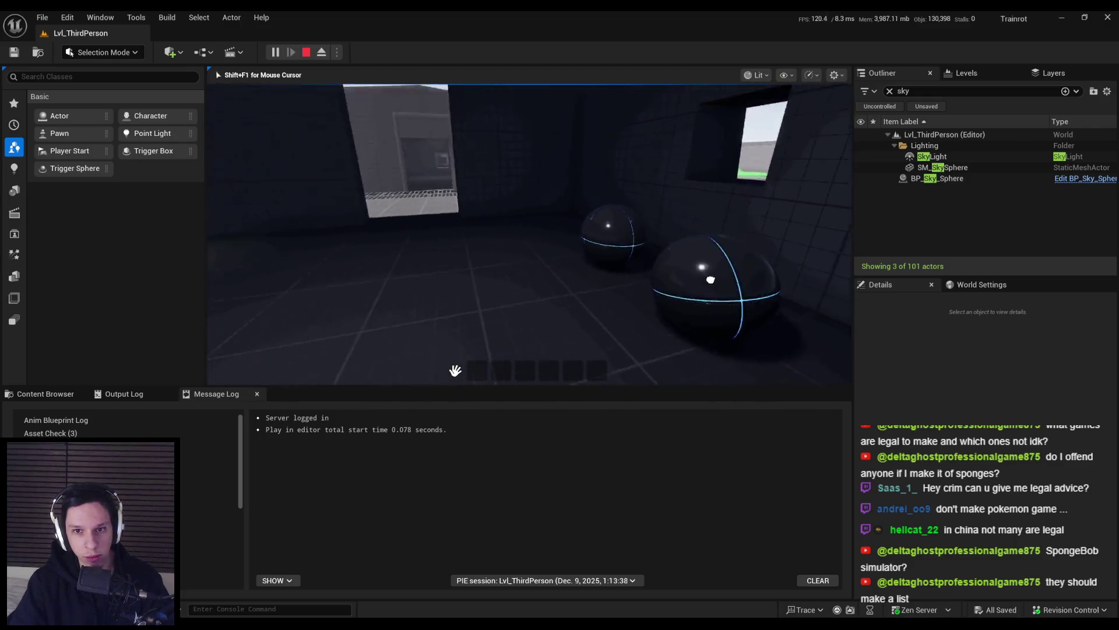
{"action": "key", "text": "w"}
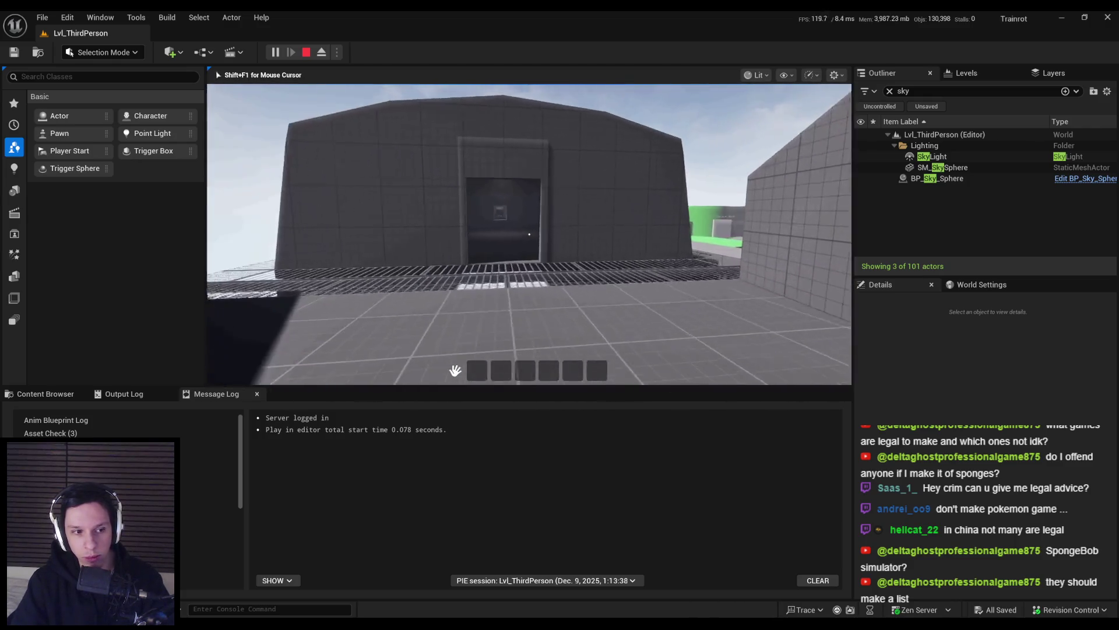
{"action": "key", "text": "w"}
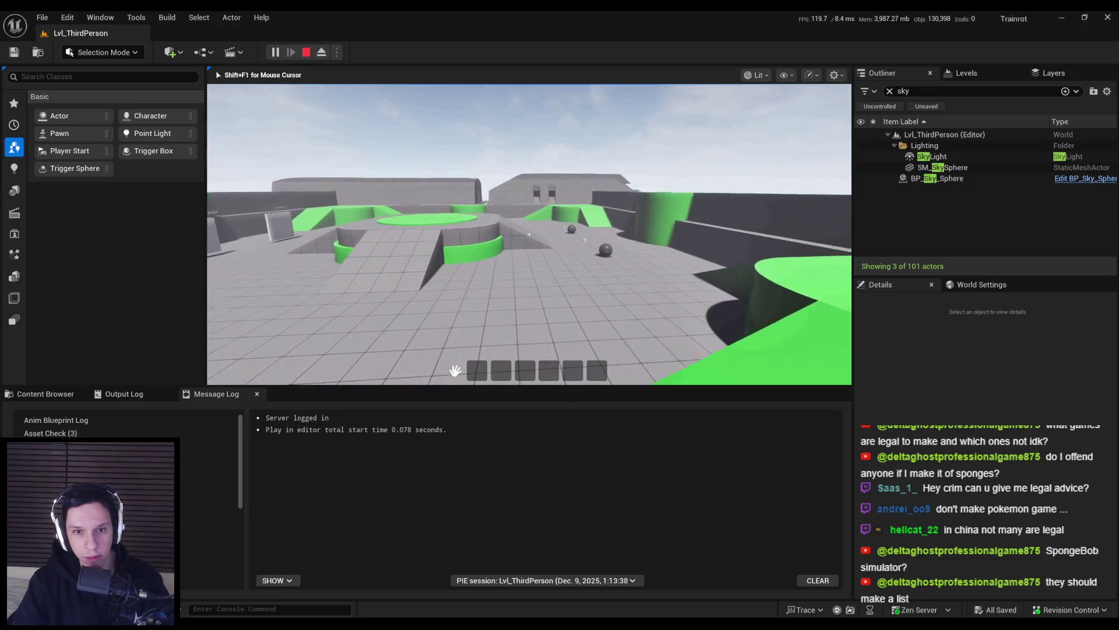
{"action": "key", "text": "w"}
{"action": "key", "text": "w"}
{"action": "key", "text": "w"}
{"action": "key", "text": "w"}
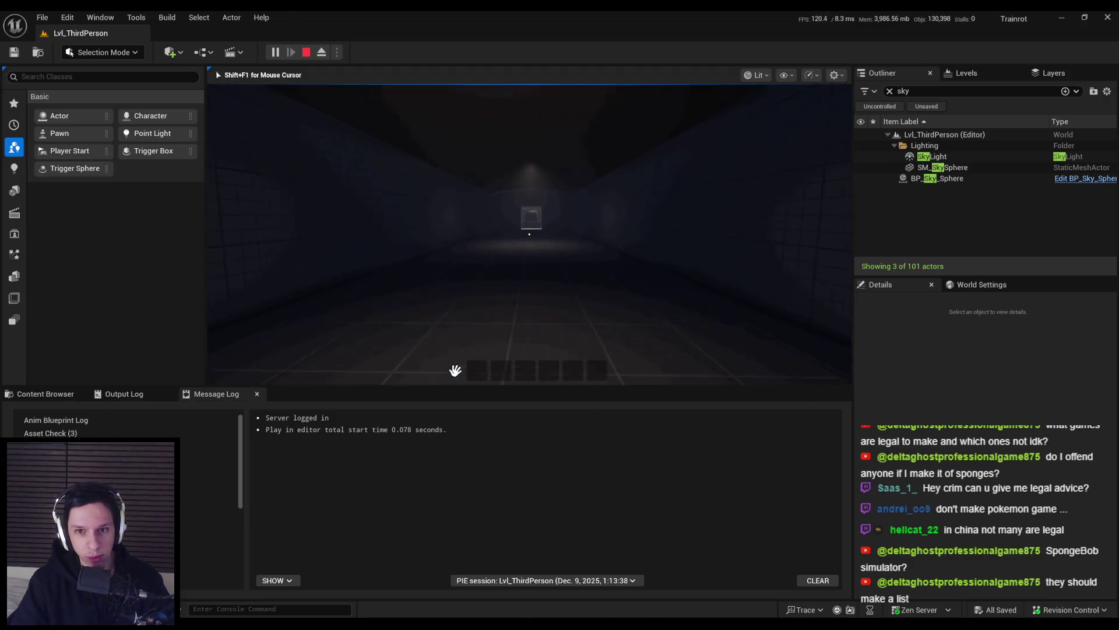
{"action": "key", "text": "w"}
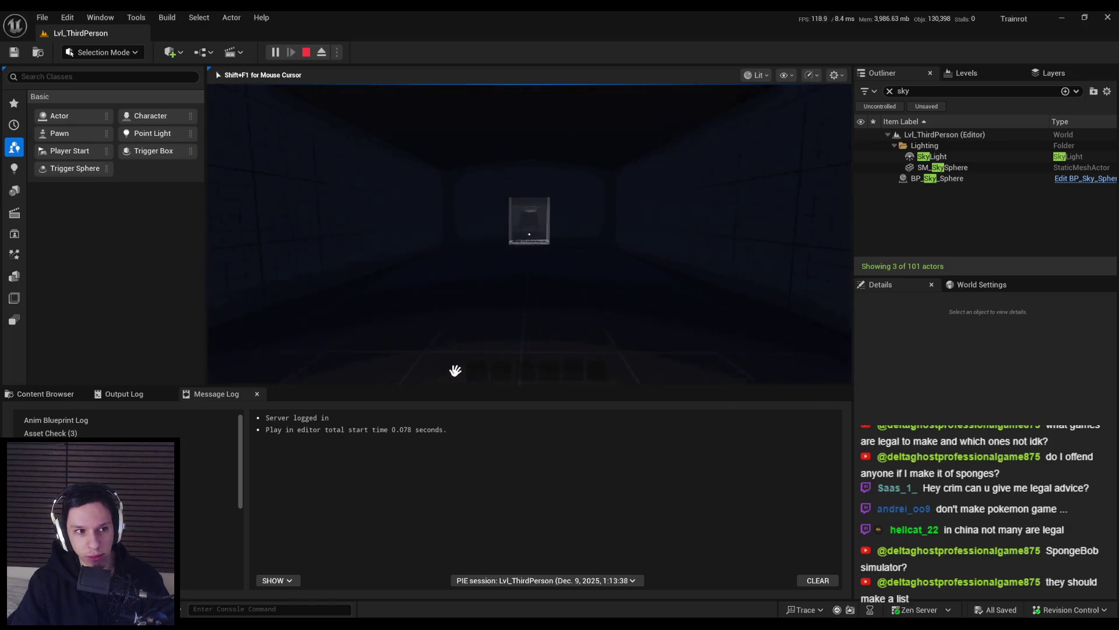
{"action": "key", "text": "w"}
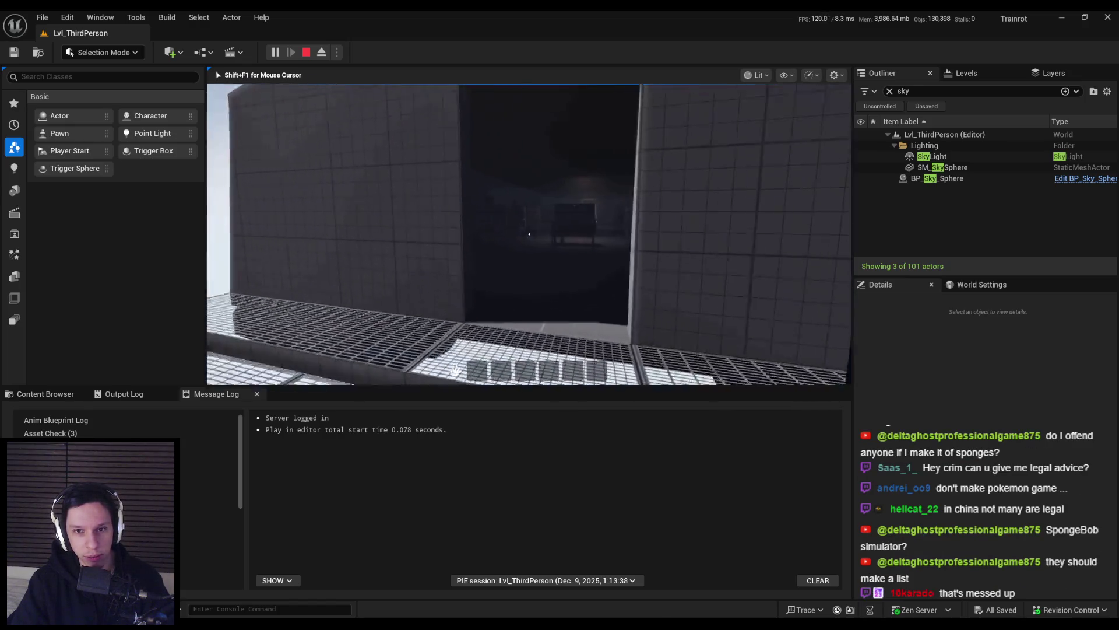
{"action": "key", "text": "w"}
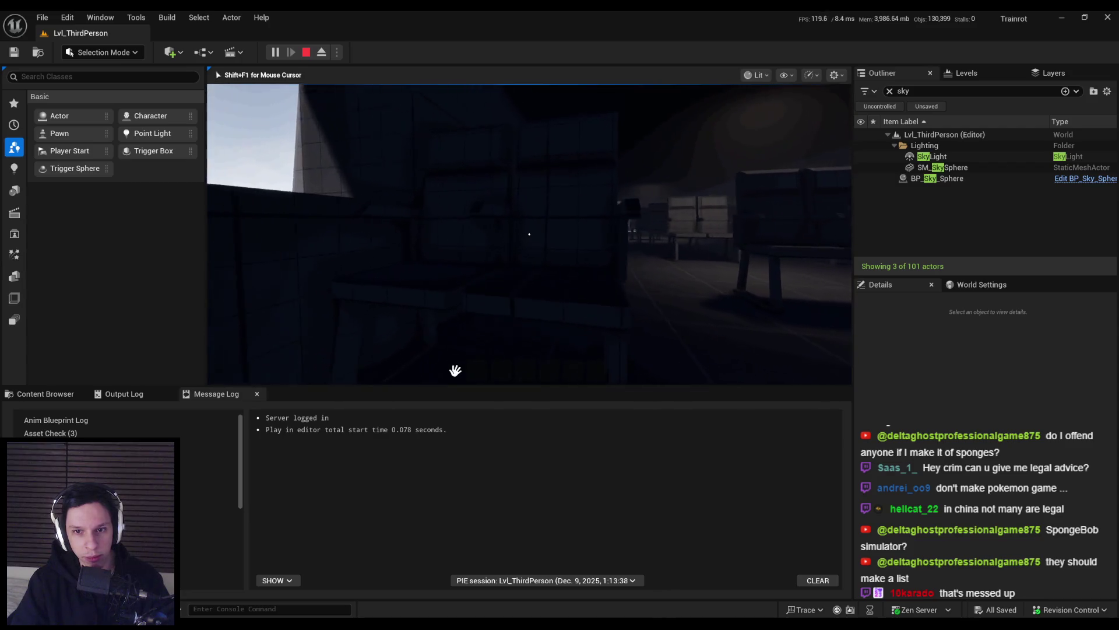
{"action": "key", "text": "w"}
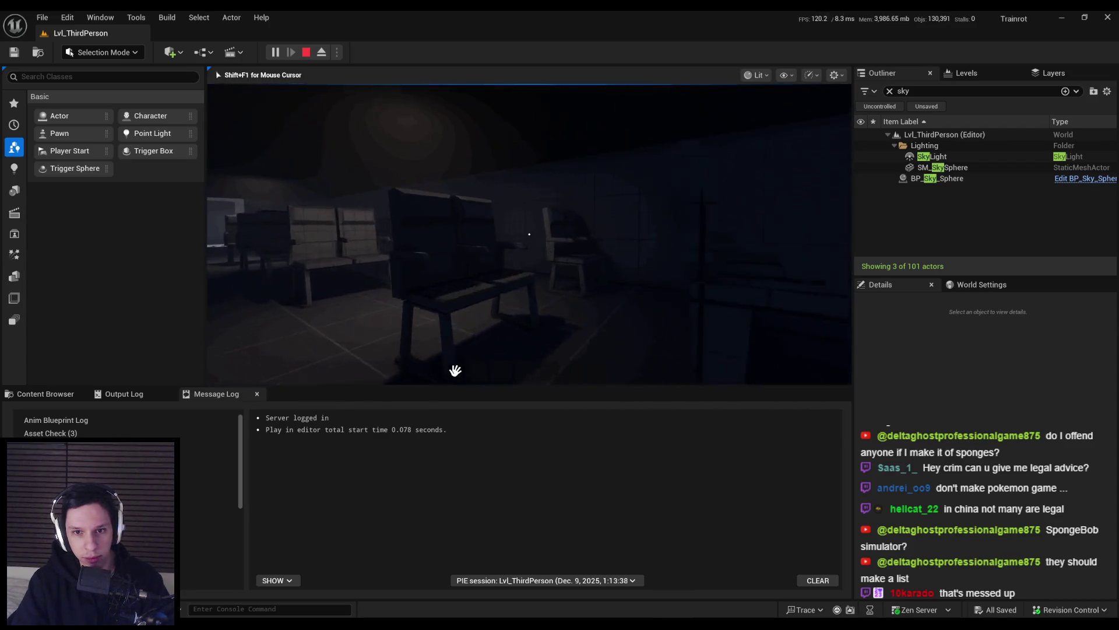
{"action": "key", "text": "w"}
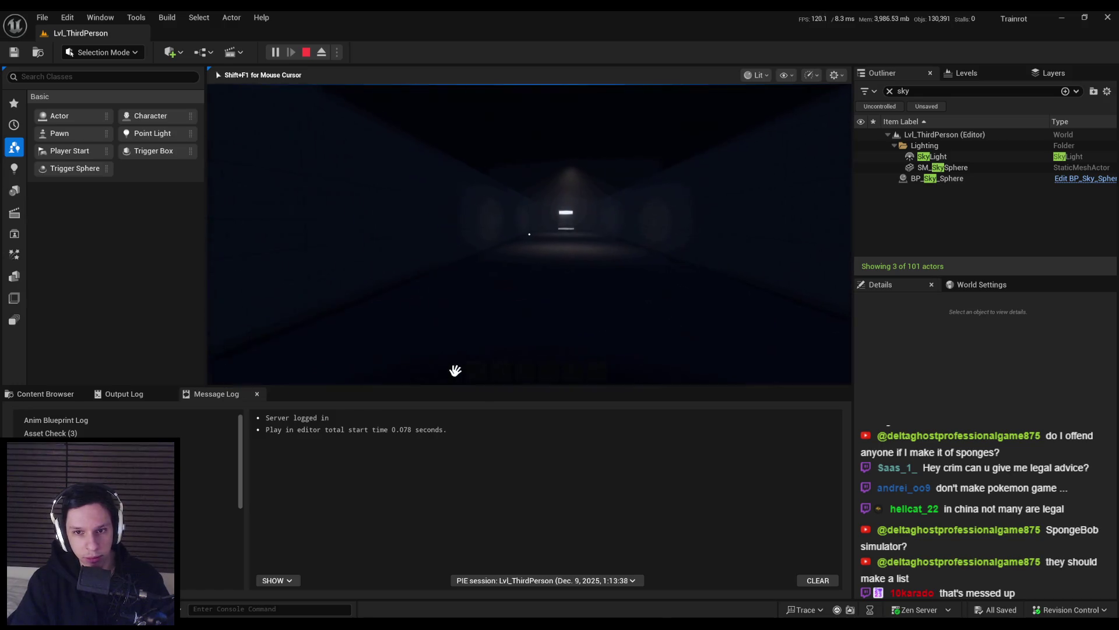
- Stop the session, clear the 'sky' Outliner filter, and select the SkyLight in the full list
{"action": "key", "text": "Escape"}
{"action": "left_click", "coordinate": [932, 156]}
{"action": "left_click", "coordinate": [890, 91]}
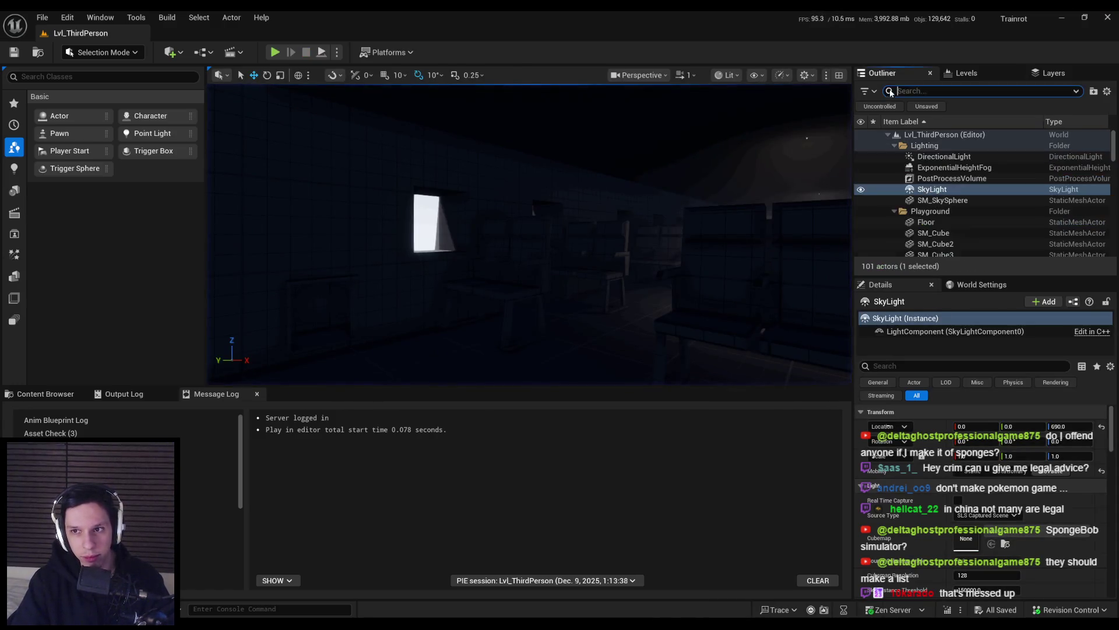
- Frame the SkyLight, fly the editor camera across the level, and start Play-in-Editor
{"action": "key", "text": "f"}
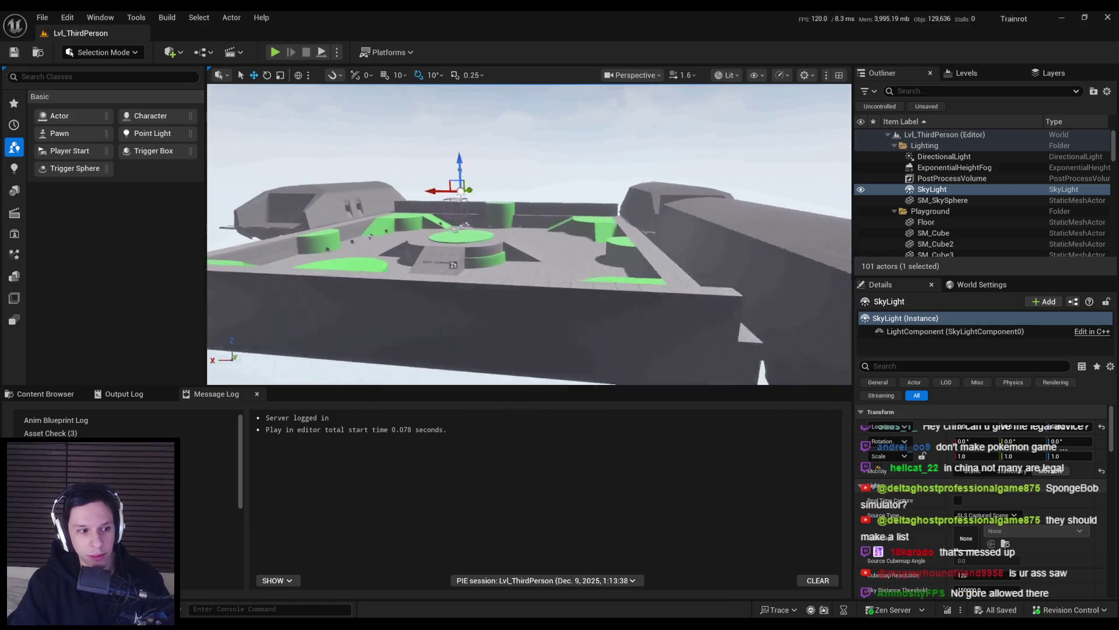
{"action": "key", "text": "w"}
{"action": "scroll", "coordinate": [529, 233], "scroll_direction": "down", "scroll_amount": 2}
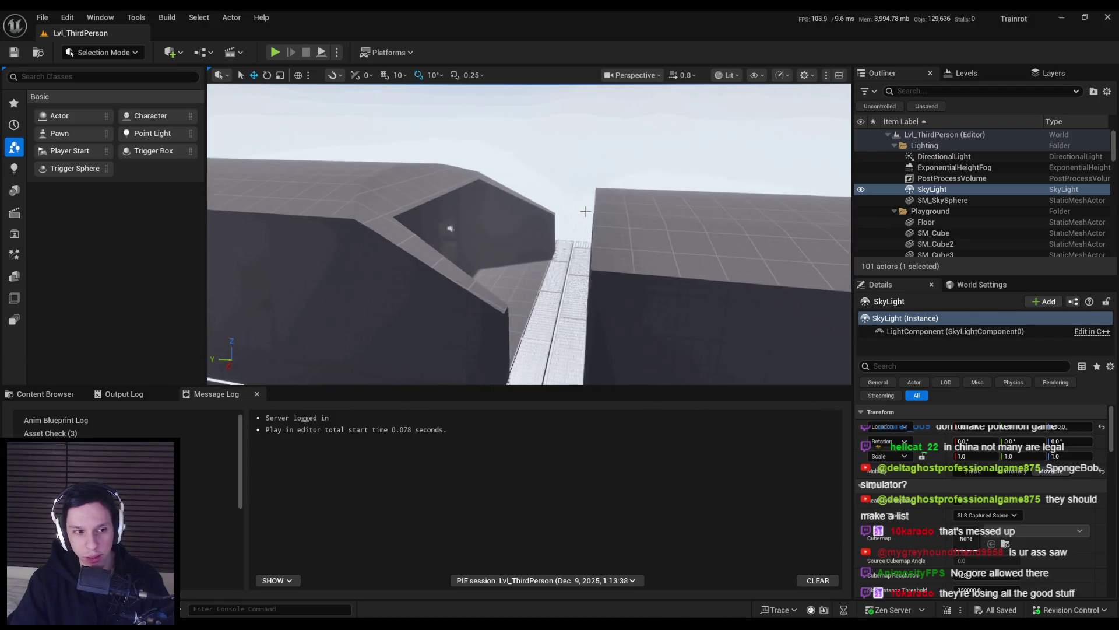
{"action": "key", "text": "w"}
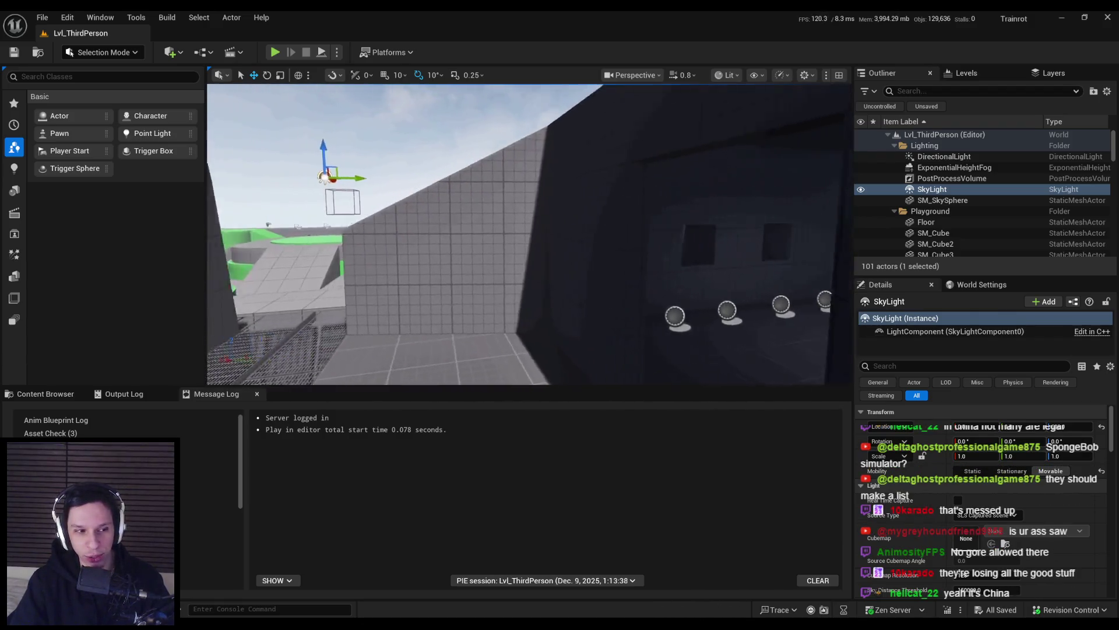
{"action": "key", "text": "s"}
{"action": "key", "text": "s"}
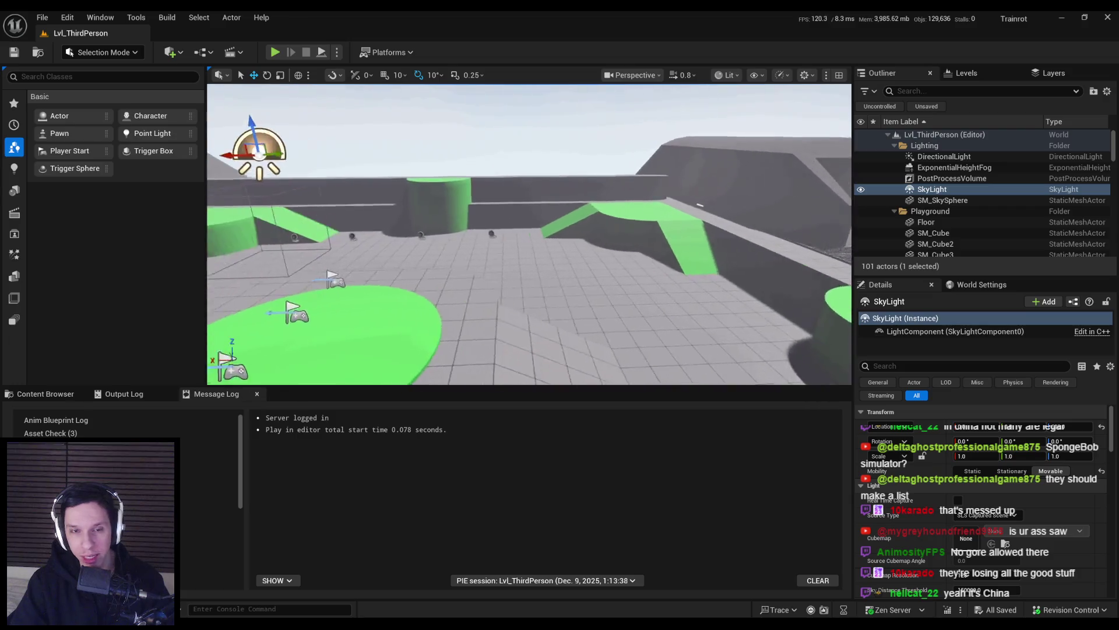
{"action": "left_click", "coordinate": [274, 53]}
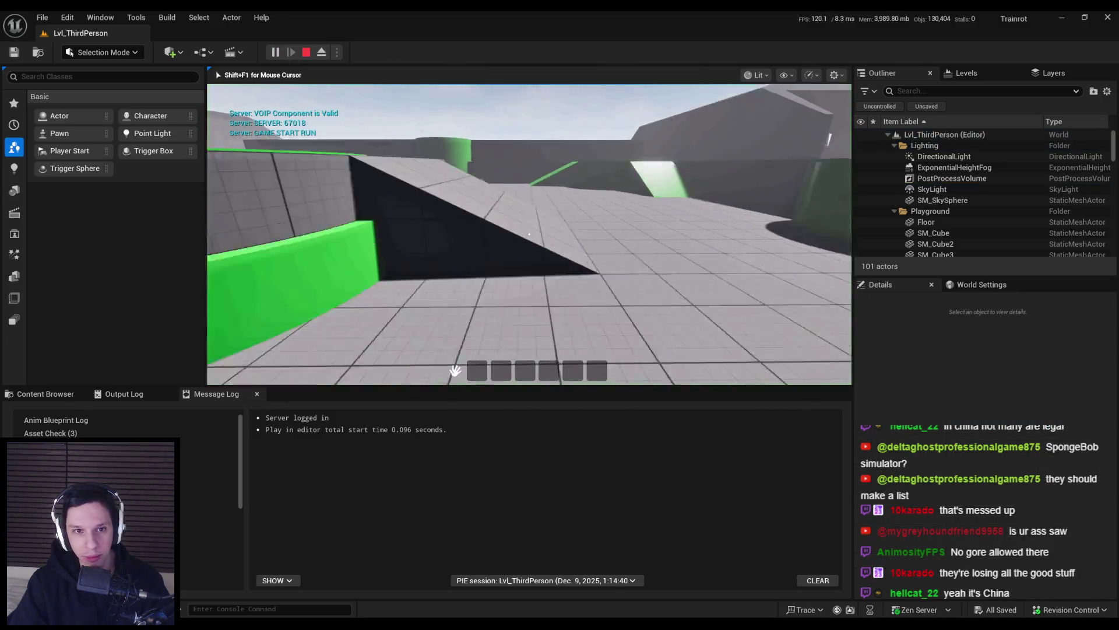
- Walk past the green ramps into the dim sphere room and grab the small cube
{"action": "key", "text": "w"}
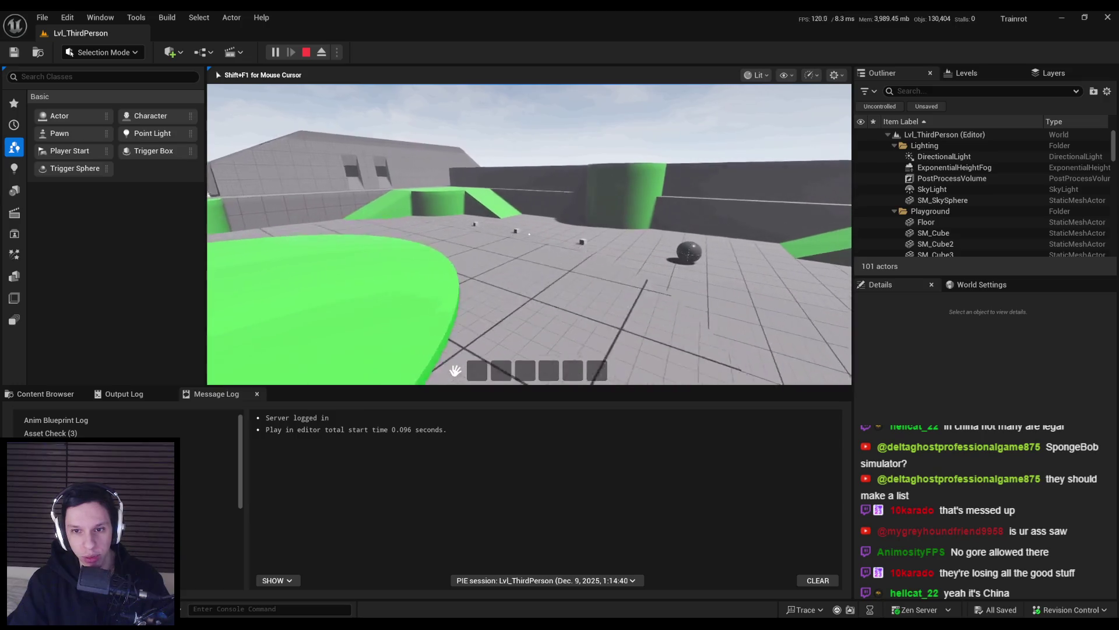
{"action": "key", "text": "w"}
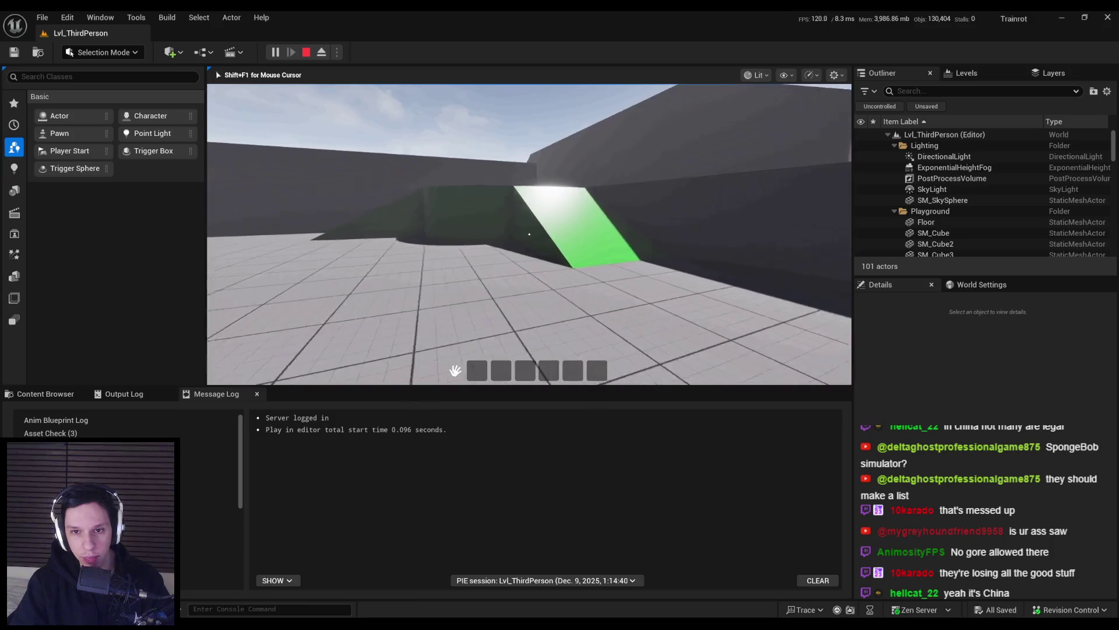
{"action": "key", "text": "w"}
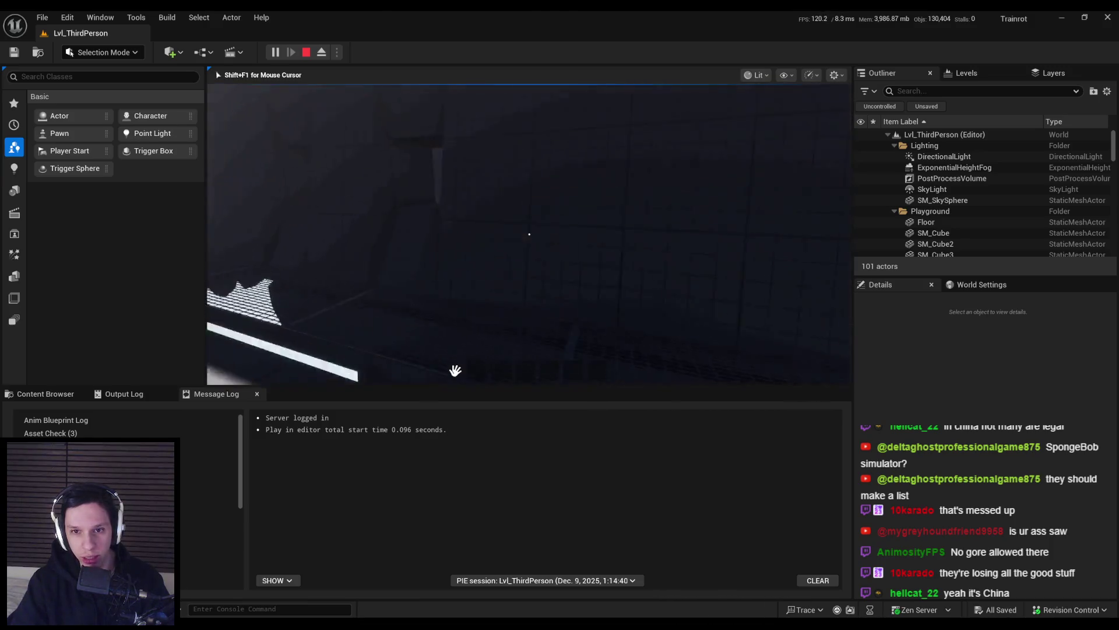
{"action": "key", "text": "w"}
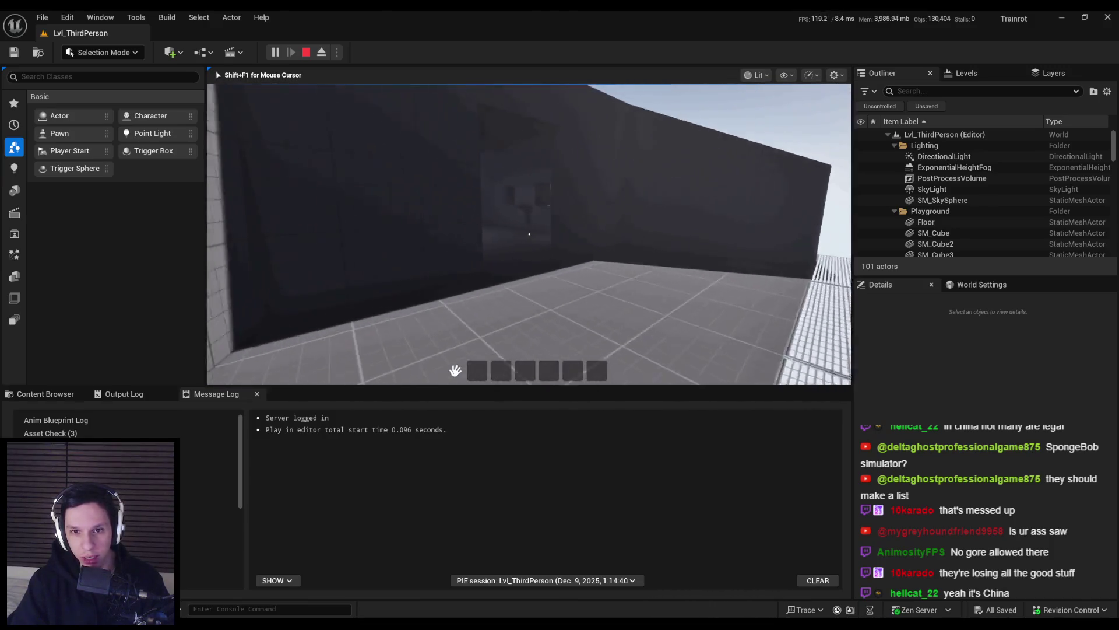
{"action": "key", "text": "w"}
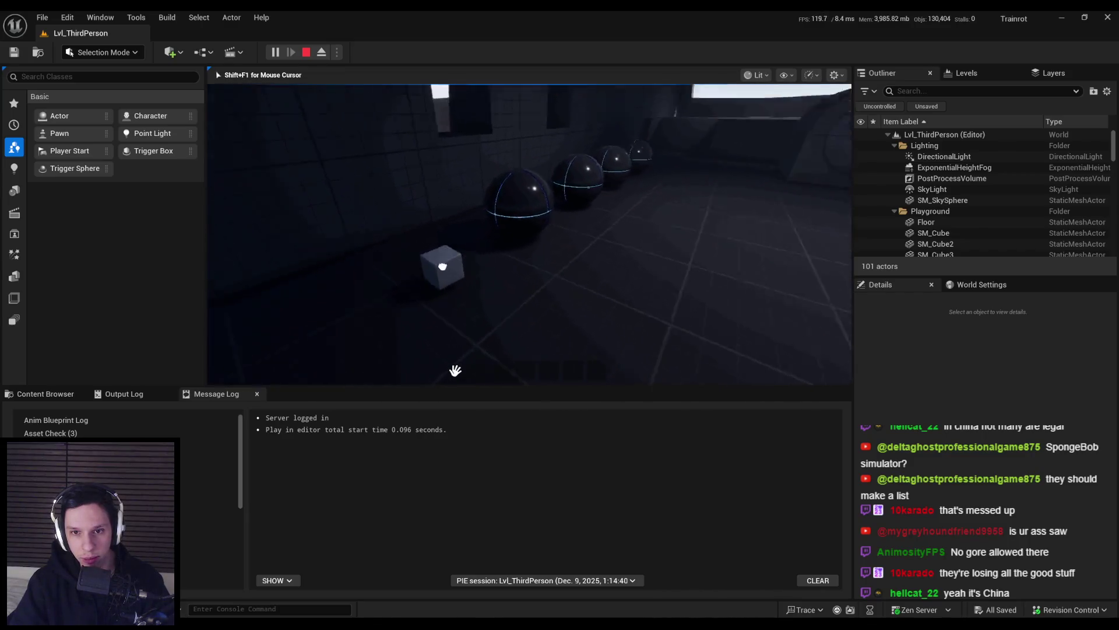
{"action": "key", "text": "w"}
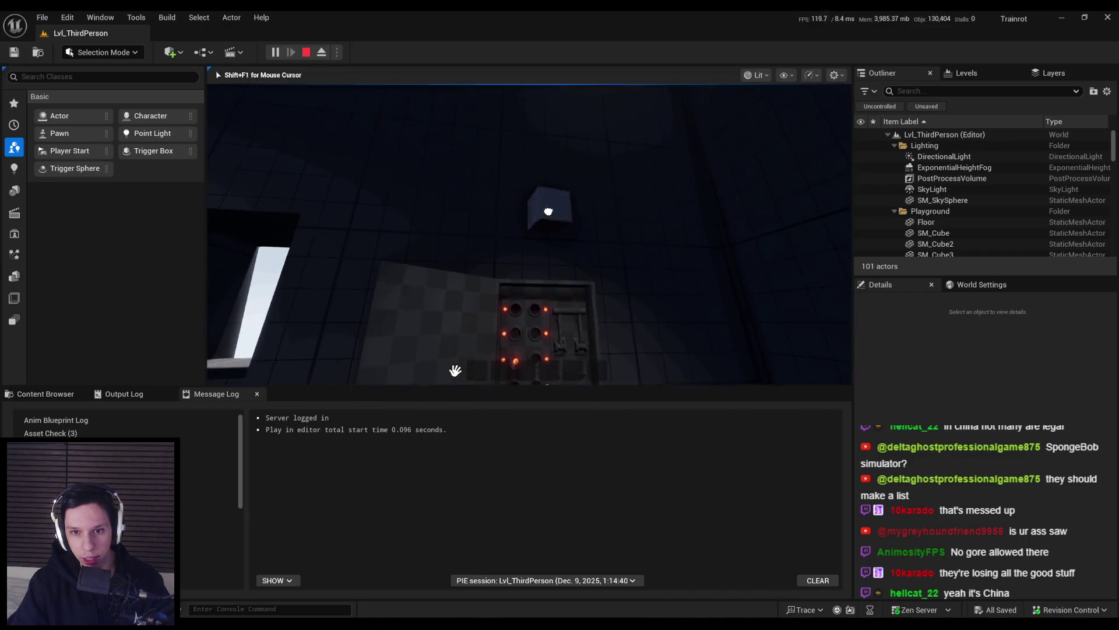
{"action": "key", "text": "w"}
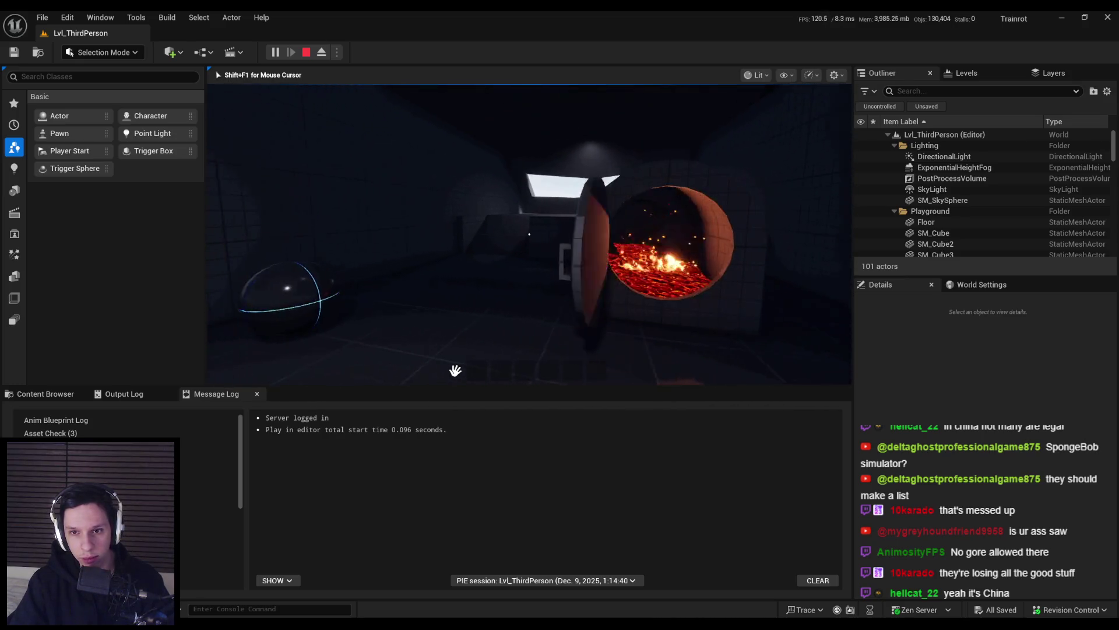
- Carry the sphere up to the lava hatch, walk back to the corridor, and end the session
{"action": "key", "text": "s"}
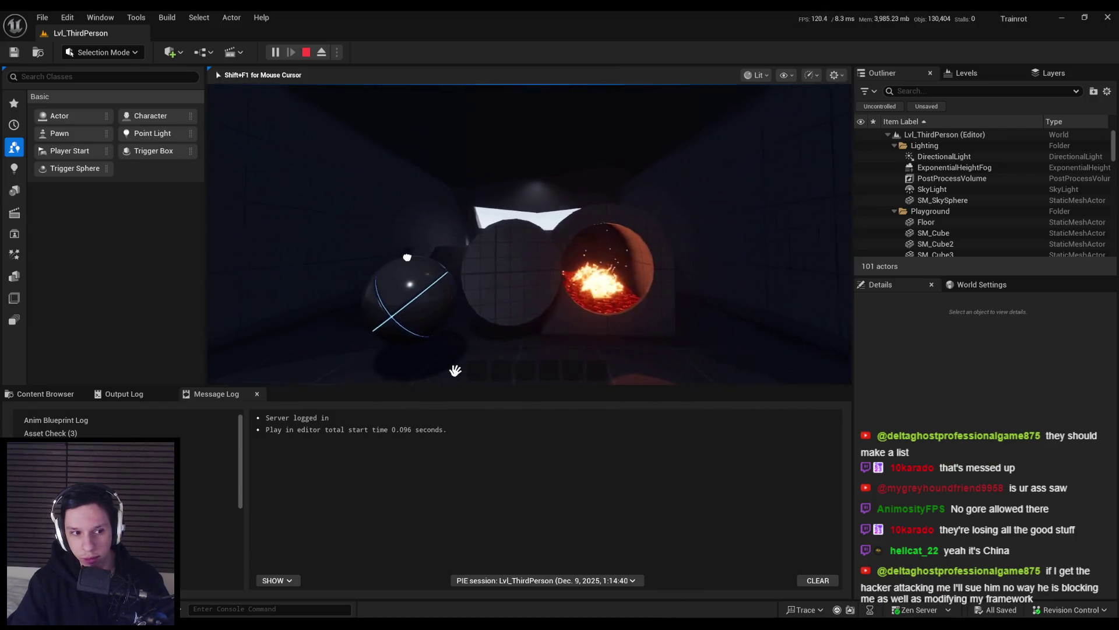
{"action": "key", "text": "d"}
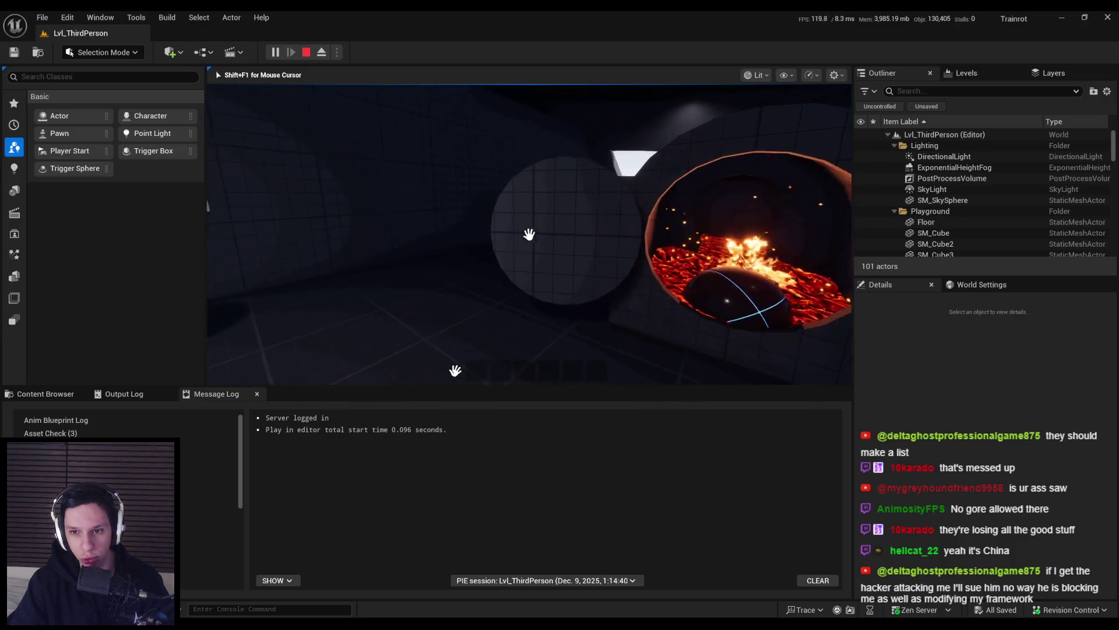
{"action": "key", "text": "w"}
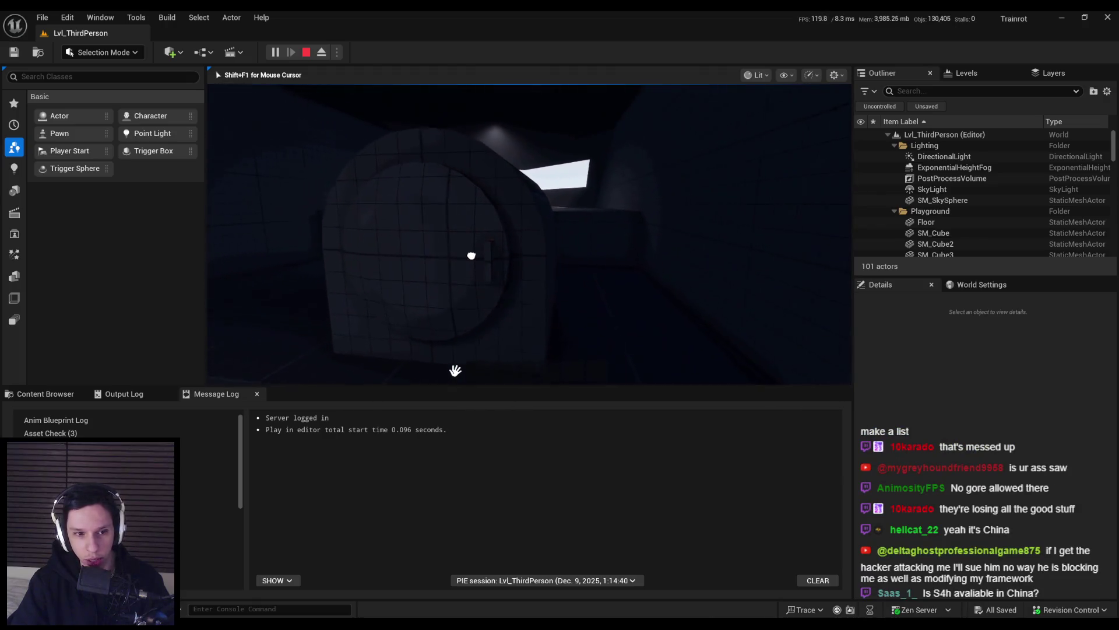
{"action": "mouse_move", "coordinate": [529, 234]}
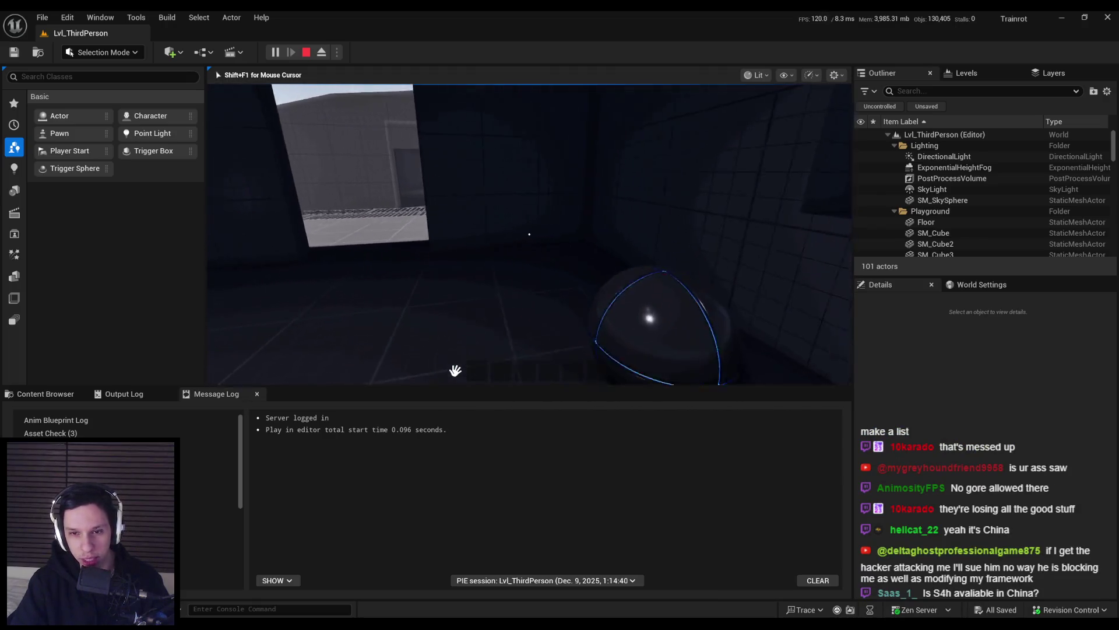
{"action": "key", "text": "w"}
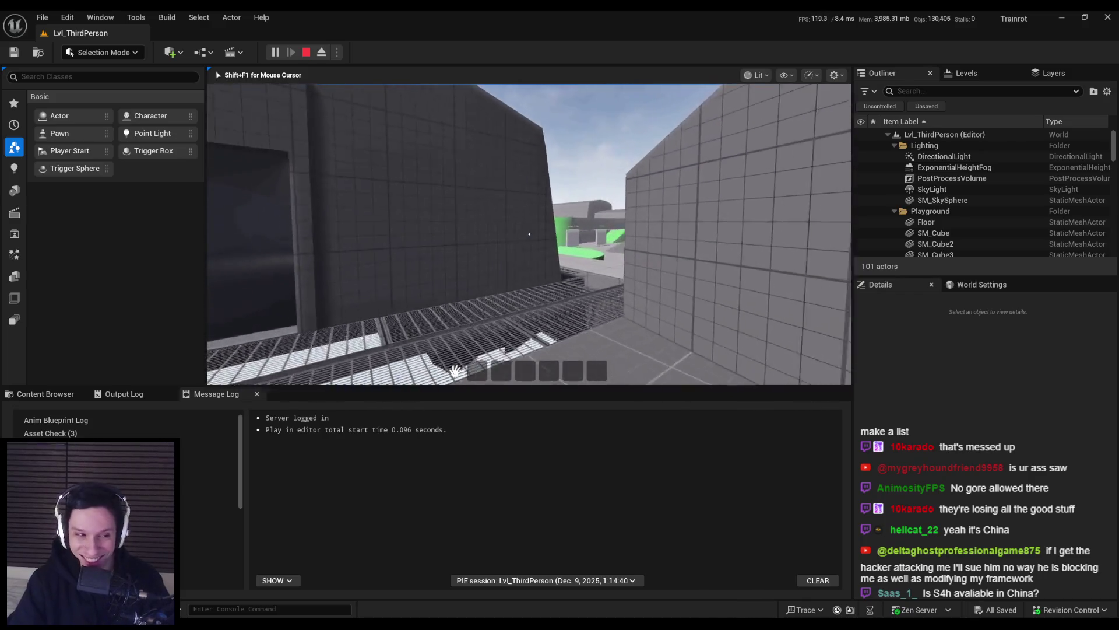
{"action": "key", "text": "Escape"}
{"action": "scroll", "coordinate": [456, 378], "scroll_direction": "up", "scroll_amount": 2}
- Fly the editor camera into the dark building's interior room, then switch to the Trainrot Trello board
{"action": "key", "text": "s"}
{"action": "key", "text": "w"}
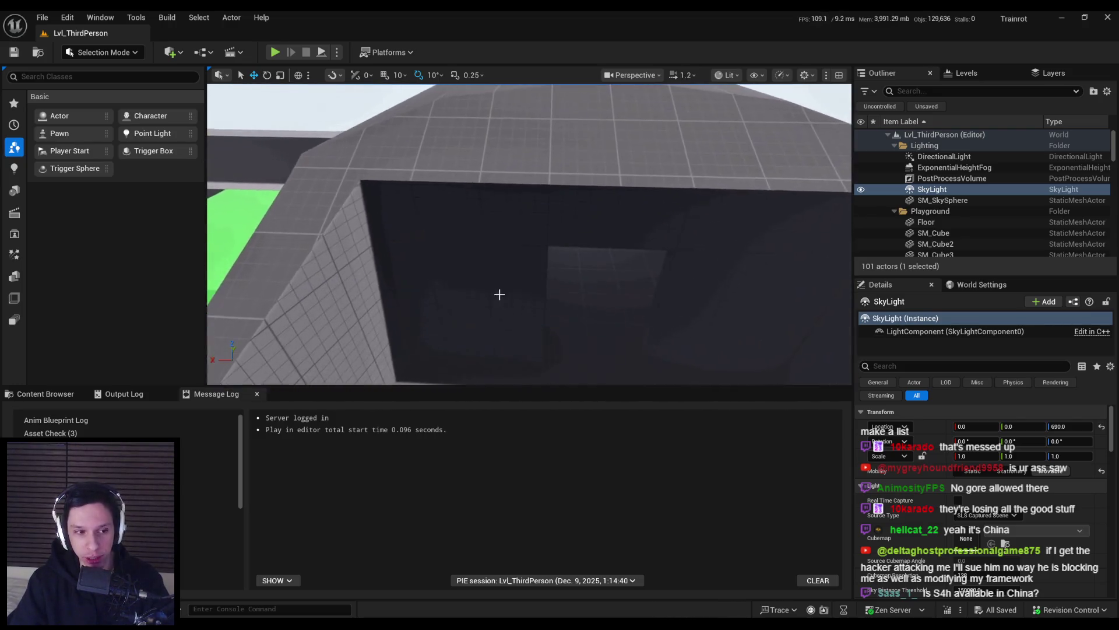
{"action": "key", "text": "w"}
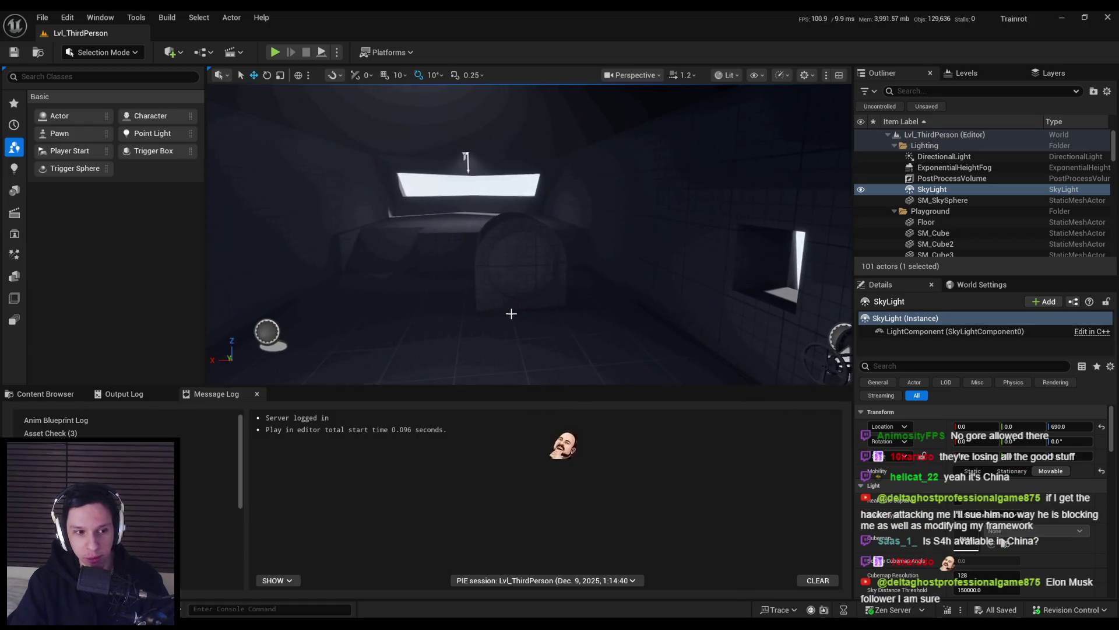
{"action": "key", "text": "s"}
{"action": "key", "text": "w"}
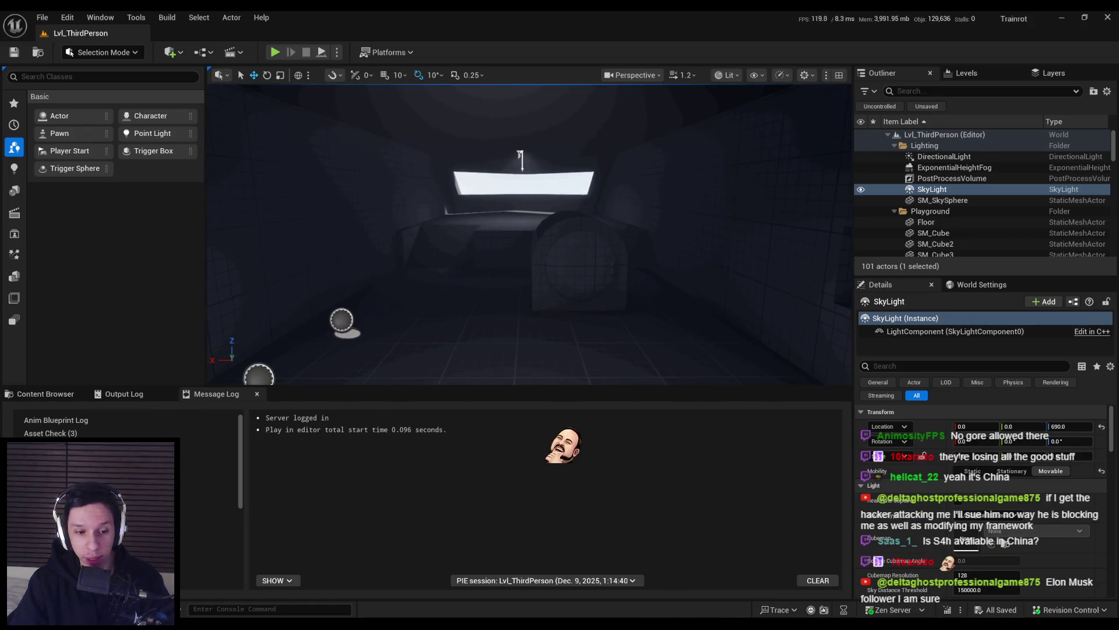
{"action": "key", "text": "alt+Tab"}
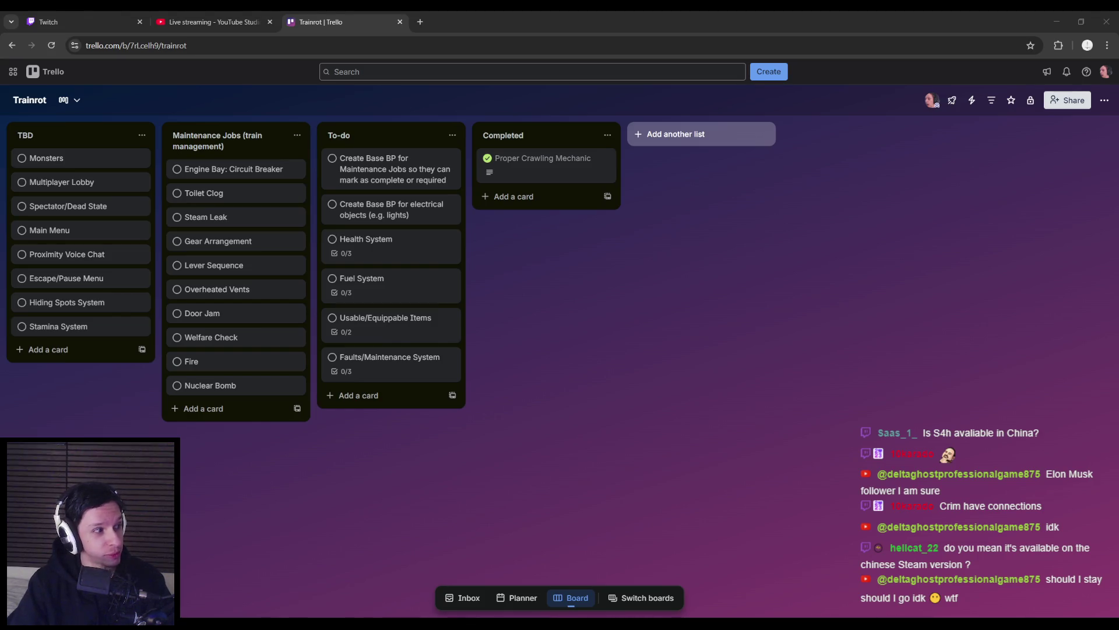
{"action": "left_click", "coordinate": [456, 439]}
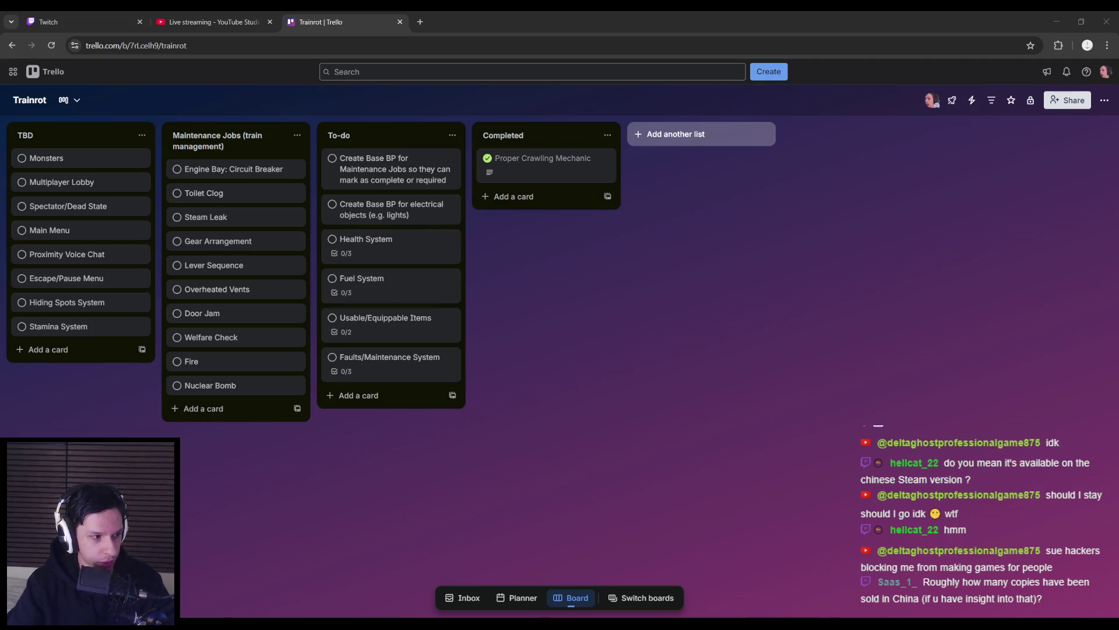
{"action": "left_click", "coordinate": [200, 434]}
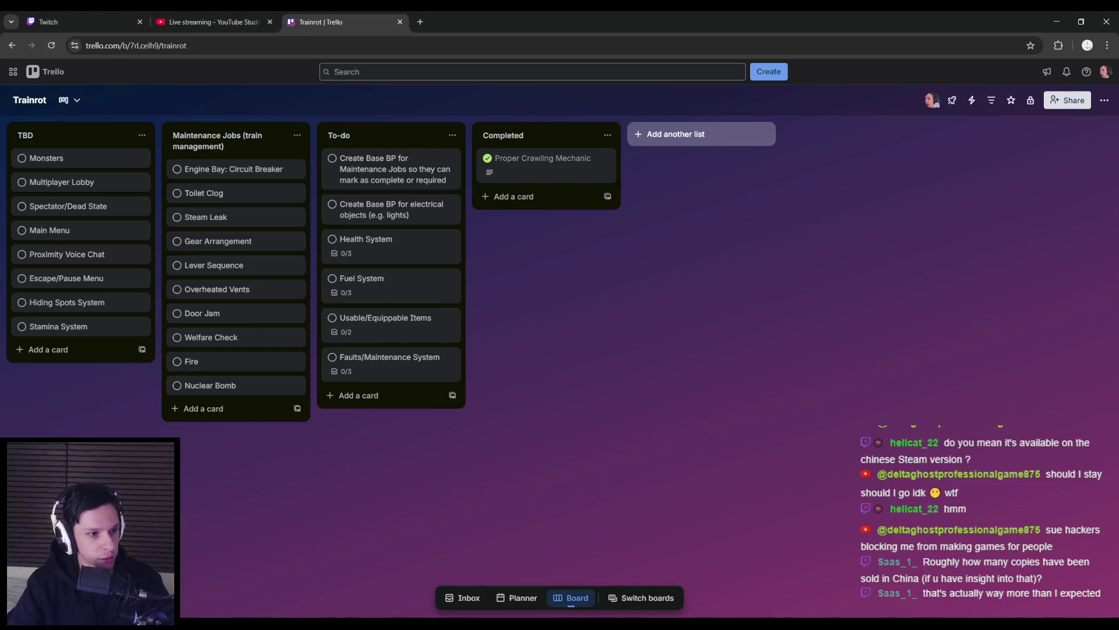
{"action": "left_click", "coordinate": [158, 351]}
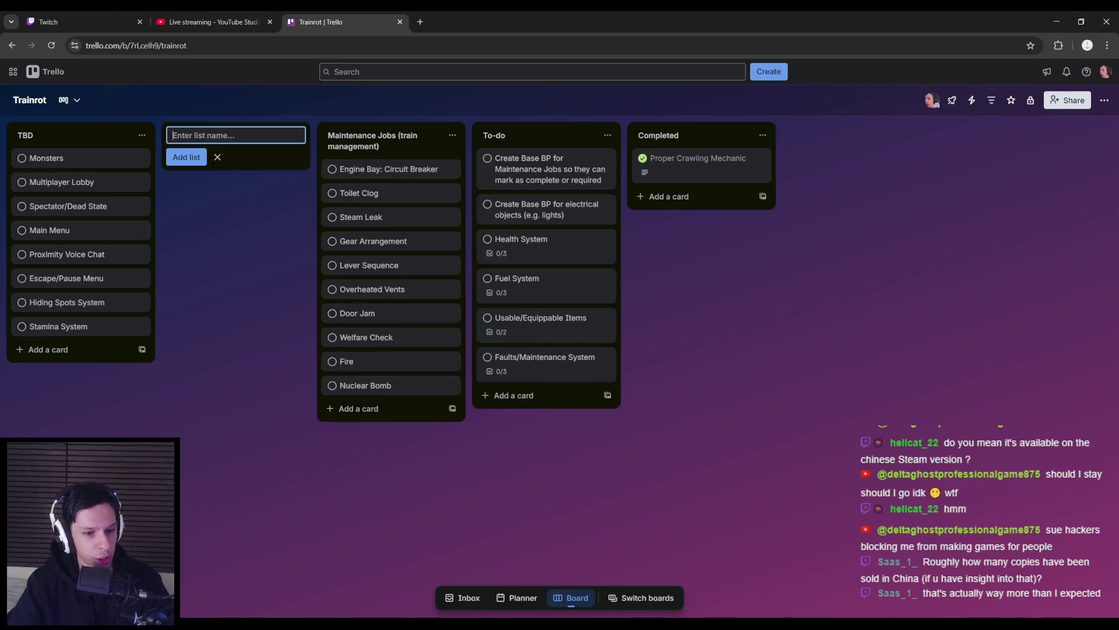
{"action": "key", "text": "Escape"}
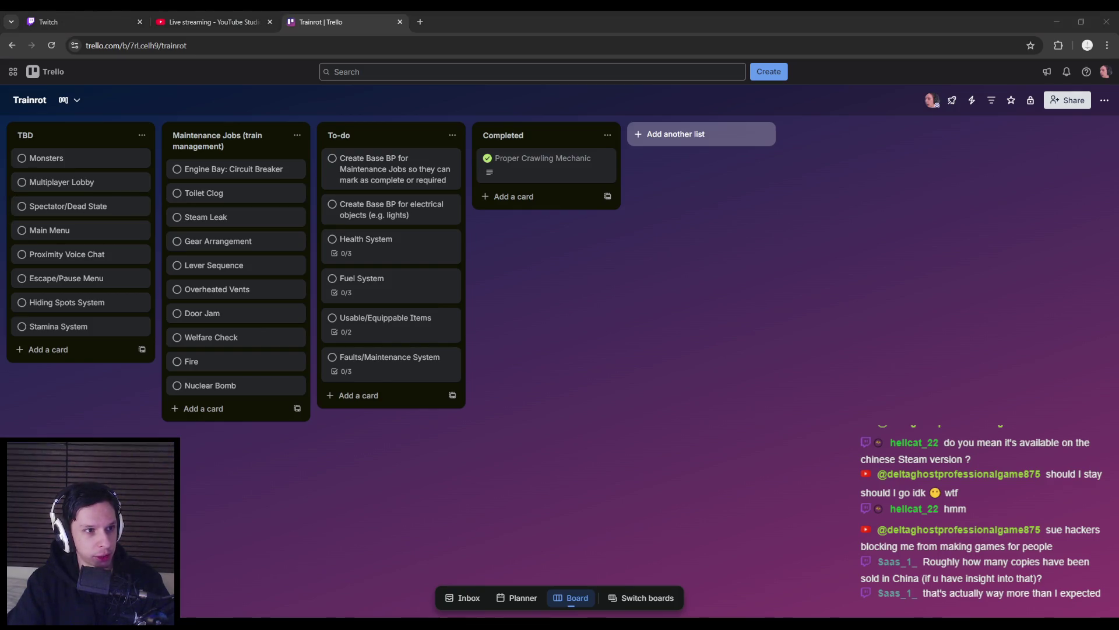
{"action": "left_click", "coordinate": [345, 470]}
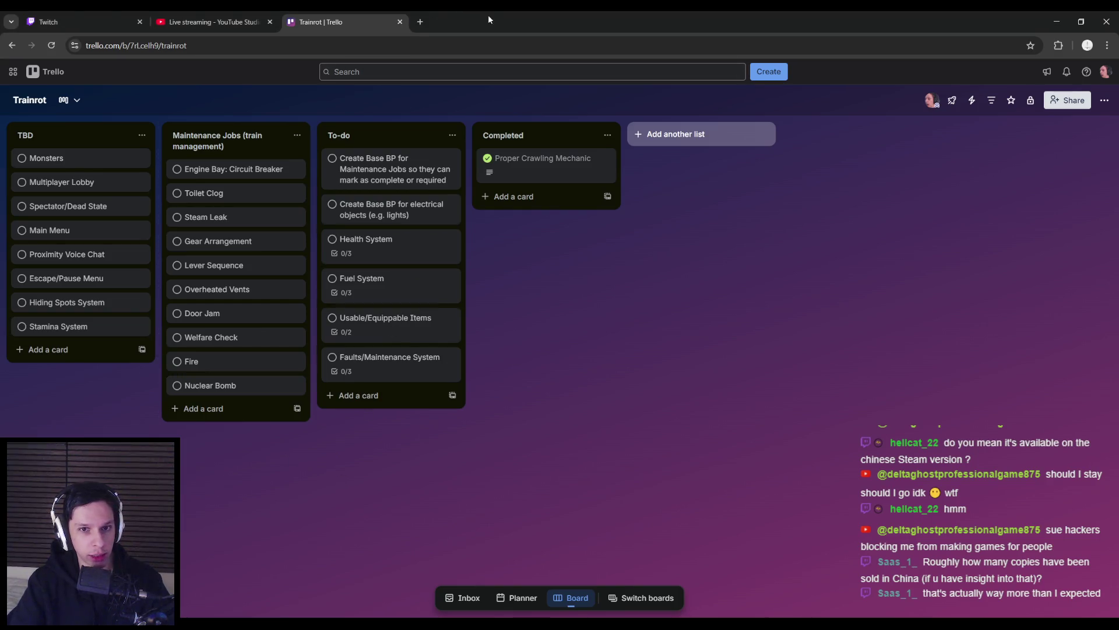
{"action": "left_click", "coordinate": [419, 21]}
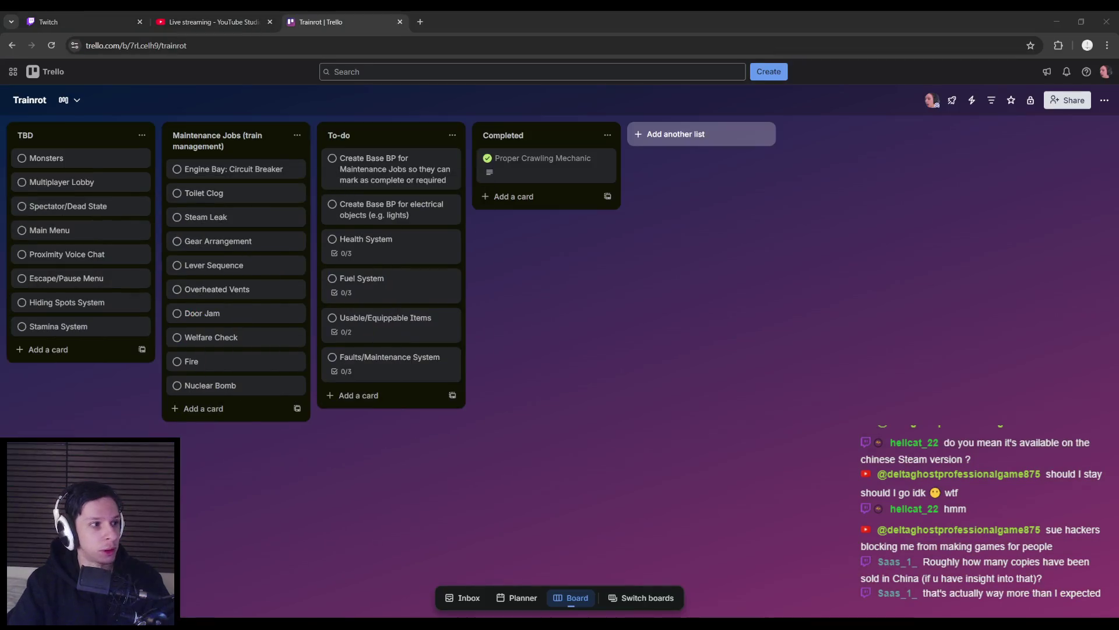
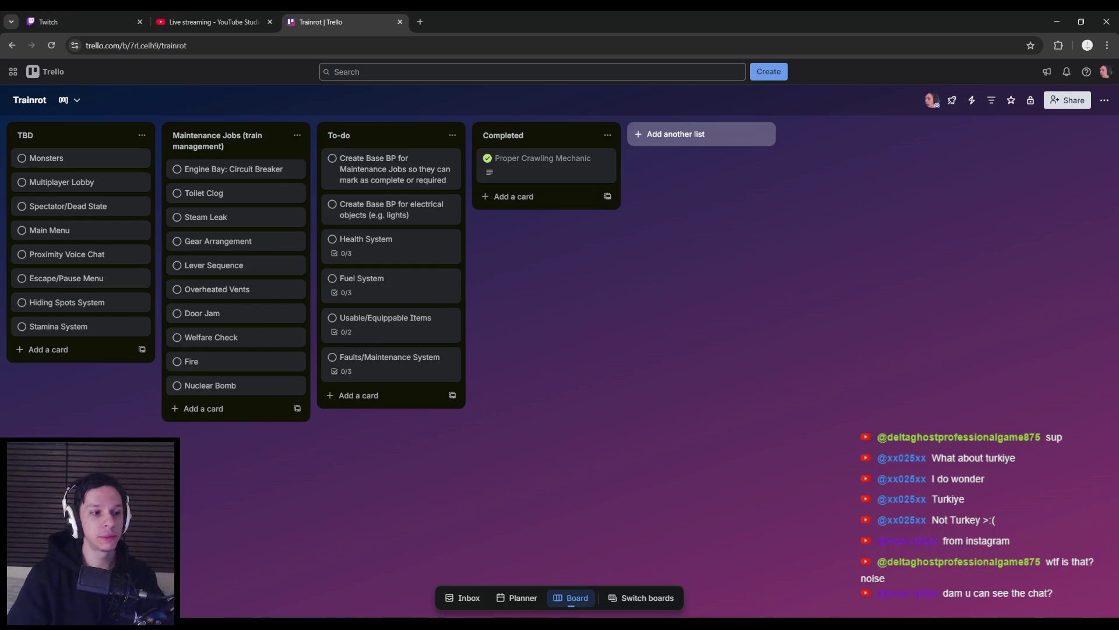
- Open and close a new browser tab, then switch to Unreal's BP_TPCrouchProneMovement Blueprint window
{"action": "left_click", "coordinate": [421, 22]}
{"action": "key", "text": "ctrl+w"}
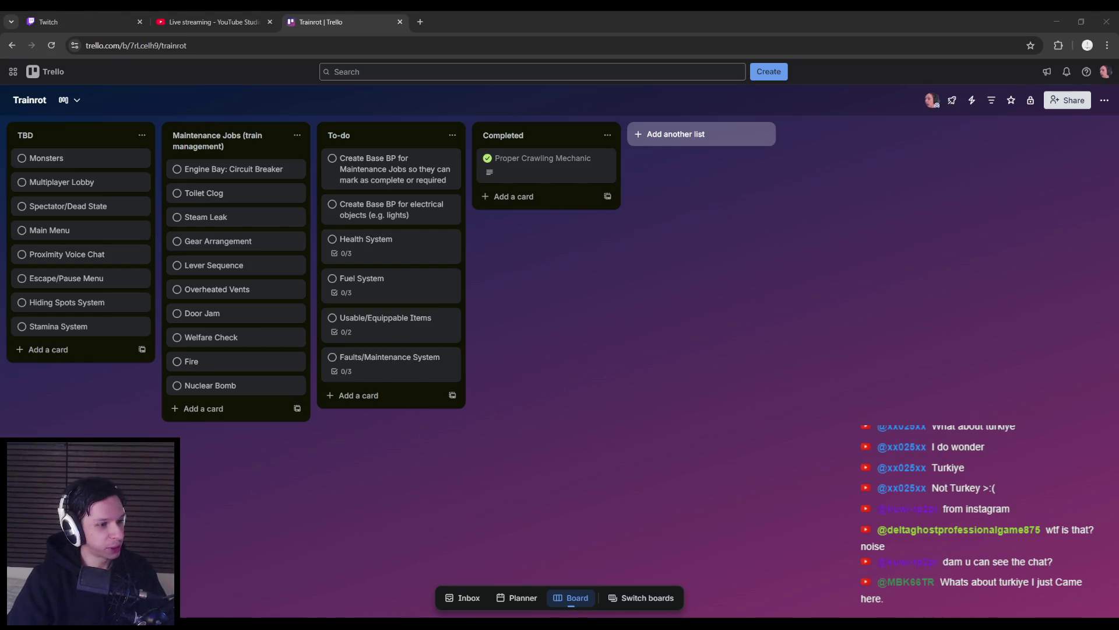
{"action": "key", "text": "alt+Tab"}
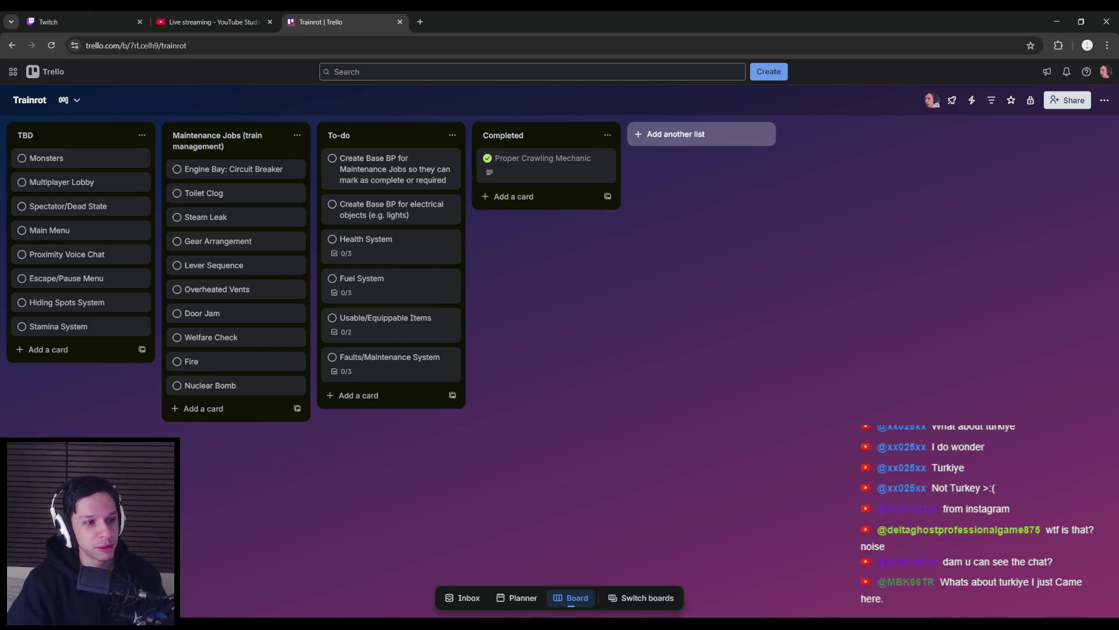
{"action": "key", "text": "alt+Tab"}
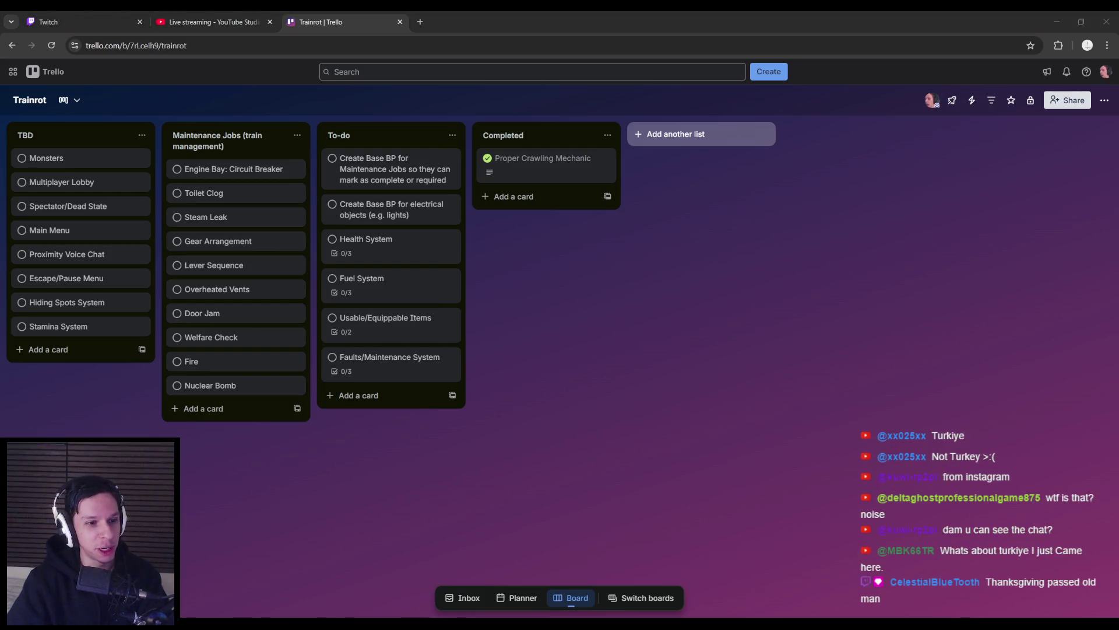
{"action": "left_click", "coordinate": [192, 467]}
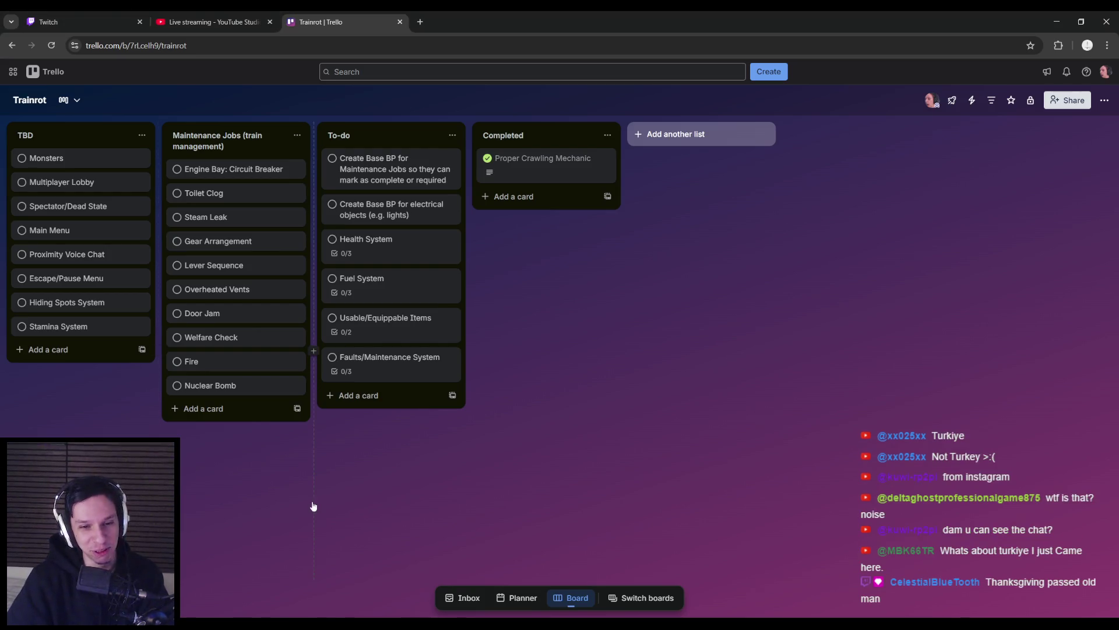
{"action": "key", "text": "alt+Tab"}
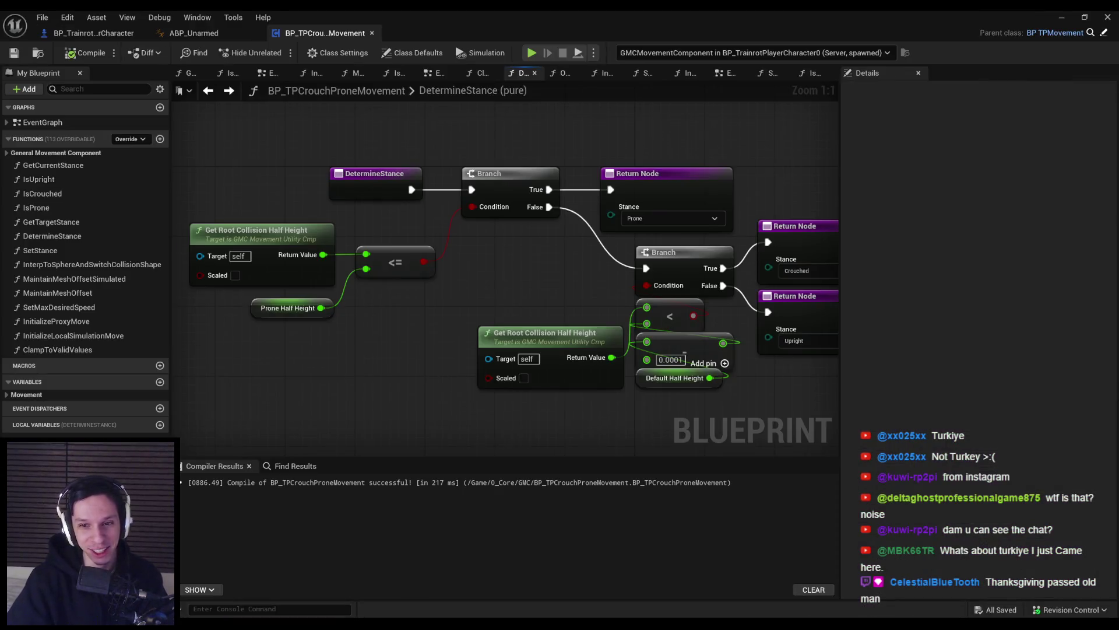
- View ABP_Unarmed, then start Play-in-Editor from the Lvl_ThirdPerson level editor and walk forward
{"action": "left_click", "coordinate": [194, 34]}
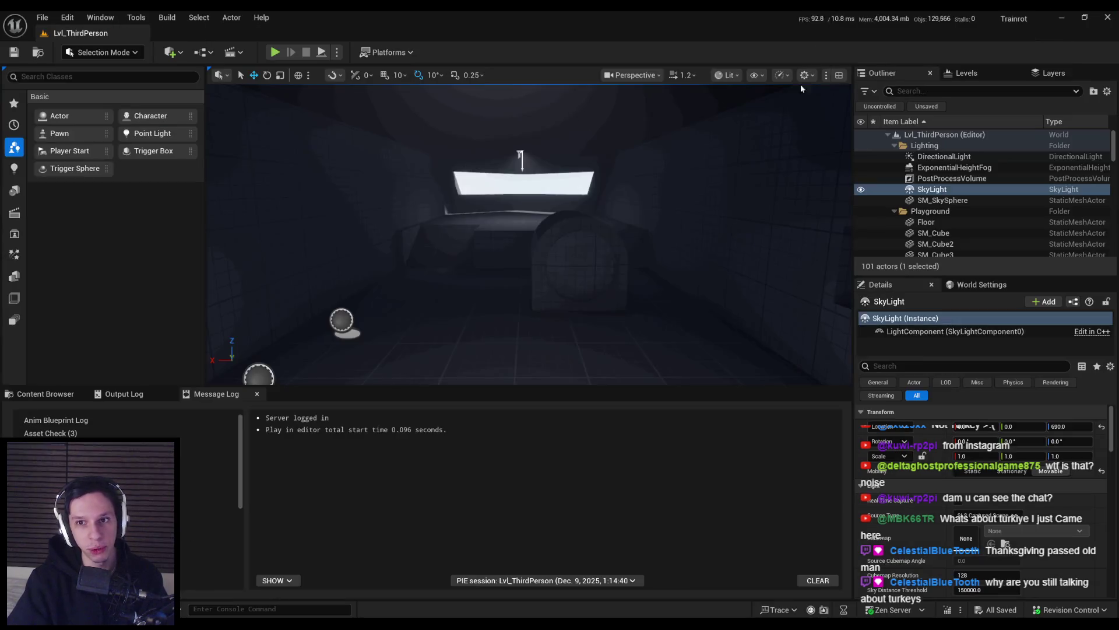
{"action": "key", "text": "alt+Tab"}
{"action": "left_click", "coordinate": [366, 611]}
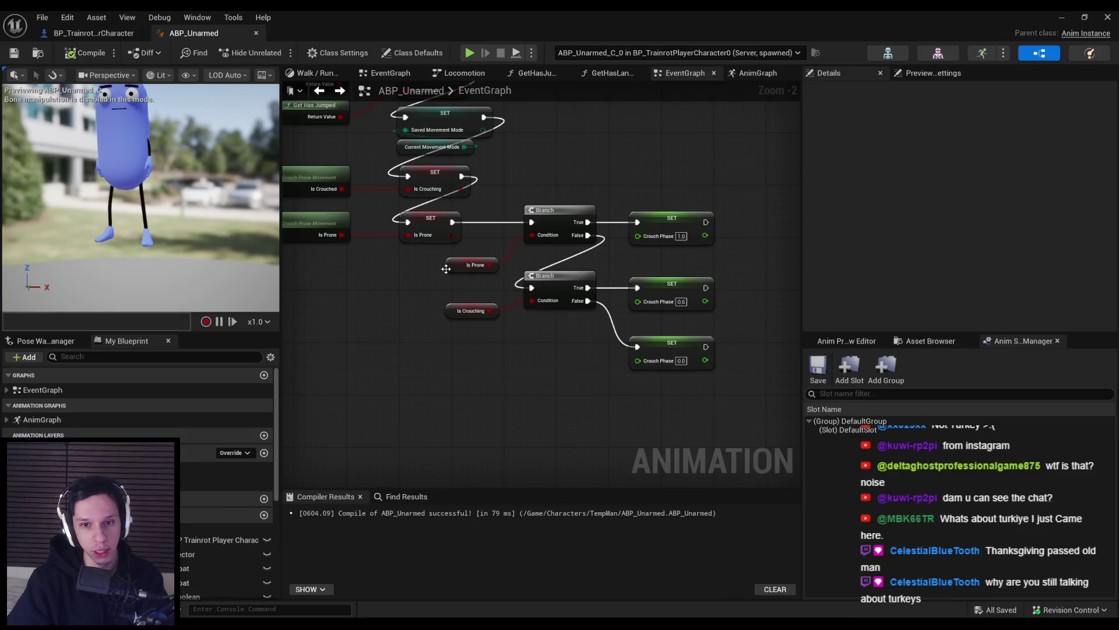
{"action": "key", "text": "alt+Tab"}
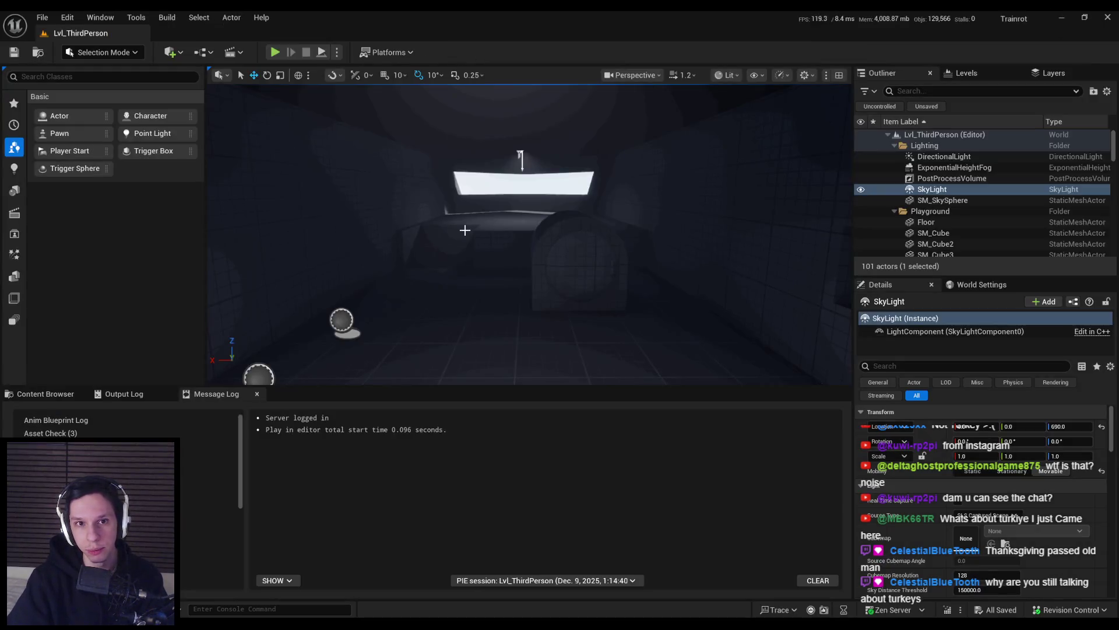
{"action": "left_click", "coordinate": [274, 52]}
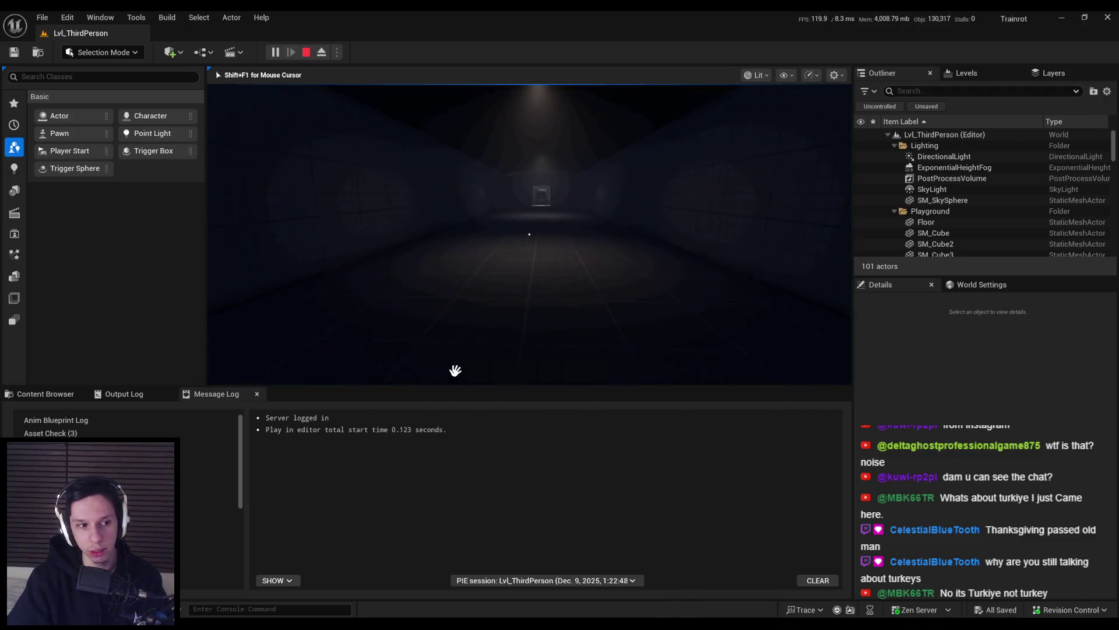
{"action": "key", "text": "w"}
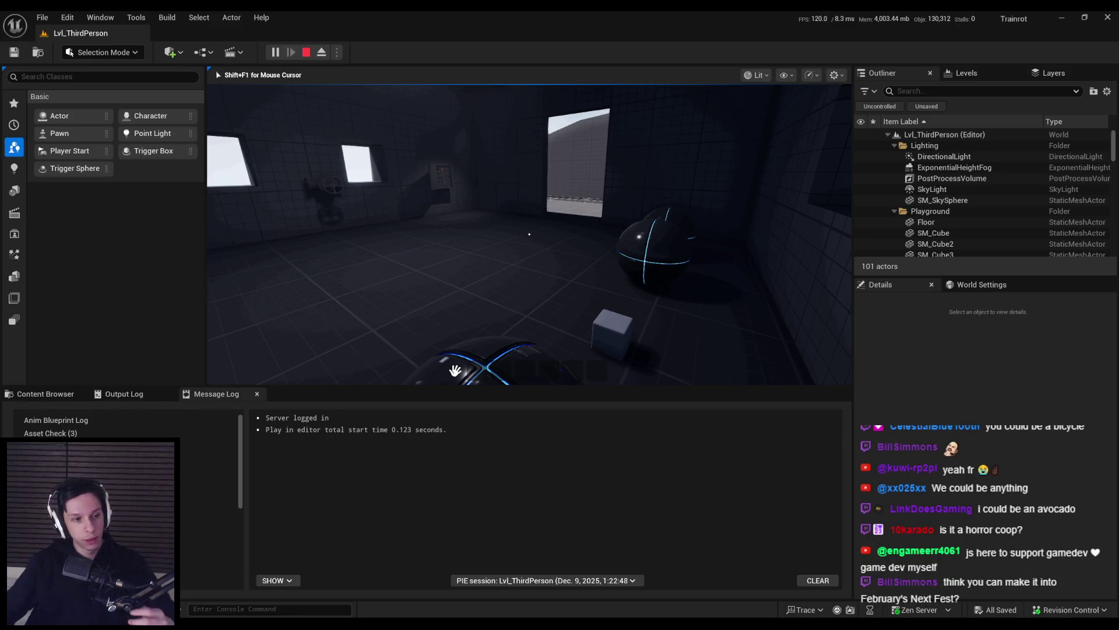
- Walk the character through the dark room, outdoor area, grated tower and walkway to the lava furnace
{"action": "key", "text": "w"}
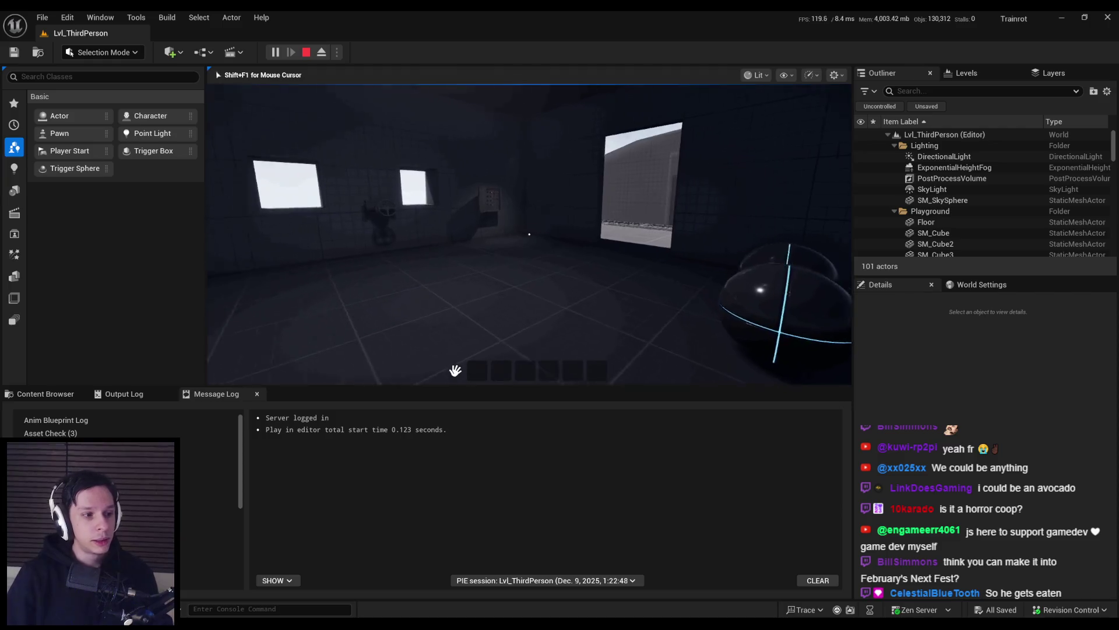
{"action": "key", "text": "w"}
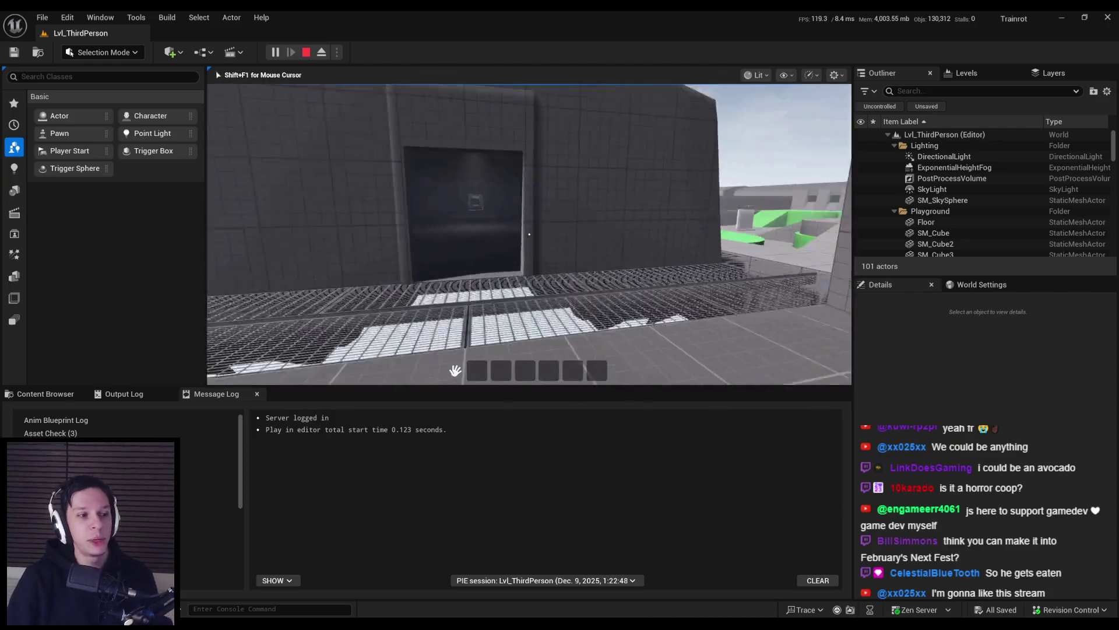
{"action": "key", "text": "w"}
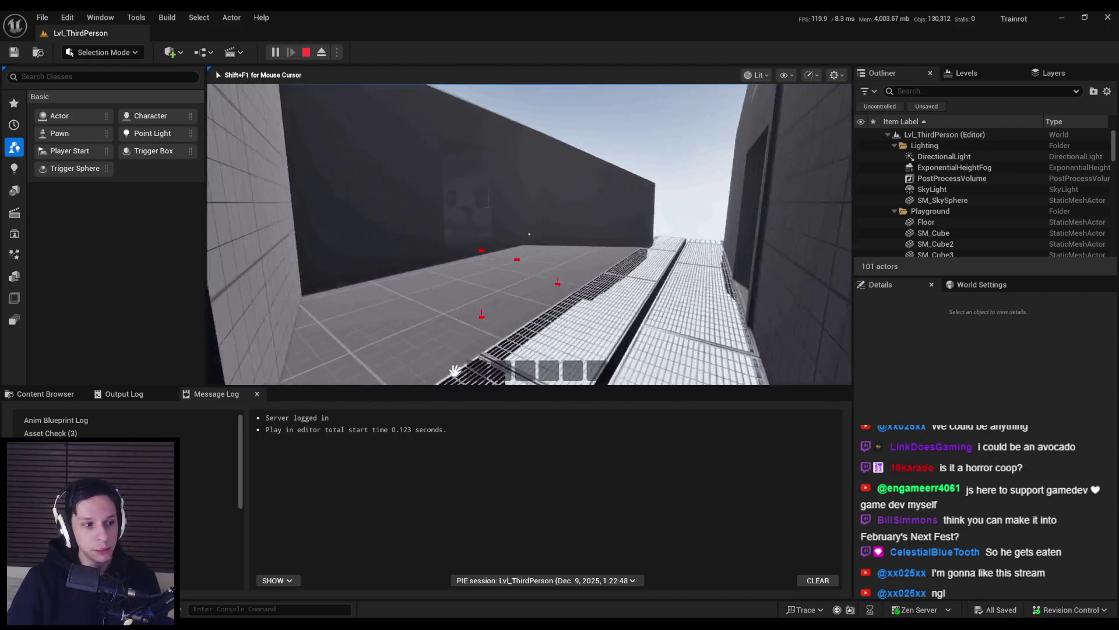
{"action": "key", "text": "w"}
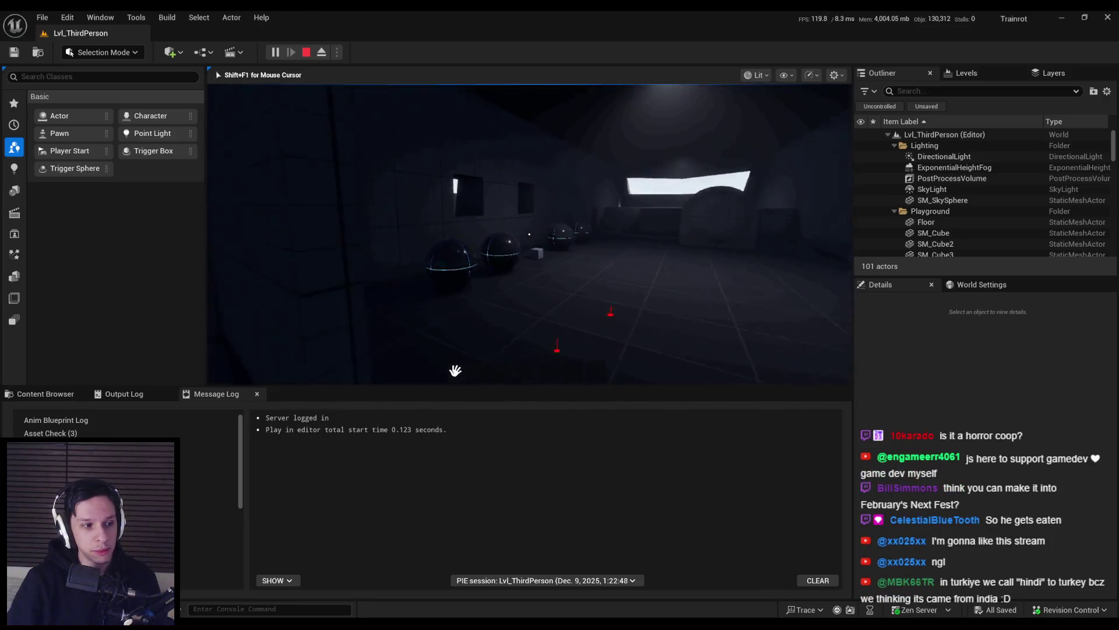
{"action": "key", "text": "w"}
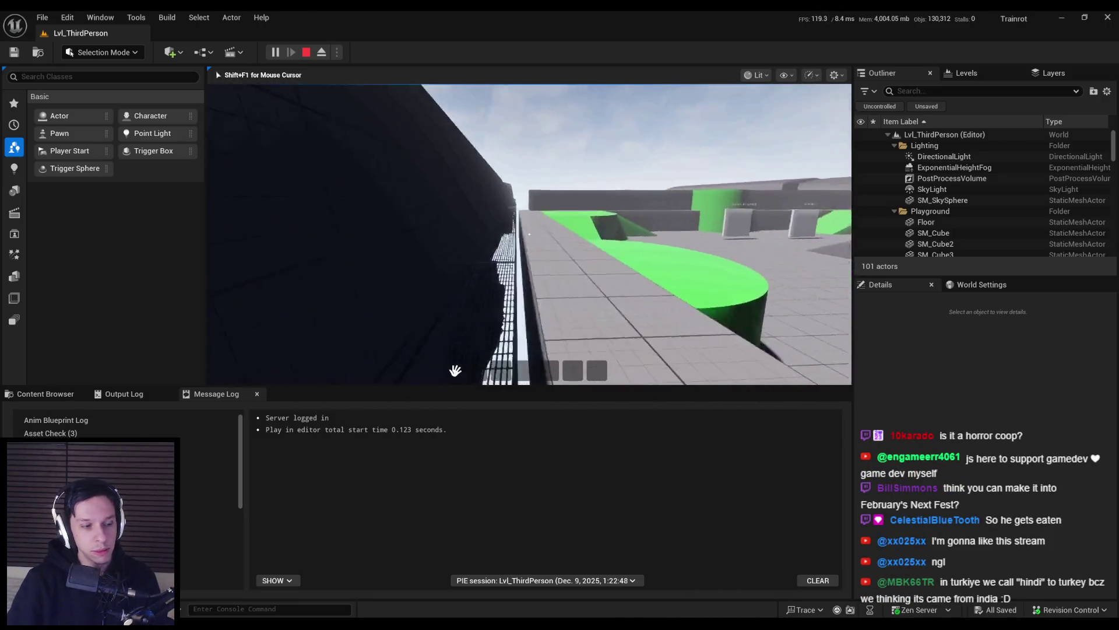
{"action": "key", "text": "w"}
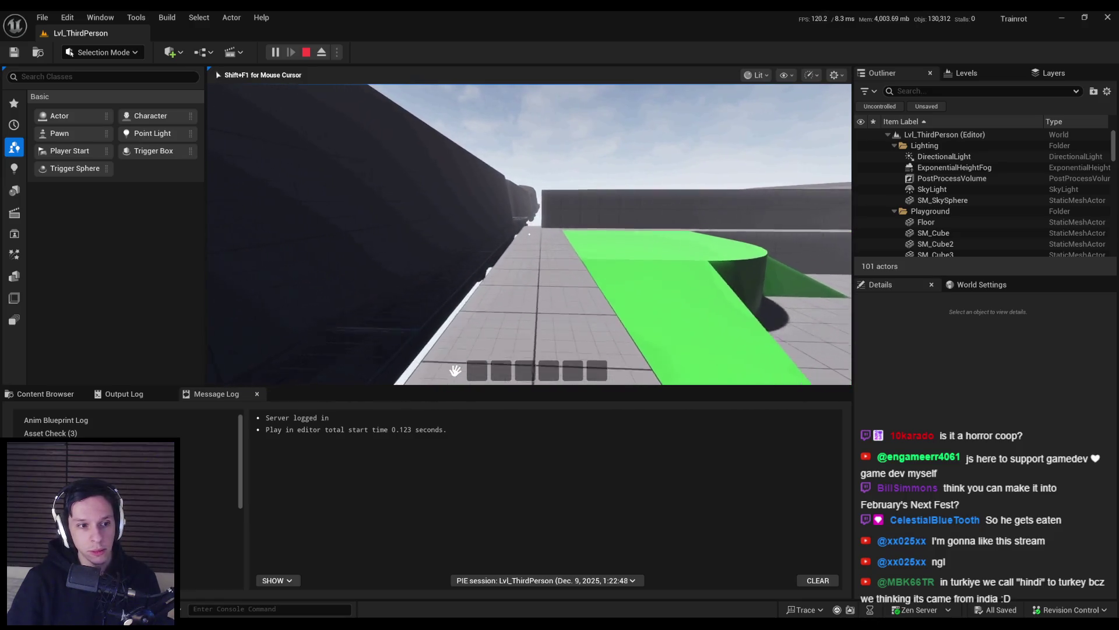
{"action": "key", "text": "w"}
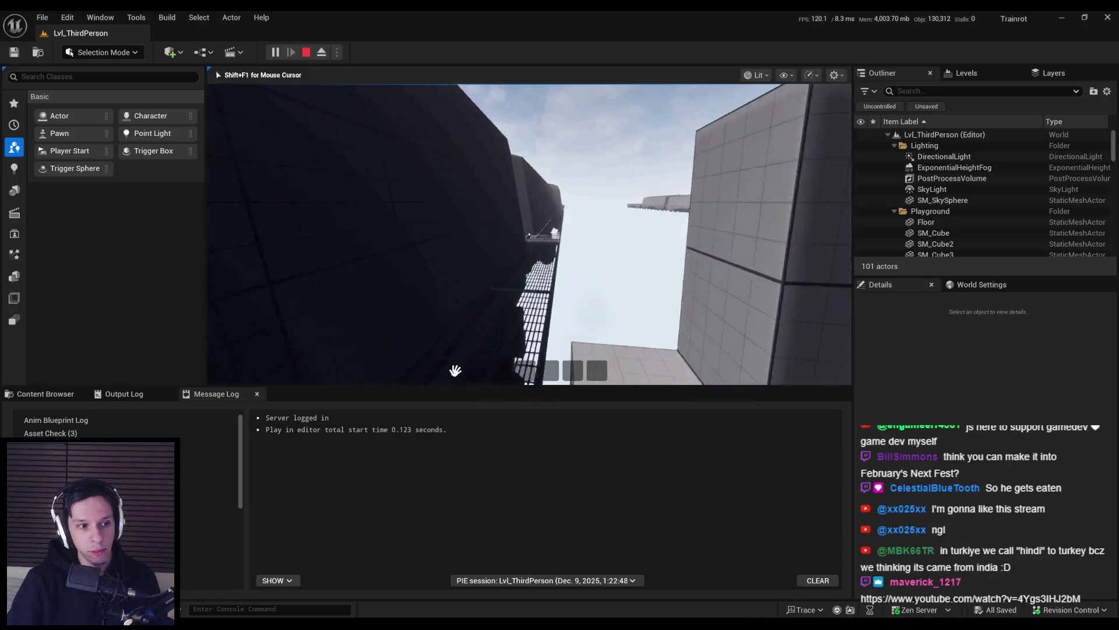
{"action": "key", "text": "w"}
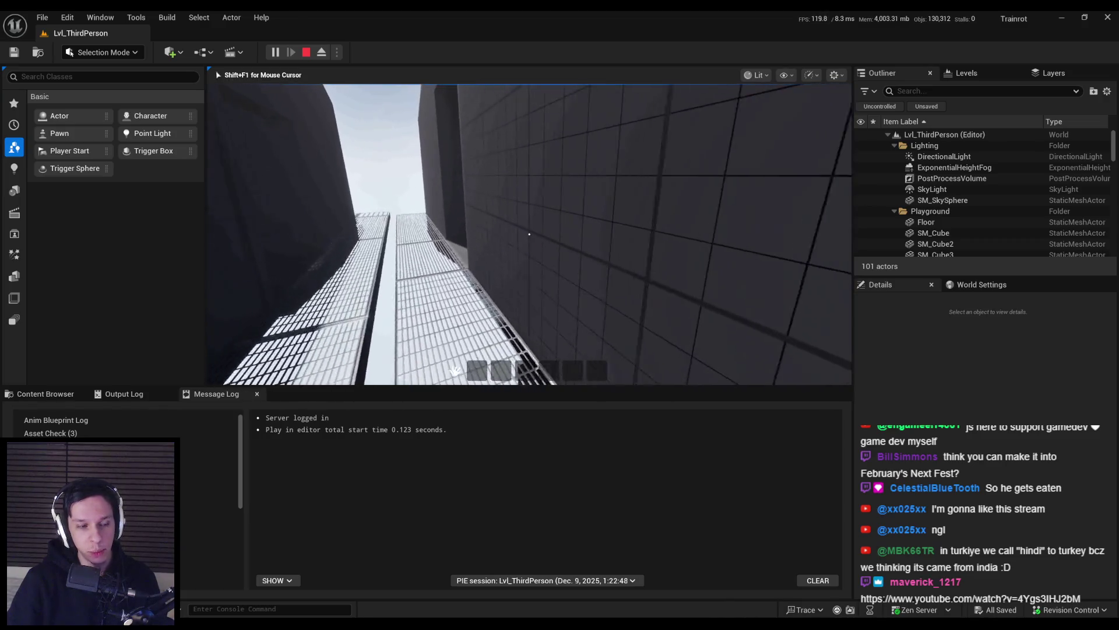
{"action": "key", "text": "w"}
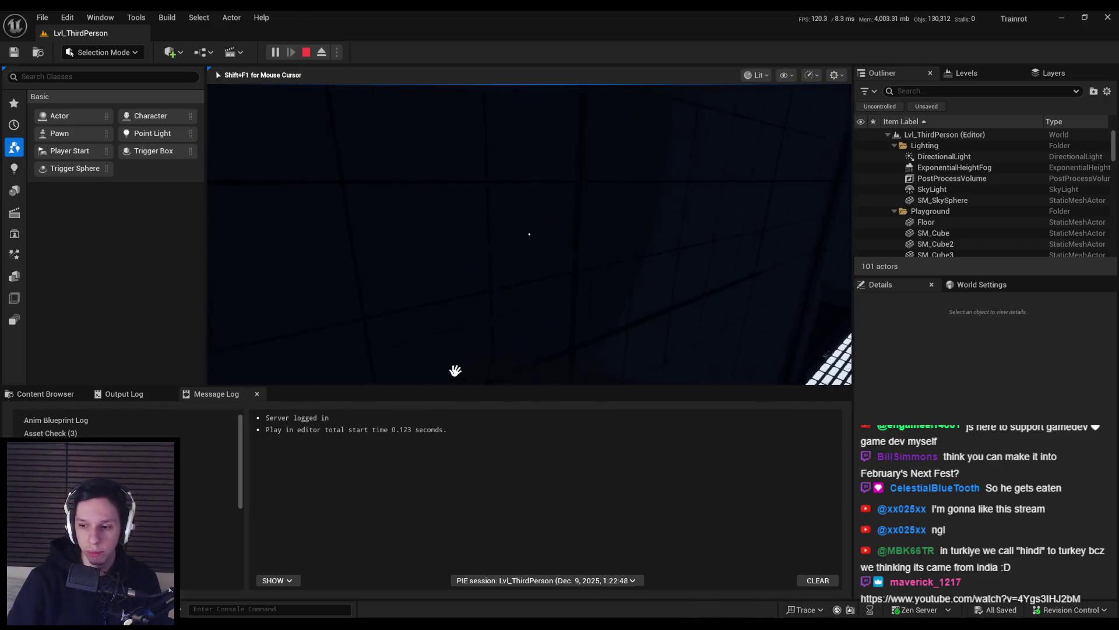
{"action": "key", "text": "w"}
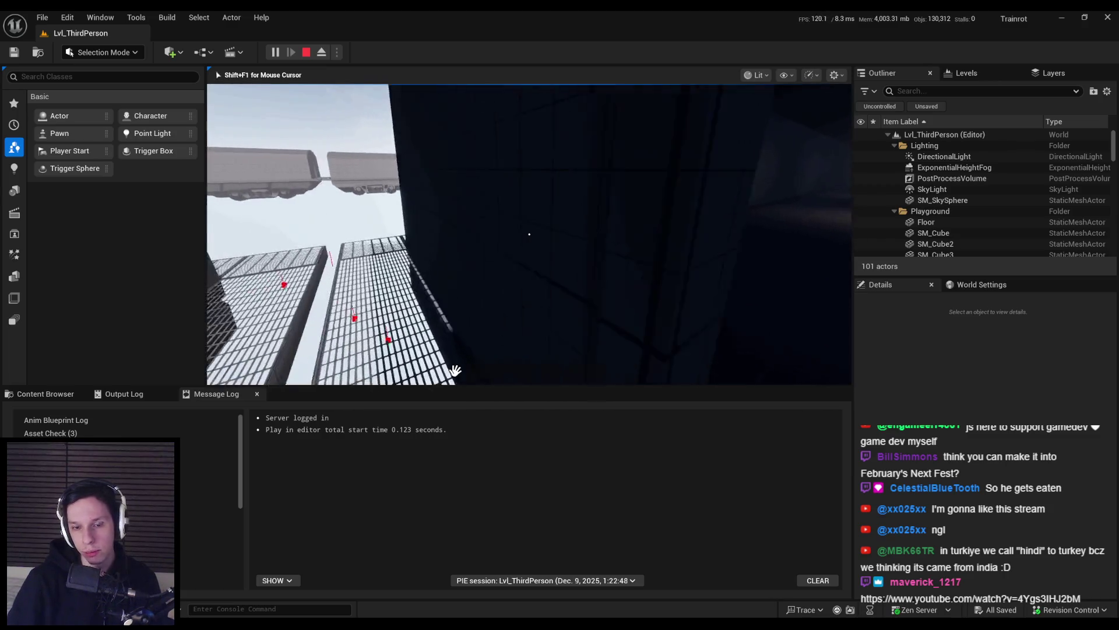
{"action": "key", "text": "w"}
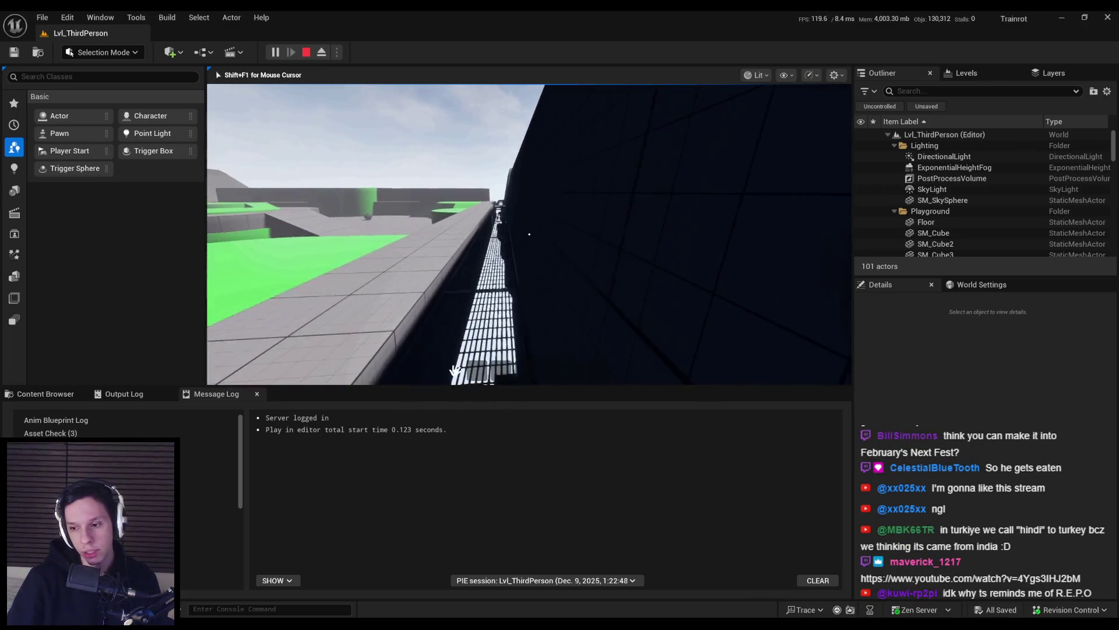
{"action": "key", "text": "w"}
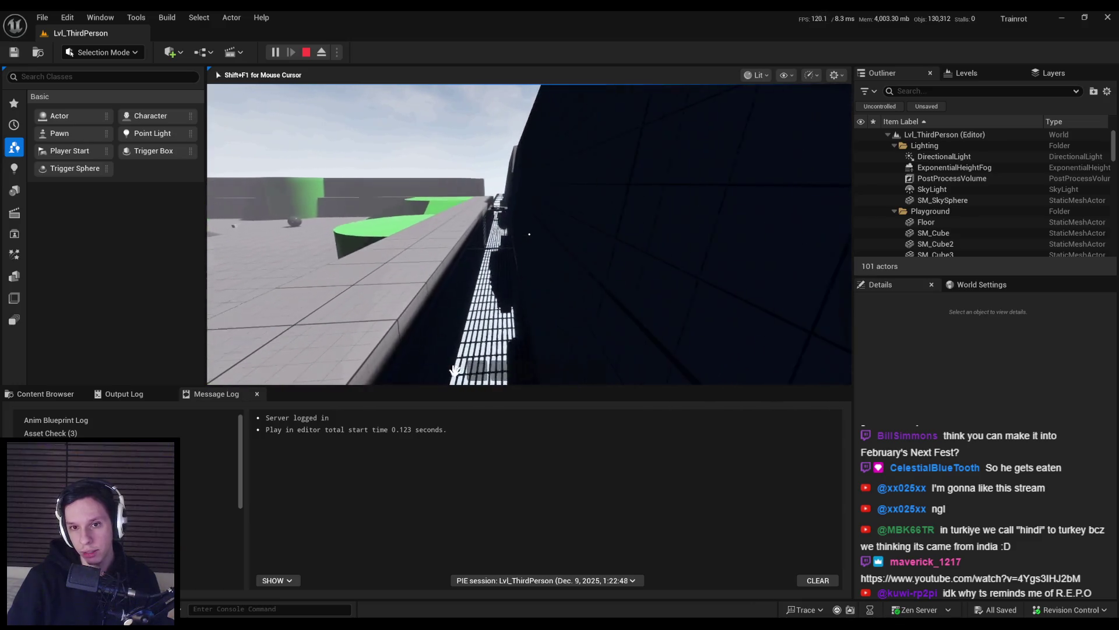
{"action": "key", "text": "w"}
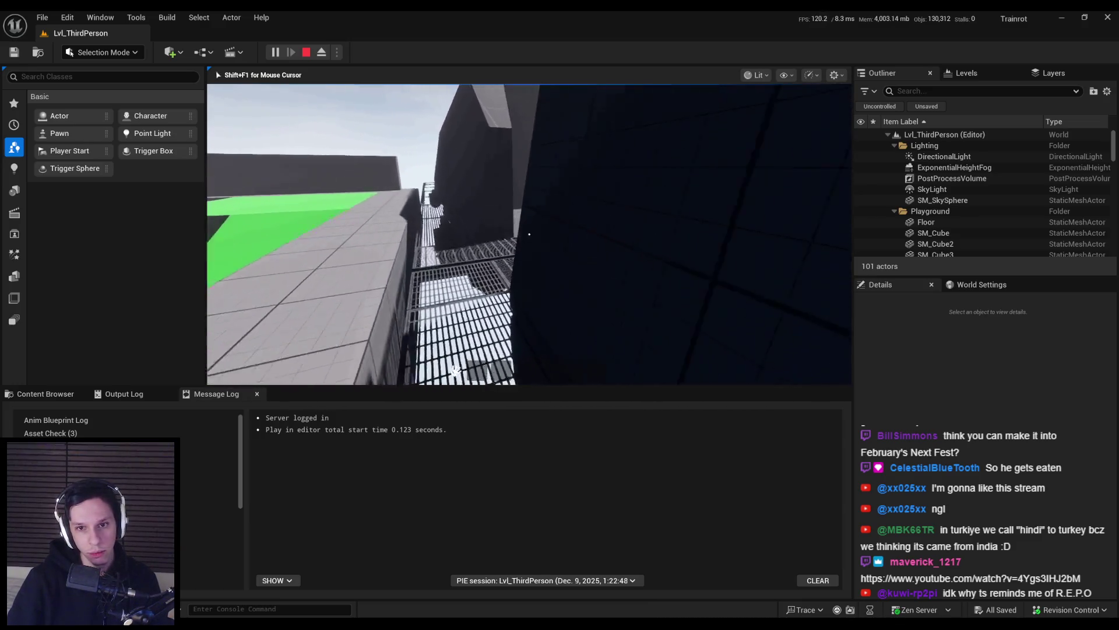
{"action": "key", "text": "w"}
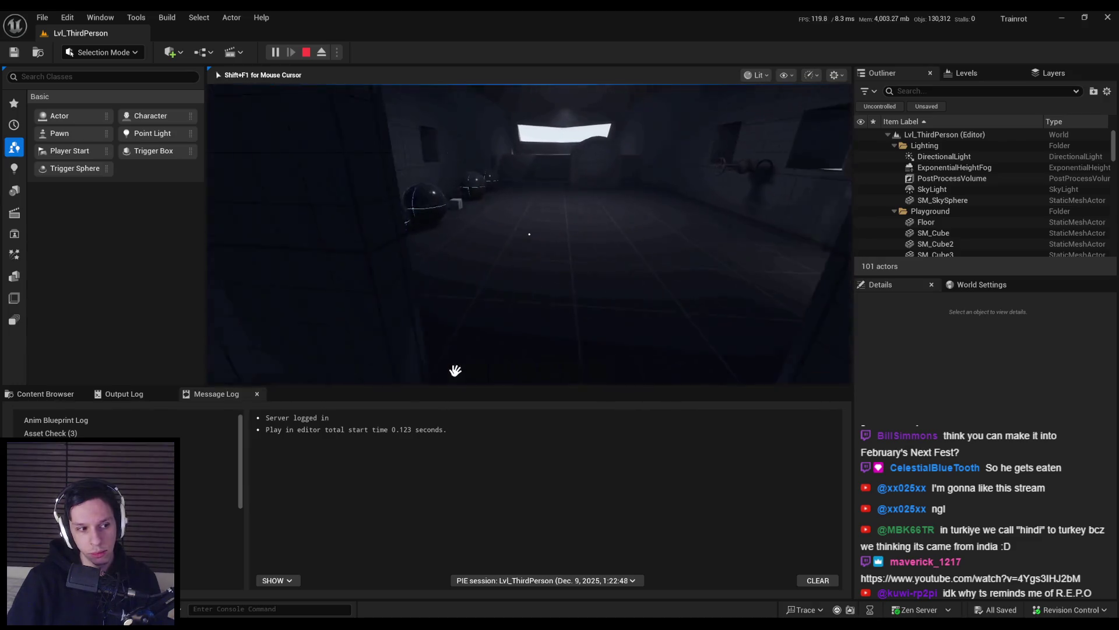
{"action": "key", "text": "w"}
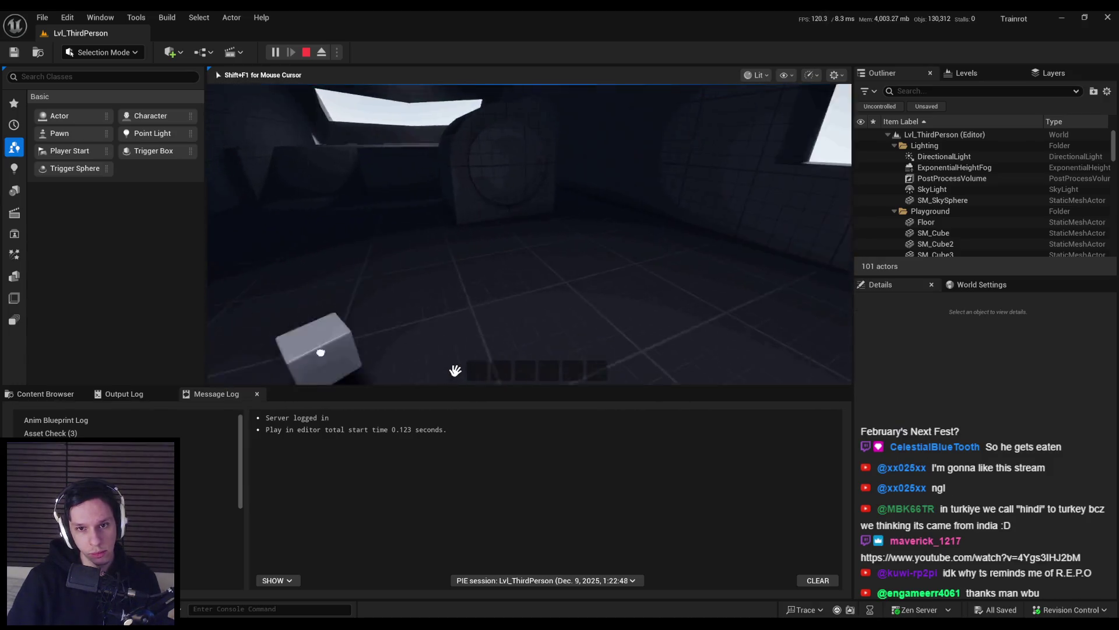
{"action": "key", "text": "w"}
- Drop the cube into the lava furnace, walk back into the dark room, and stop the play test
{"action": "key", "text": "e"}
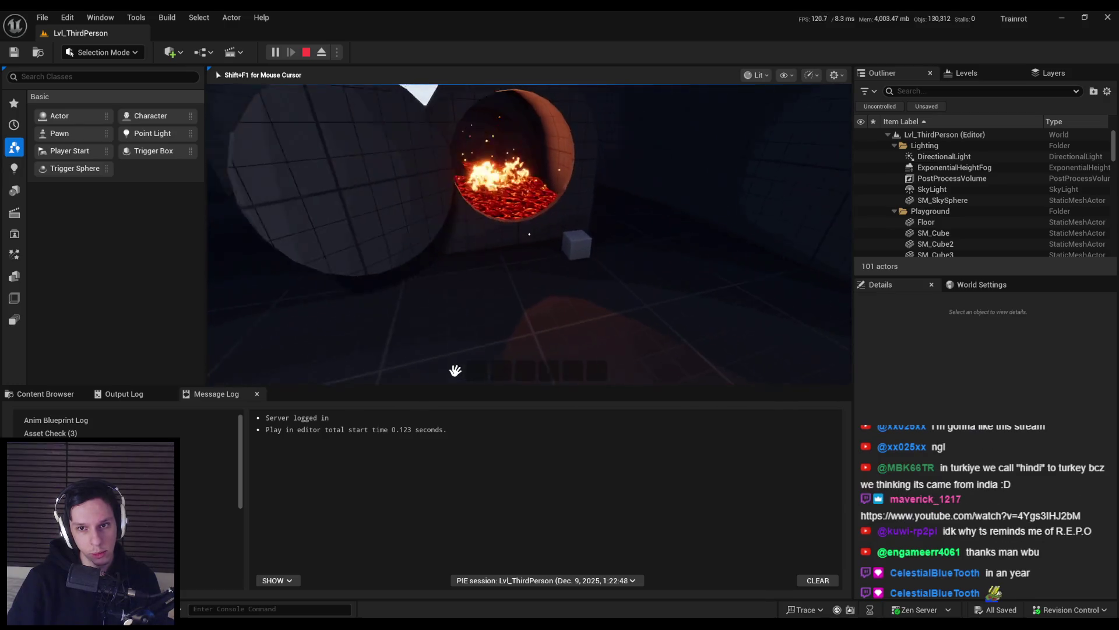
{"action": "key", "text": "e"}
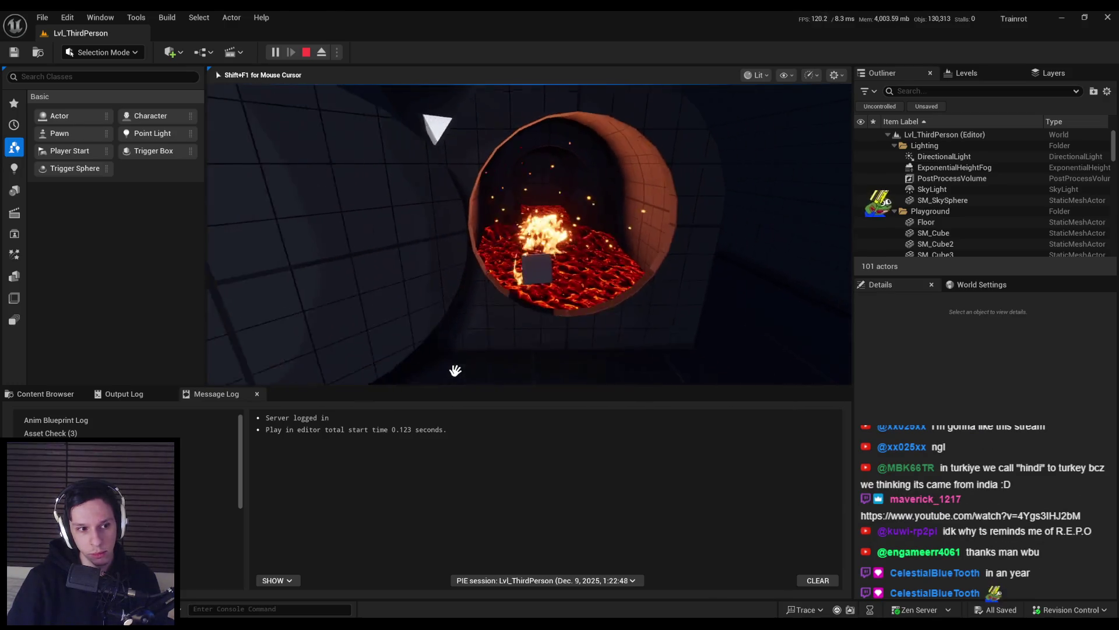
{"action": "key", "text": "w"}
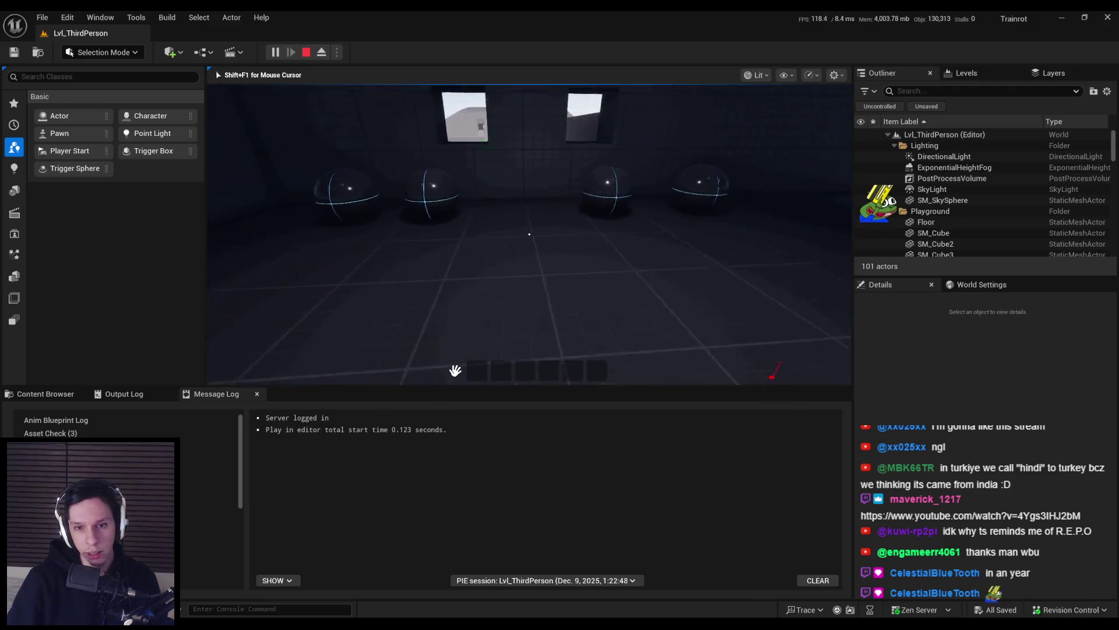
{"action": "key", "text": "w"}
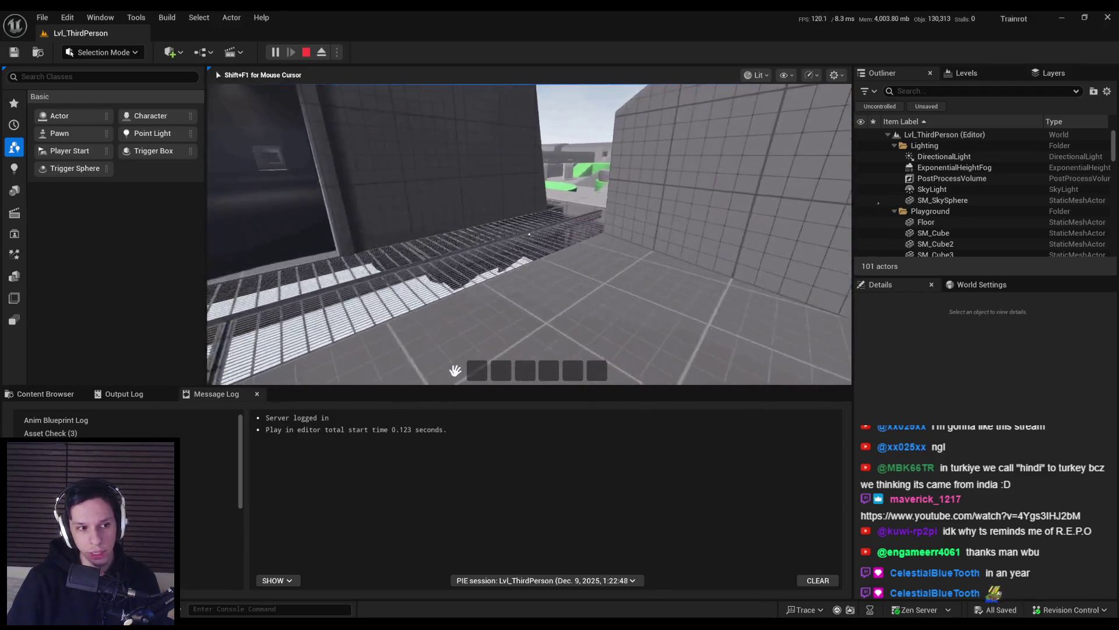
{"action": "key", "text": "w"}
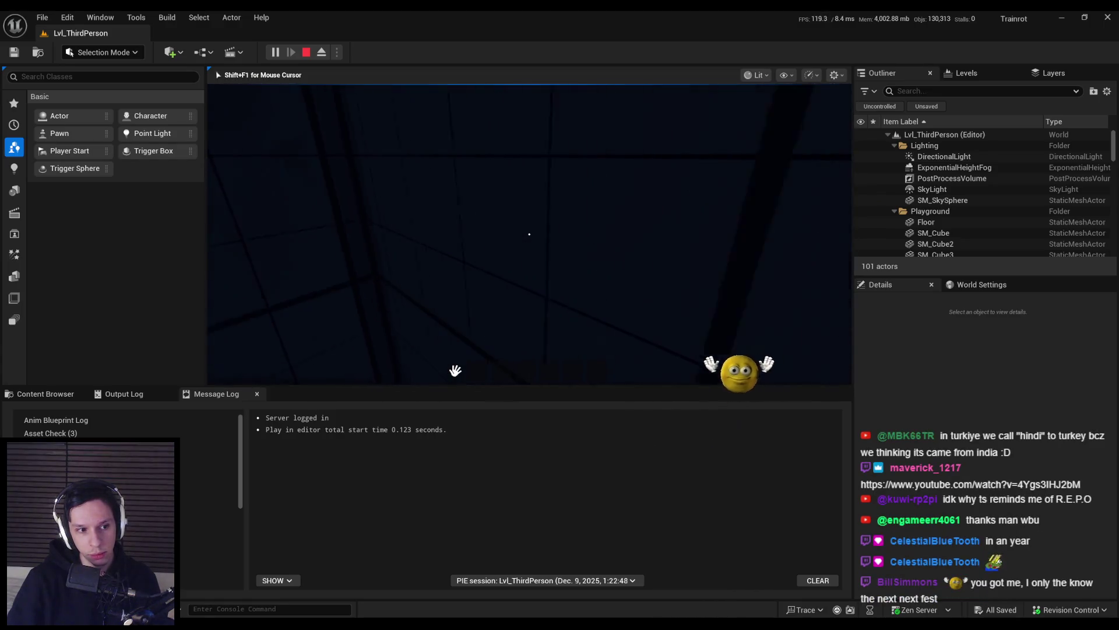
{"action": "key", "text": "w"}
{"action": "key", "text": "w"}
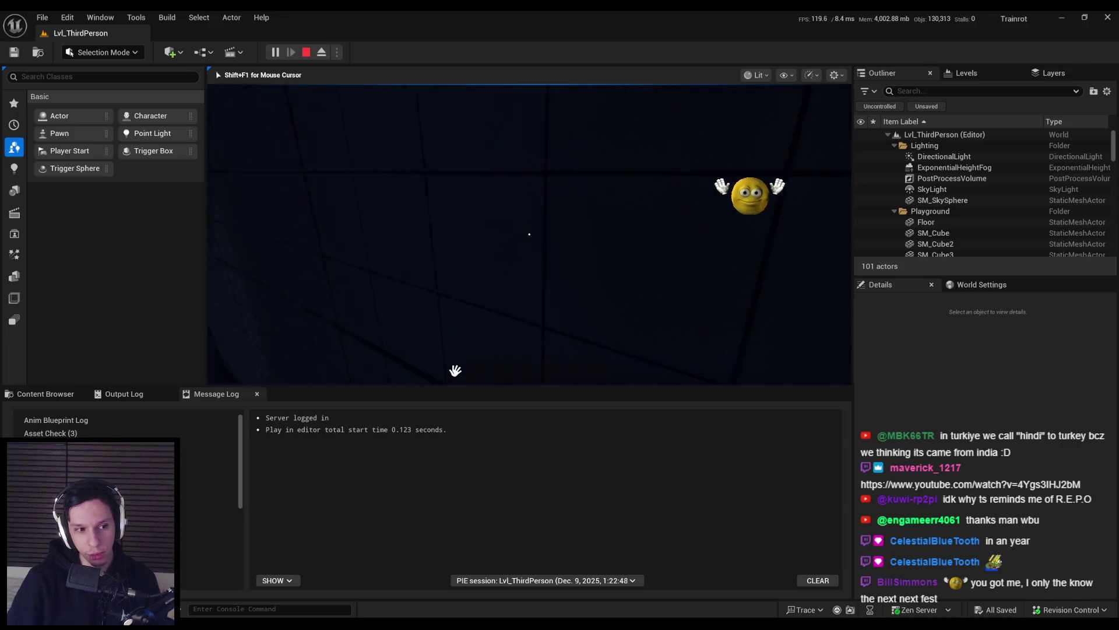
{"action": "key", "text": "Escape"}
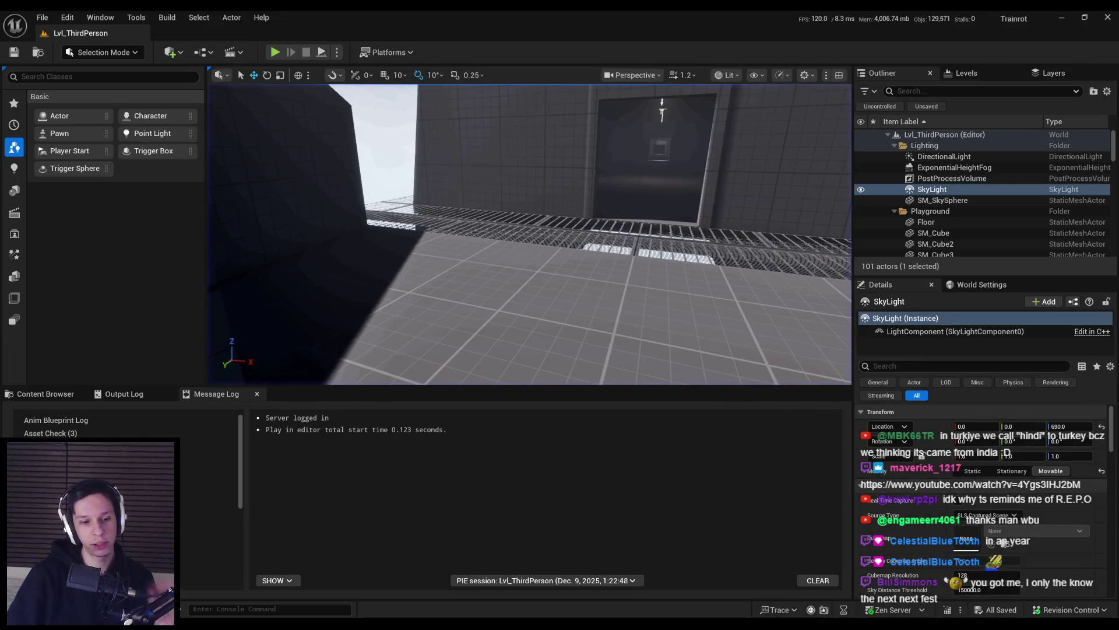
- Switch to Chrome to bring up the Trainrot Trello board
{"action": "key", "text": "alt+Tab"}
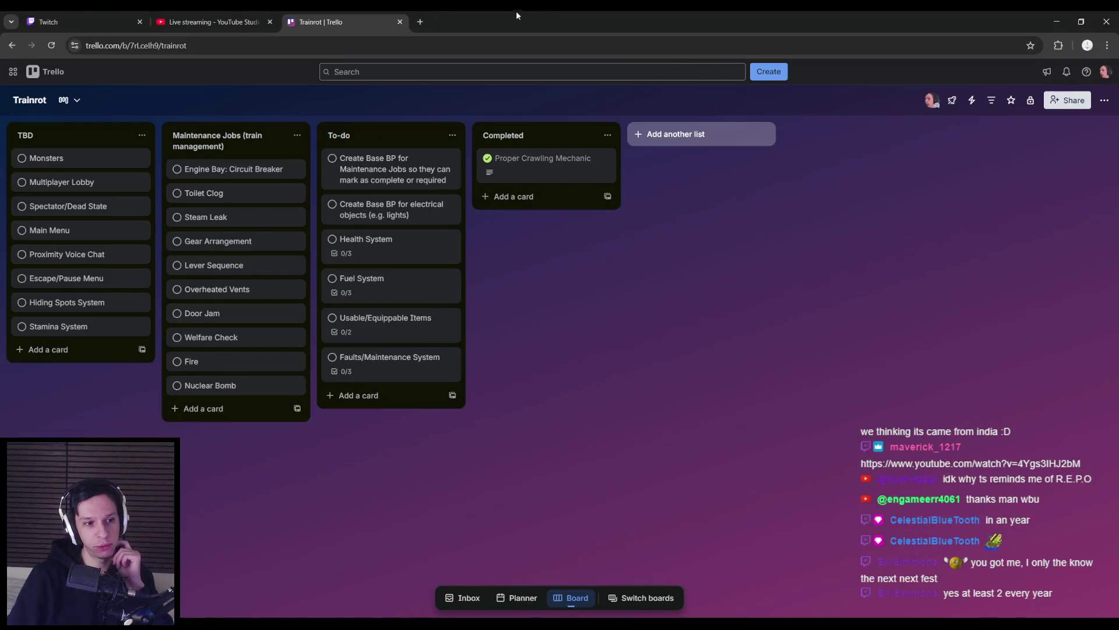
{"action": "key", "text": "alt+Tab"}
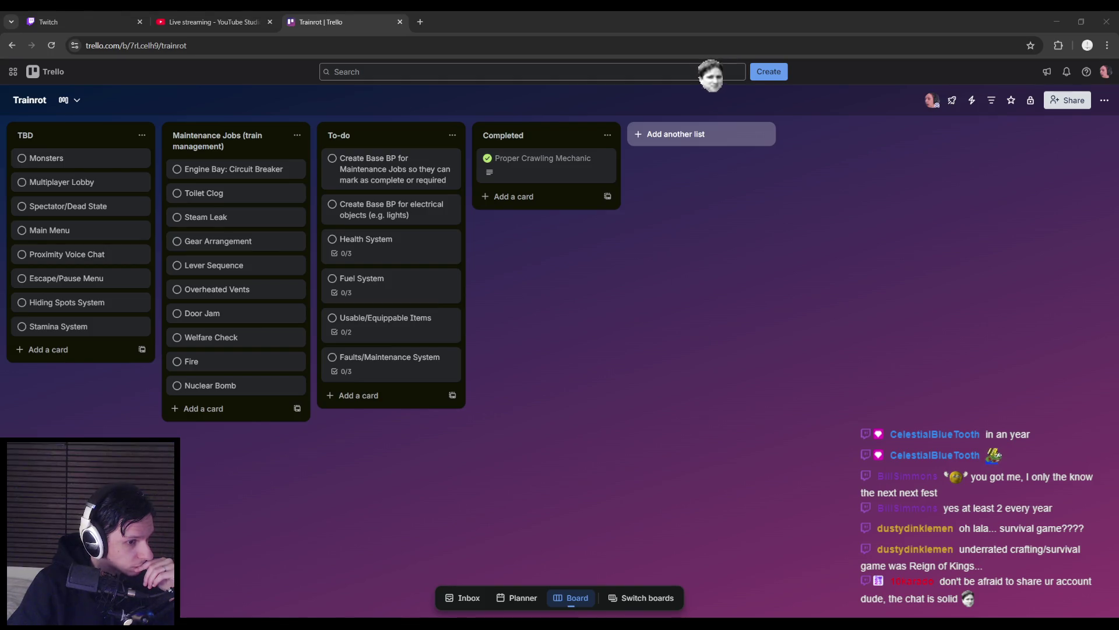
{"action": "left_click", "coordinate": [260, 541]}
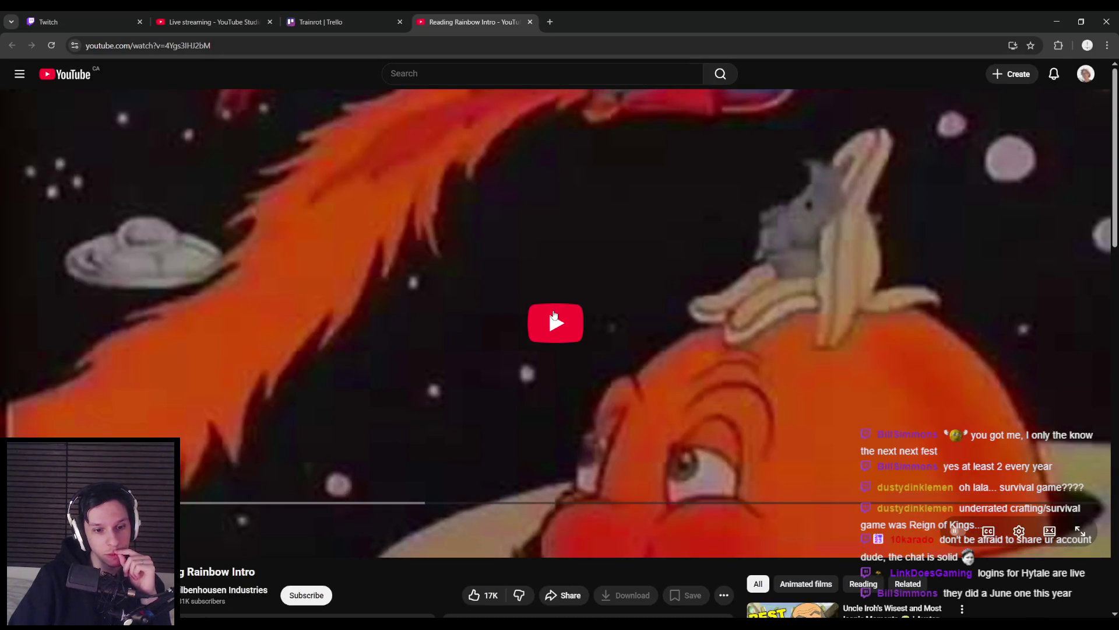
- Play the Reading Rainbow intro, skip ahead past 0:15, then close the video tab
{"action": "left_click", "coordinate": [551, 312]}
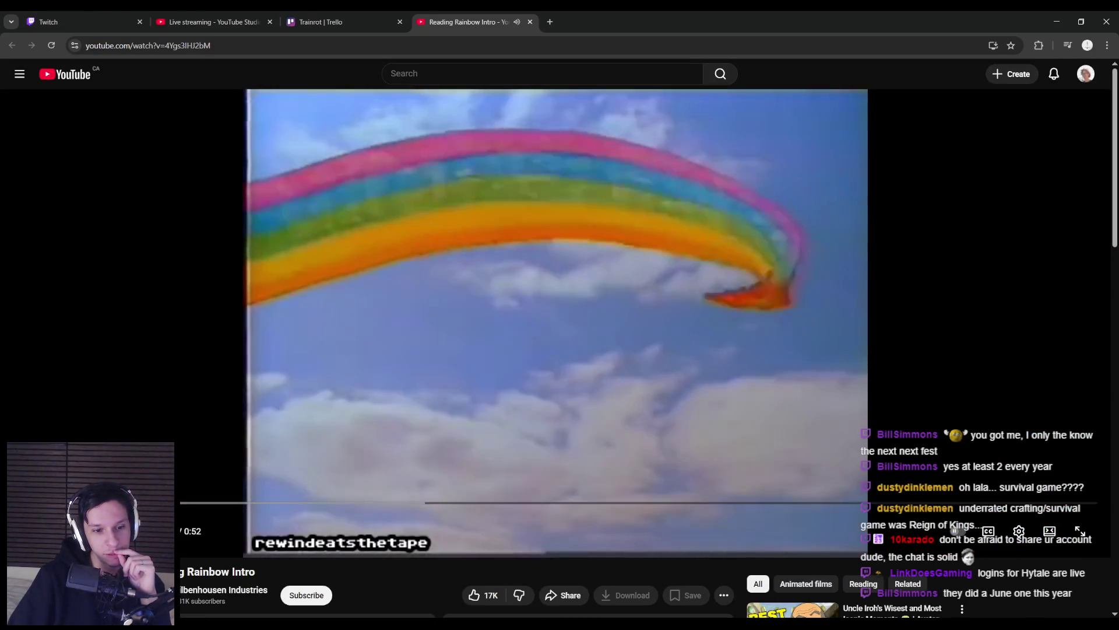
{"action": "left_click_drag", "start_coordinate": [227, 505], "coordinate": [274, 508]}
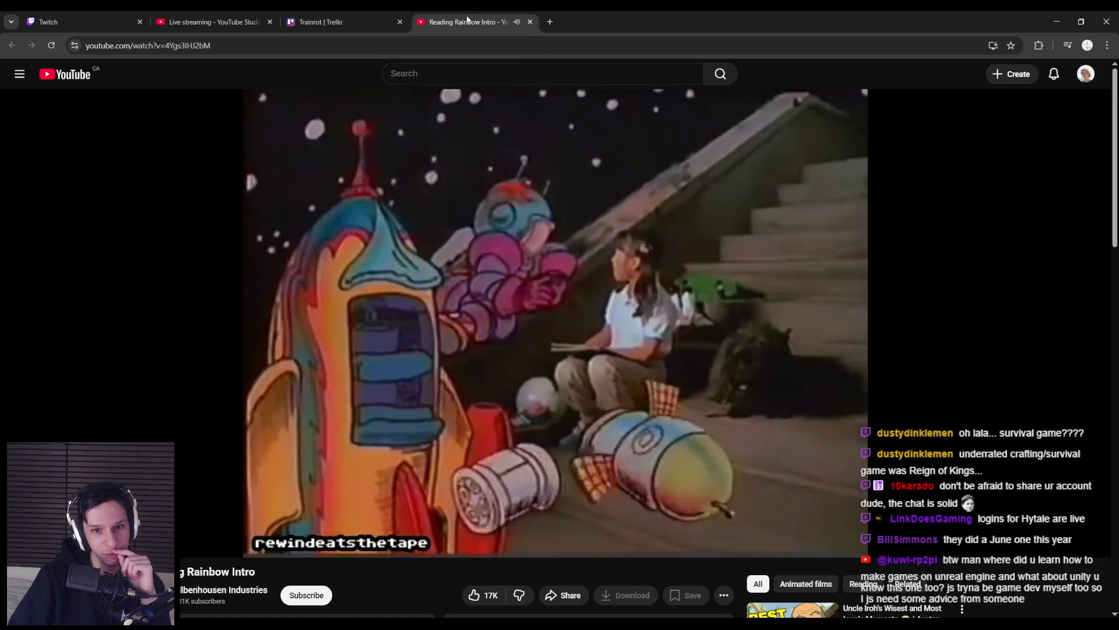
{"action": "middle_click", "coordinate": [467, 18]}
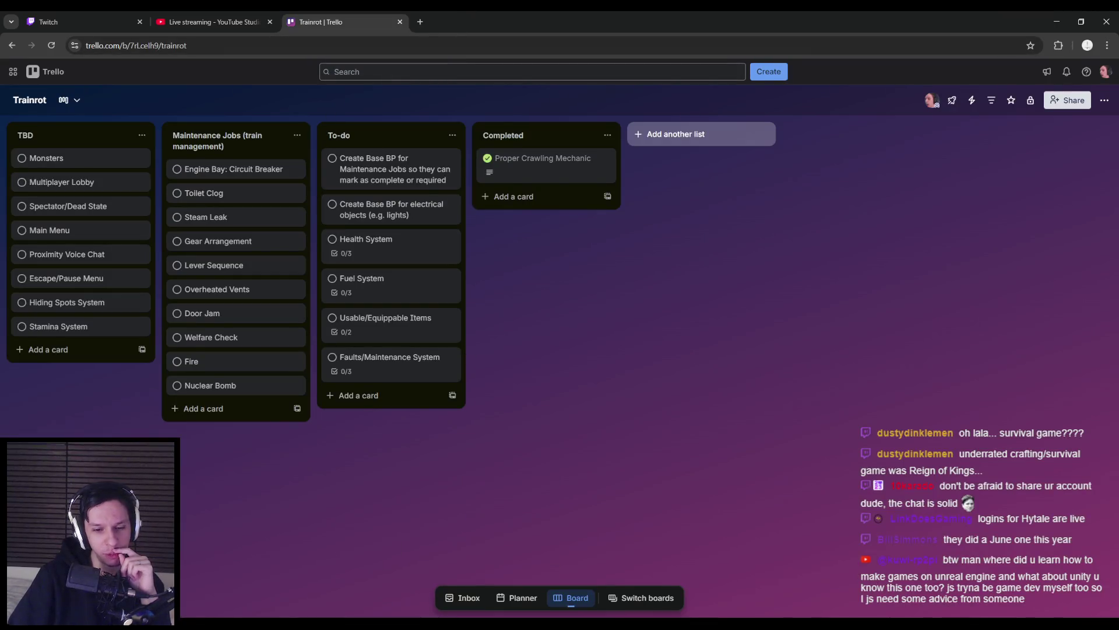
- Switch back to Unreal and focus the ABP_Unarmed EventGraph with its Crouch Phase logic
{"action": "key", "text": "alt+Tab"}
{"action": "left_click", "coordinate": [472, 363]}
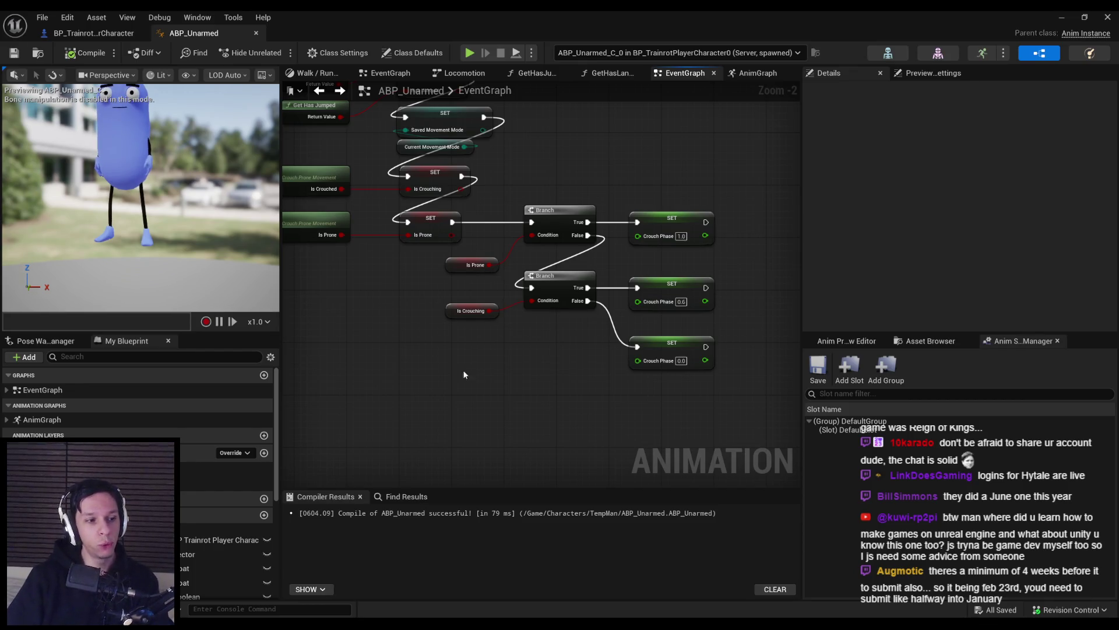
- Zoom around the Crouch Phase nodes and save ABP_Unarmed with Ctrl+S
{"action": "scroll", "coordinate": [467, 307], "scroll_direction": "up", "scroll_amount": 2}
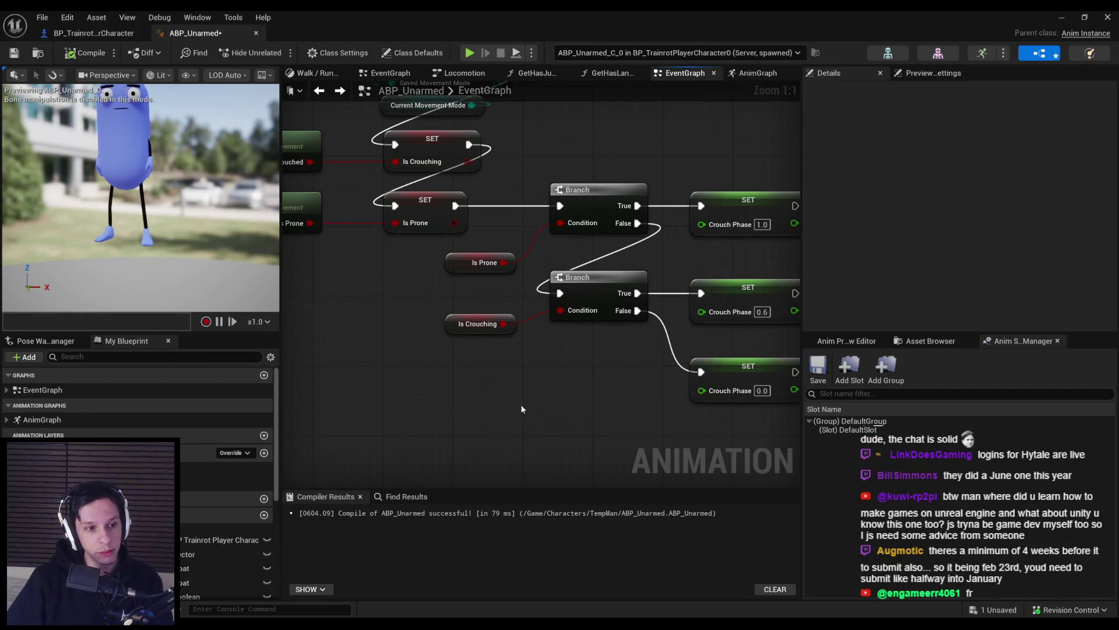
{"action": "scroll", "coordinate": [513, 404], "scroll_direction": "down", "scroll_amount": 1}
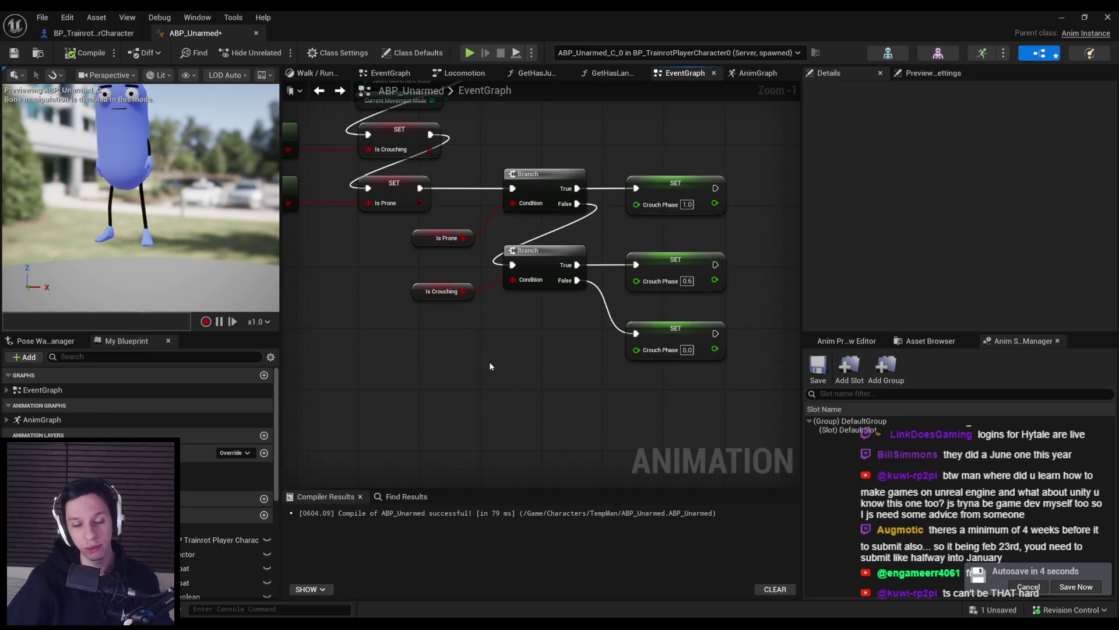
{"action": "key", "text": "ctrl+s"}
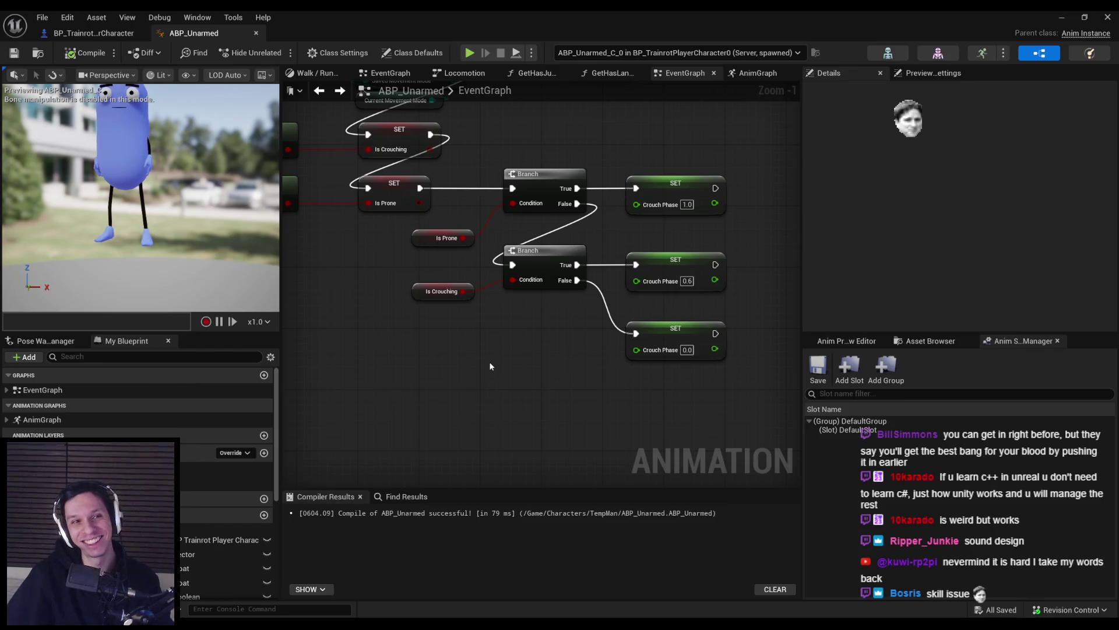
{"action": "left_click", "coordinate": [93, 33]}
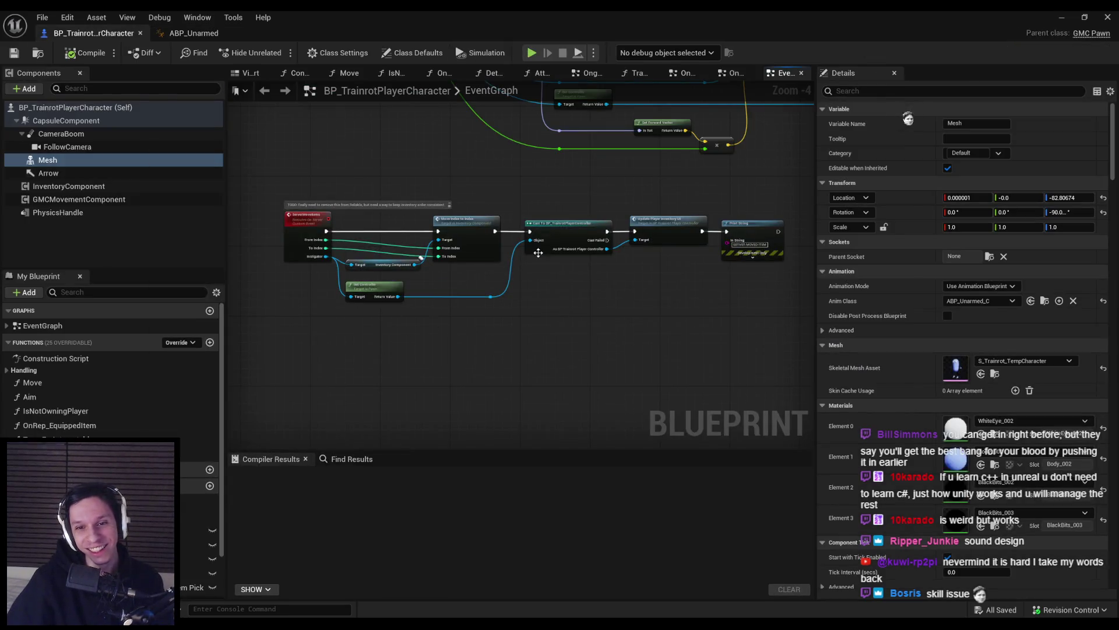
- Pan and zoom BP_TrainrotPlayerCharacter's EventGraph to show the ServerMoveItems chain through Print String
{"action": "scroll", "coordinate": [535, 258], "scroll_direction": "up", "scroll_amount": 3}
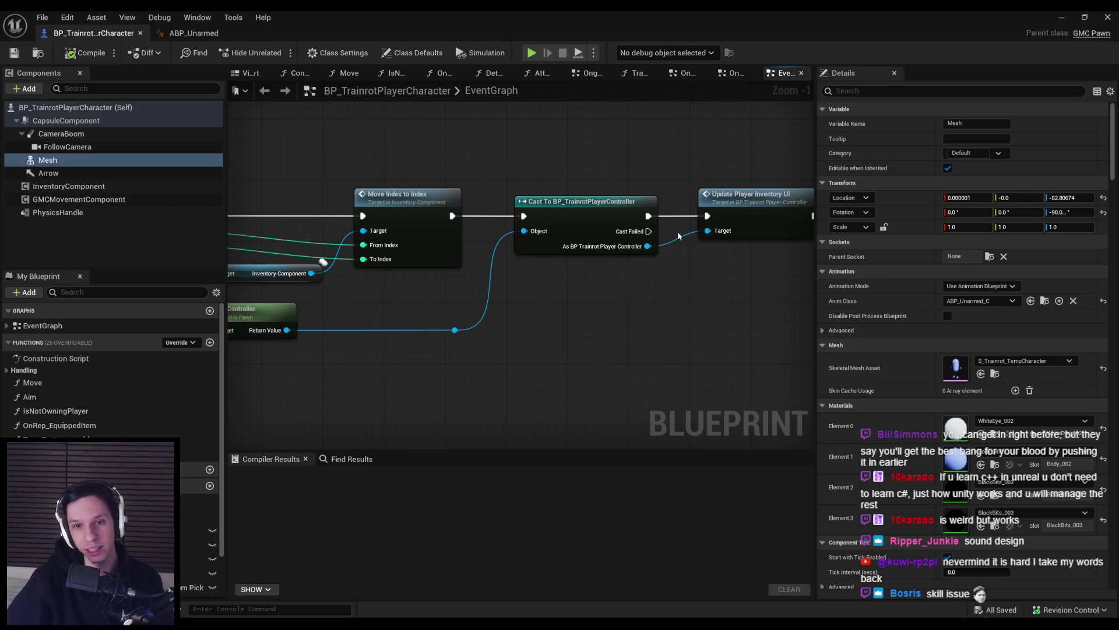
{"action": "scroll", "coordinate": [624, 230], "scroll_direction": "down", "scroll_amount": 2}
{"action": "left_click_drag", "start_coordinate": [466, 410], "coordinate": [646, 337]}
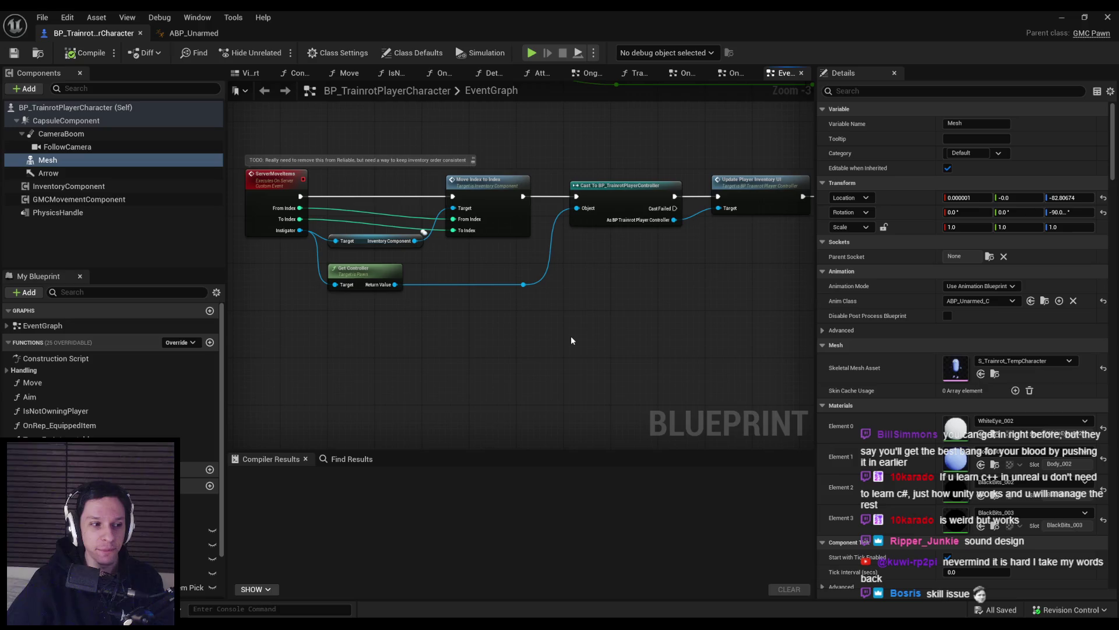
{"action": "mouse_move", "coordinate": [532, 249]}
{"action": "left_mouse_down"}
{"action": "mouse_move", "coordinate": [414, 288]}
{"action": "mouse_move", "coordinate": [401, 263]}
{"action": "mouse_move", "coordinate": [556, 307]}
{"action": "mouse_move", "coordinate": [477, 326]}
{"action": "left_mouse_up"}
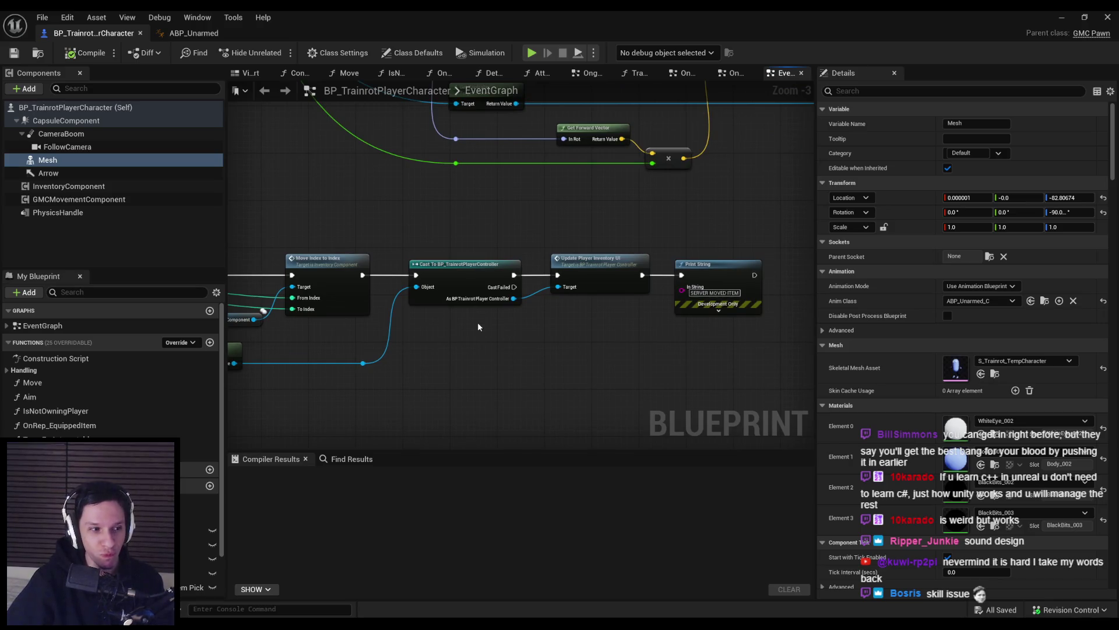
{"action": "scroll", "coordinate": [478, 327], "scroll_direction": "down", "scroll_amount": 2}
{"action": "scroll", "coordinate": [479, 375], "scroll_direction": "up", "scroll_amount": 4}
{"action": "scroll", "coordinate": [479, 383], "scroll_direction": "down", "scroll_amount": 3}
{"action": "mouse_move", "coordinate": [573, 387]}
{"action": "left_mouse_down"}
{"action": "mouse_move", "coordinate": [403, 358]}
{"action": "mouse_move", "coordinate": [534, 348]}
{"action": "mouse_move", "coordinate": [558, 322]}
{"action": "left_mouse_up"}
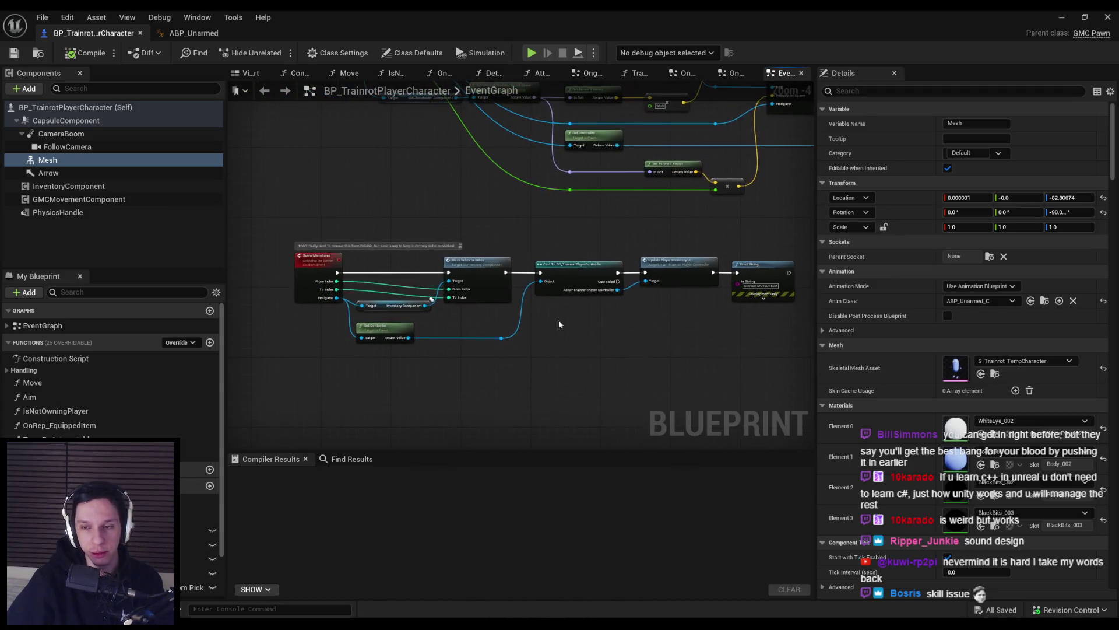
- Narrow the Details panel, recentre the ServerMoveItems node chain, then switch to the browser
{"action": "left_click_drag", "start_coordinate": [816, 350], "coordinate": [835, 350]}
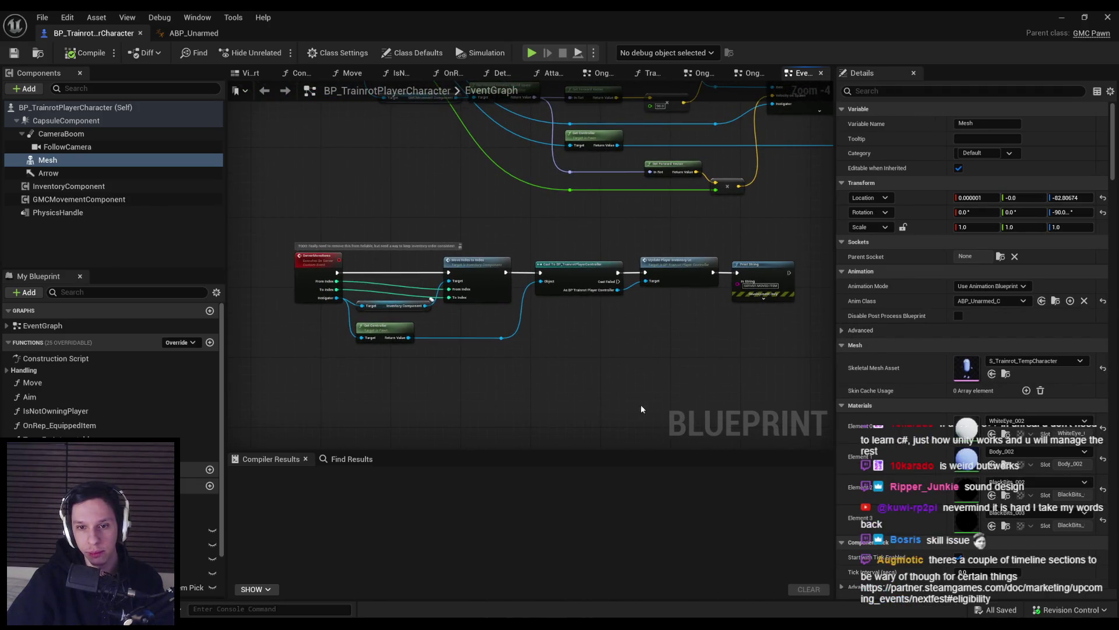
{"action": "mouse_move", "coordinate": [599, 348]}
{"action": "left_mouse_down"}
{"action": "mouse_move", "coordinate": [571, 337]}
{"action": "mouse_move", "coordinate": [365, 358]}
{"action": "left_mouse_up"}
{"action": "mouse_move", "coordinate": [454, 348]}
{"action": "left_mouse_down"}
{"action": "mouse_move", "coordinate": [431, 352]}
{"action": "mouse_move", "coordinate": [500, 338]}
{"action": "left_mouse_up"}
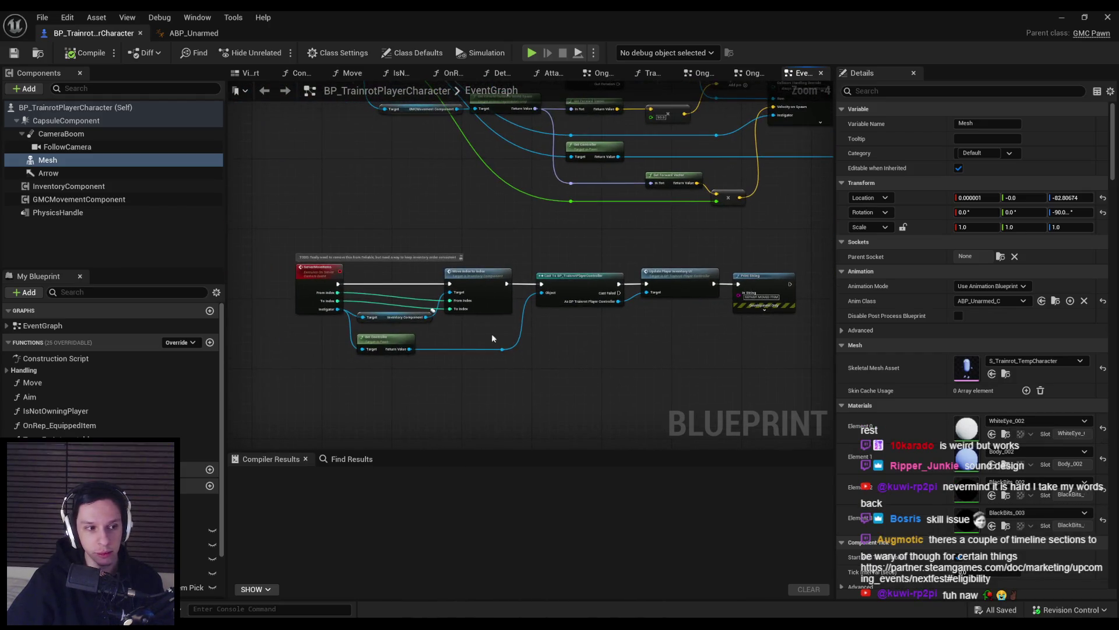
{"action": "scroll", "coordinate": [496, 335], "scroll_direction": "up", "scroll_amount": 2}
{"action": "mouse_move", "coordinate": [689, 392]}
{"action": "left_mouse_down"}
{"action": "mouse_move", "coordinate": [513, 344]}
{"action": "mouse_move", "coordinate": [643, 348]}
{"action": "left_mouse_up"}
{"action": "scroll", "coordinate": [643, 348], "scroll_direction": "down", "scroll_amount": 2}
{"action": "left_click_drag", "start_coordinate": [549, 384], "coordinate": [599, 362]}
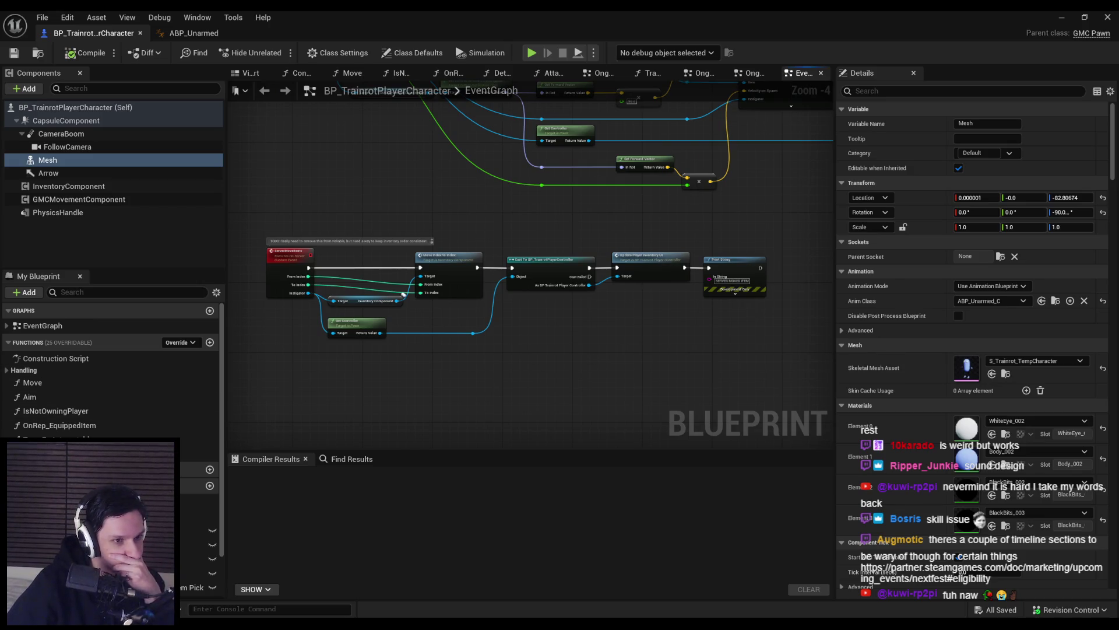
{"action": "key", "text": "alt+Tab"}
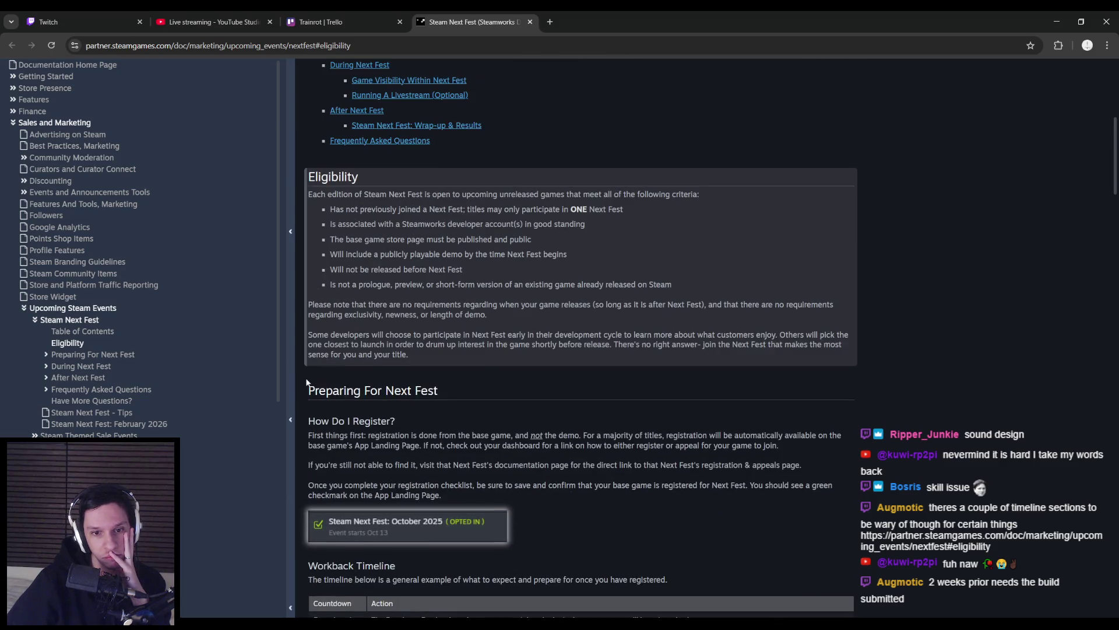
- Highlight the How Do I Register? text and the 4 weeks prior timeline entry while reading
{"action": "left_click_drag", "start_coordinate": [386, 380], "coordinate": [569, 380]}
{"action": "left_click", "coordinate": [478, 377]}
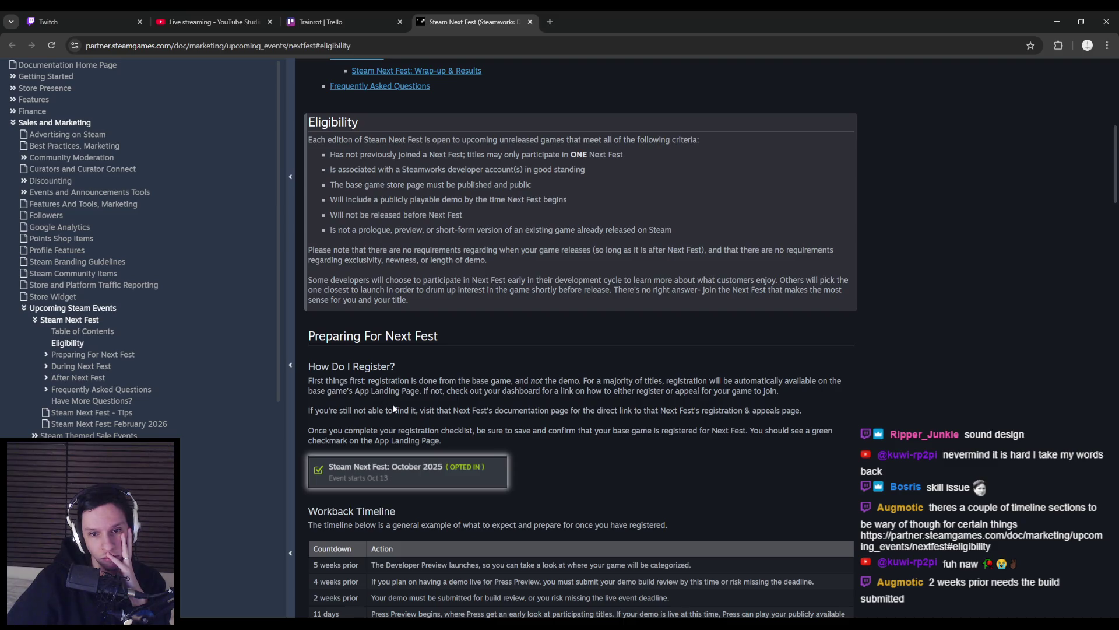
{"action": "scroll", "coordinate": [405, 420], "scroll_direction": "down", "scroll_amount": 3}
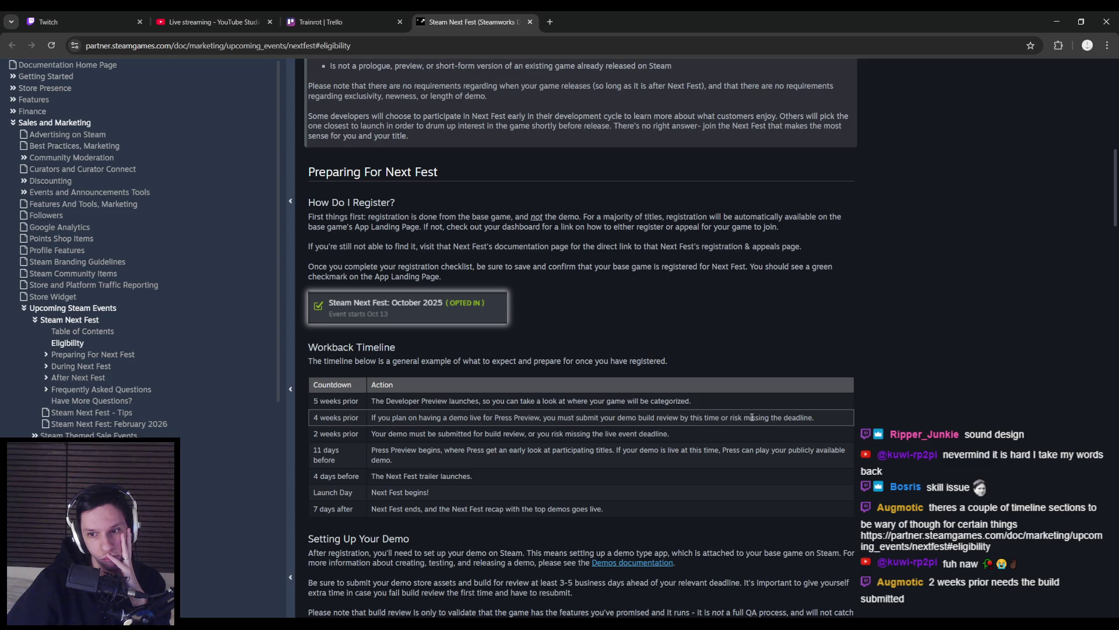
{"action": "mouse_move", "coordinate": [815, 418]}
{"action": "left_mouse_down"}
{"action": "mouse_move", "coordinate": [440, 418]}
{"action": "mouse_move", "coordinate": [816, 421]}
{"action": "left_mouse_up"}
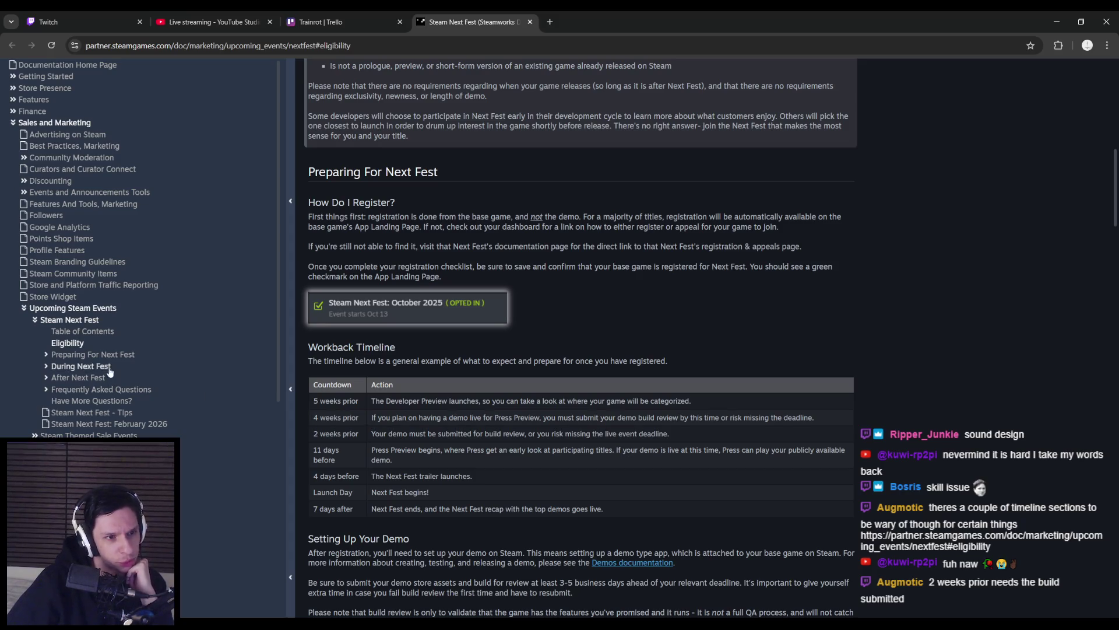
- Scroll through the remaining Steam Next Fest deadlines, close the page, and return to Unreal
{"action": "scroll", "coordinate": [443, 309], "scroll_direction": "up", "scroll_amount": 4}
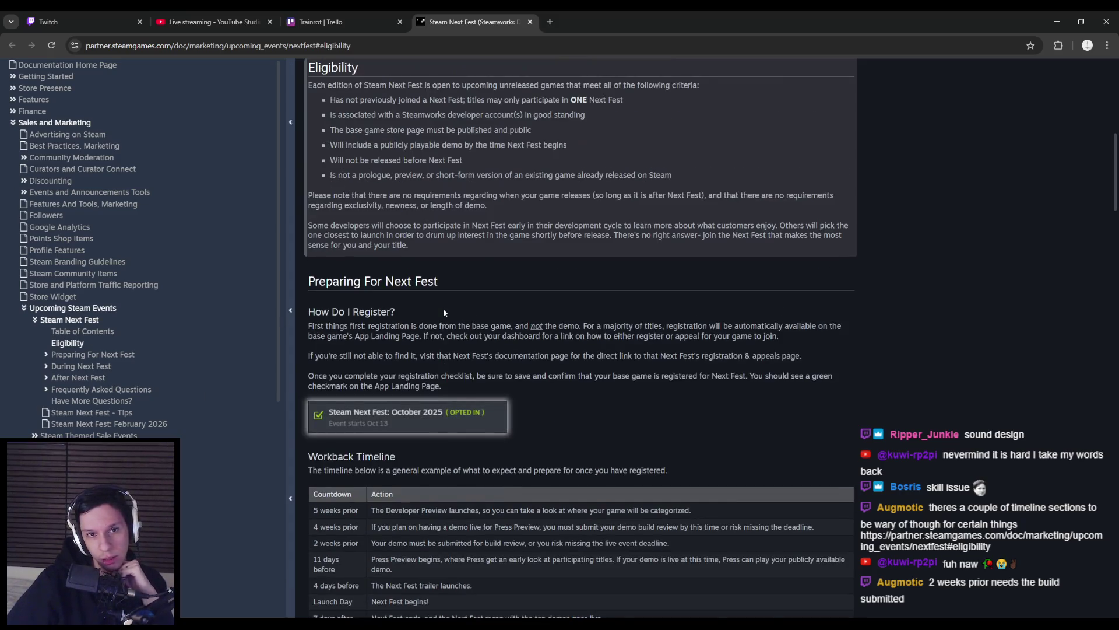
{"action": "scroll", "coordinate": [443, 313], "scroll_direction": "up", "scroll_amount": 4}
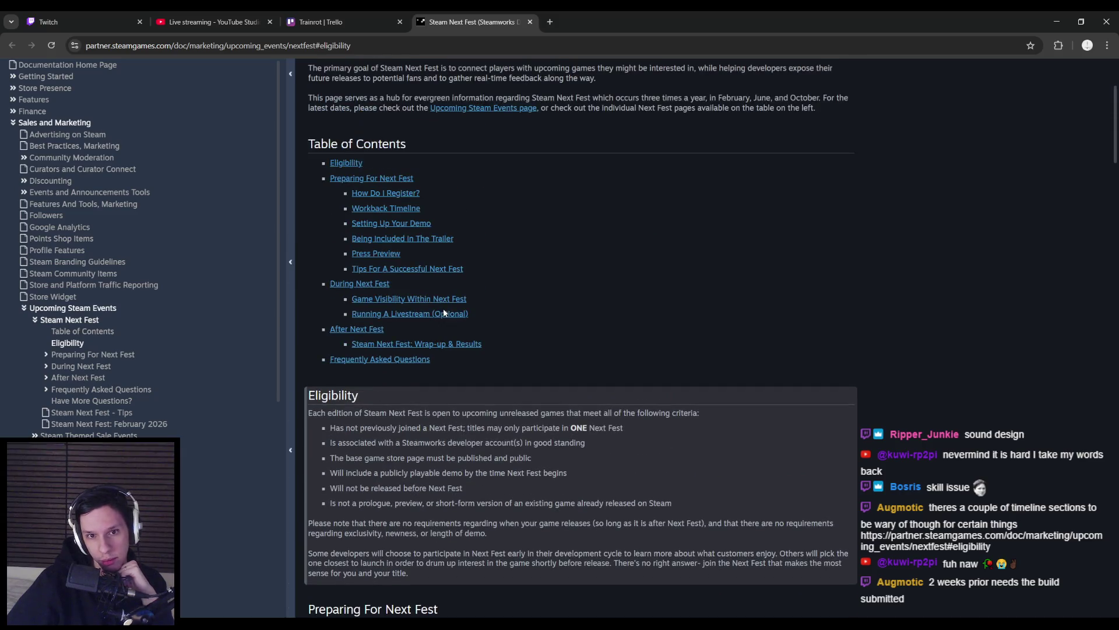
{"action": "scroll", "coordinate": [443, 314], "scroll_direction": "down", "scroll_amount": 6}
{"action": "scroll", "coordinate": [443, 313], "scroll_direction": "down", "scroll_amount": 7}
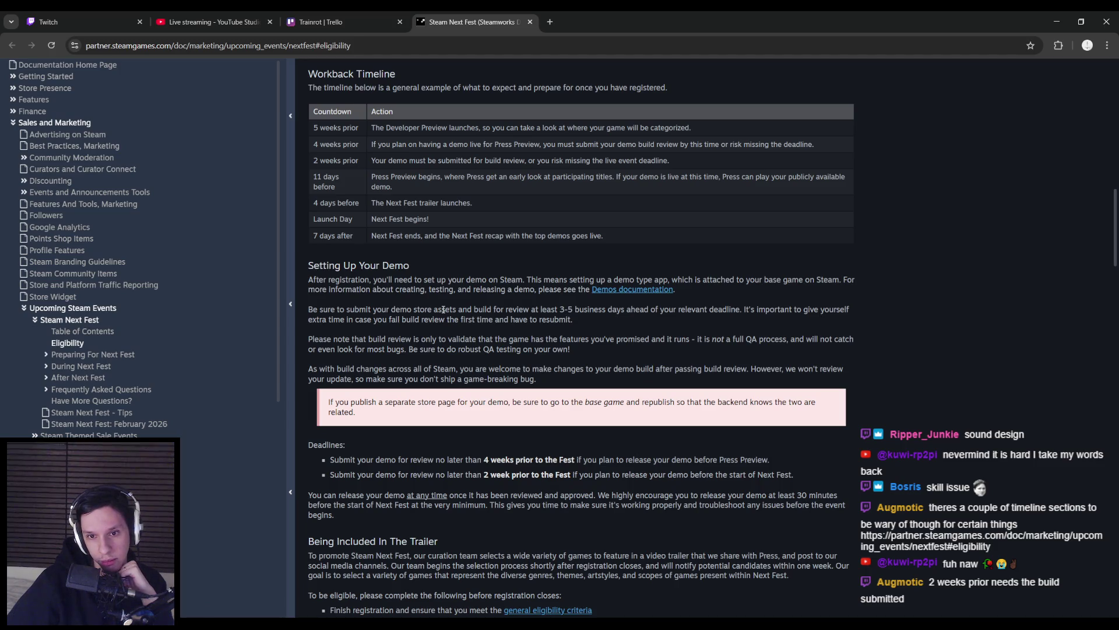
{"action": "scroll", "coordinate": [443, 309], "scroll_direction": "down", "scroll_amount": 2}
{"action": "scroll", "coordinate": [440, 313], "scroll_direction": "down", "scroll_amount": 2}
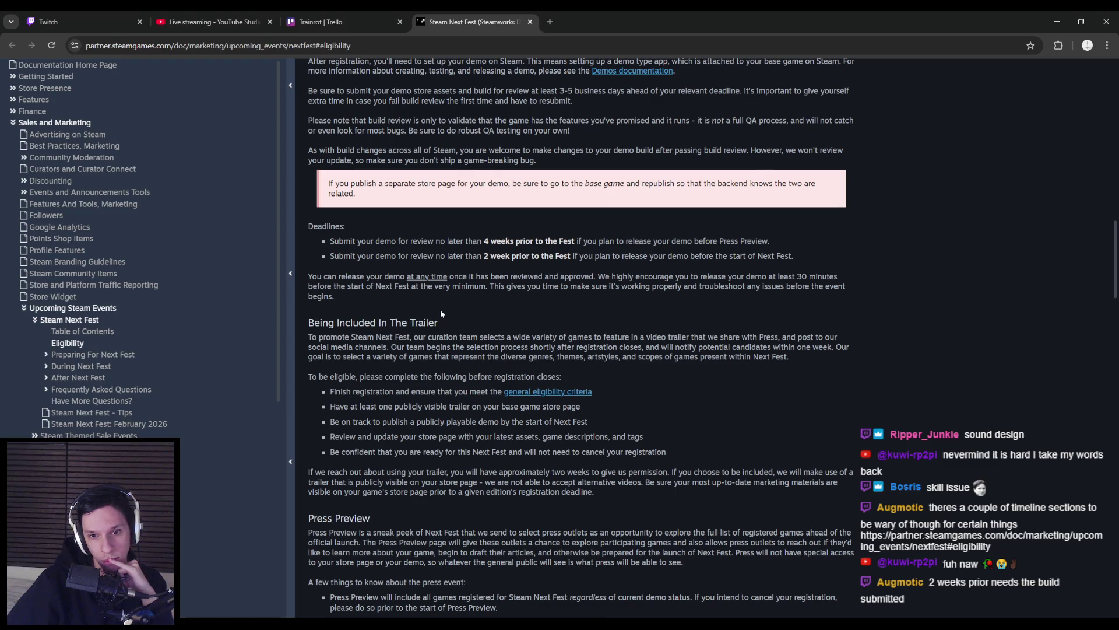
{"action": "scroll", "coordinate": [441, 310], "scroll_direction": "up", "scroll_amount": 20}
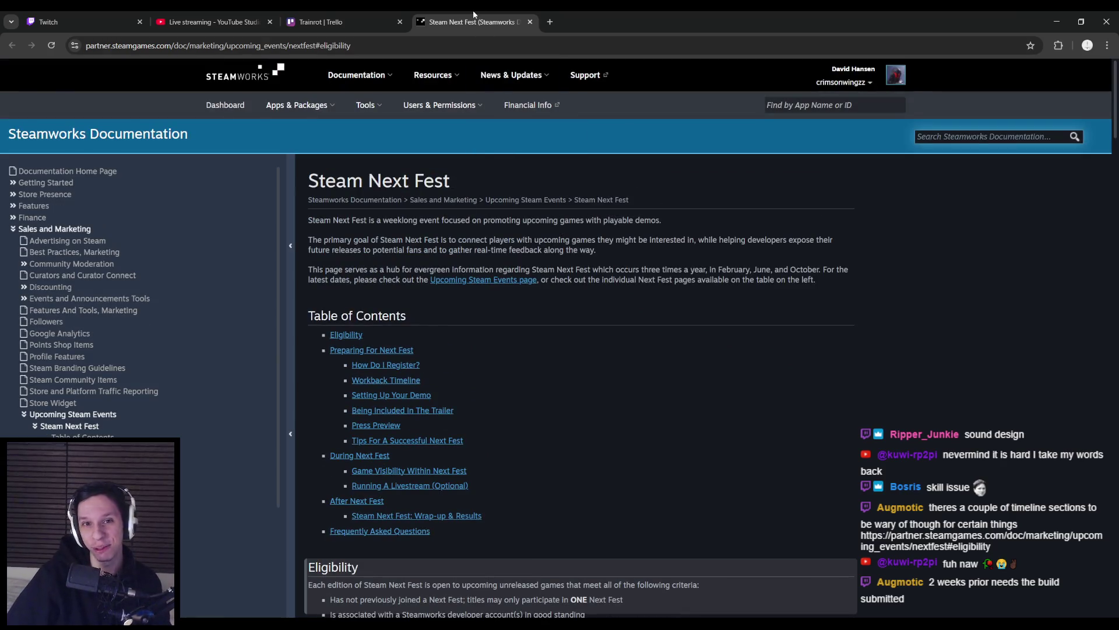
{"action": "middle_click", "coordinate": [474, 12]}
{"action": "key", "text": "alt+Tab"}
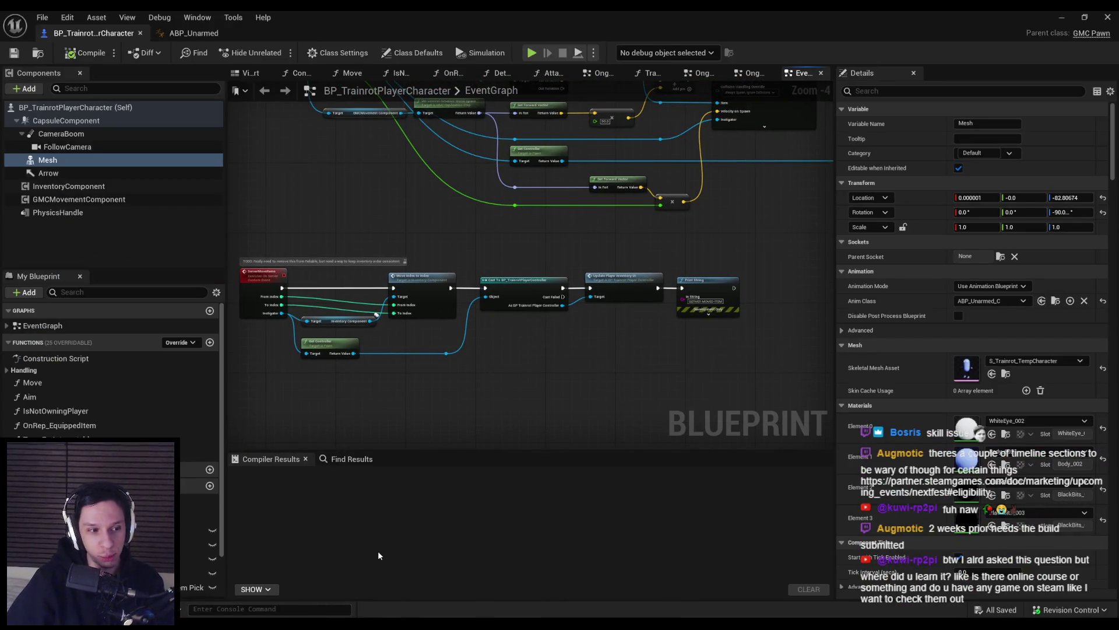
- On the Trello board, start then cancel a new list between Maintenance Jobs and To-do, then return to Unreal
{"action": "key", "text": "alt+Tab"}
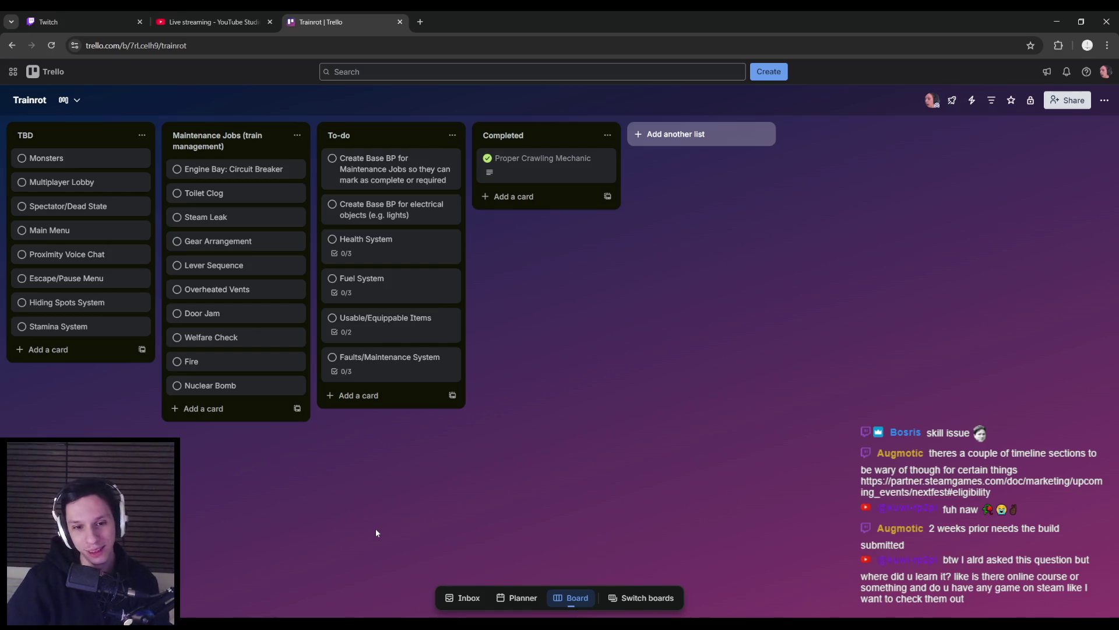
{"action": "left_click", "coordinate": [315, 376]}
{"action": "left_click", "coordinate": [459, 506]}
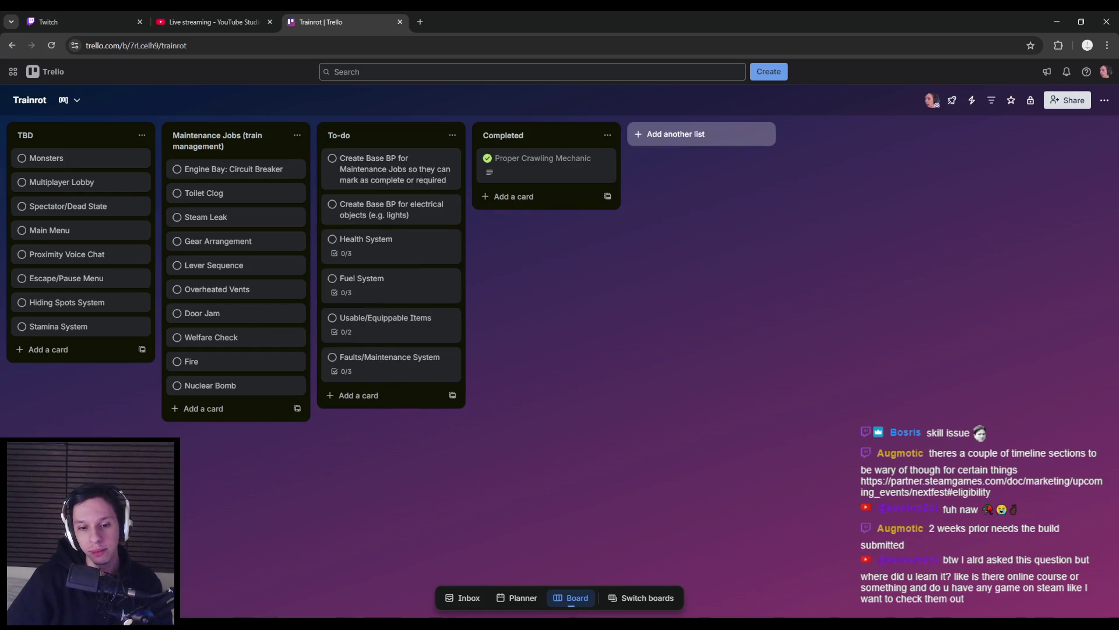
{"action": "left_click", "coordinate": [377, 578]}
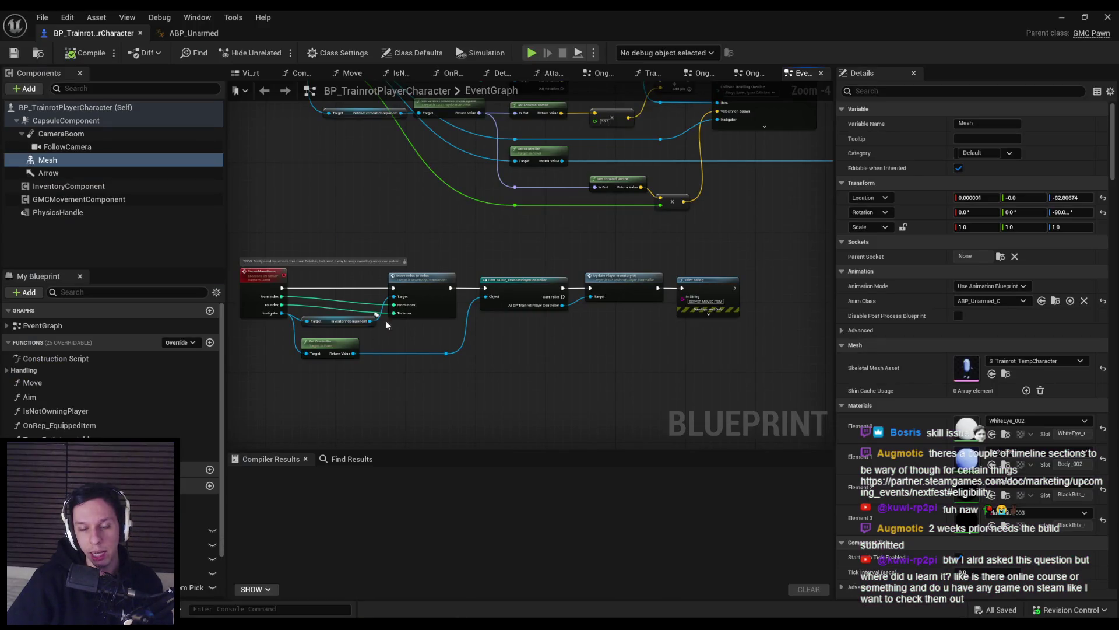
- Zoom around the EventGraph to review the item-drop and inventory nodes
{"action": "scroll", "coordinate": [400, 352], "scroll_direction": "up", "scroll_amount": 3}
{"action": "scroll", "coordinate": [397, 356], "scroll_direction": "down", "scroll_amount": 2}
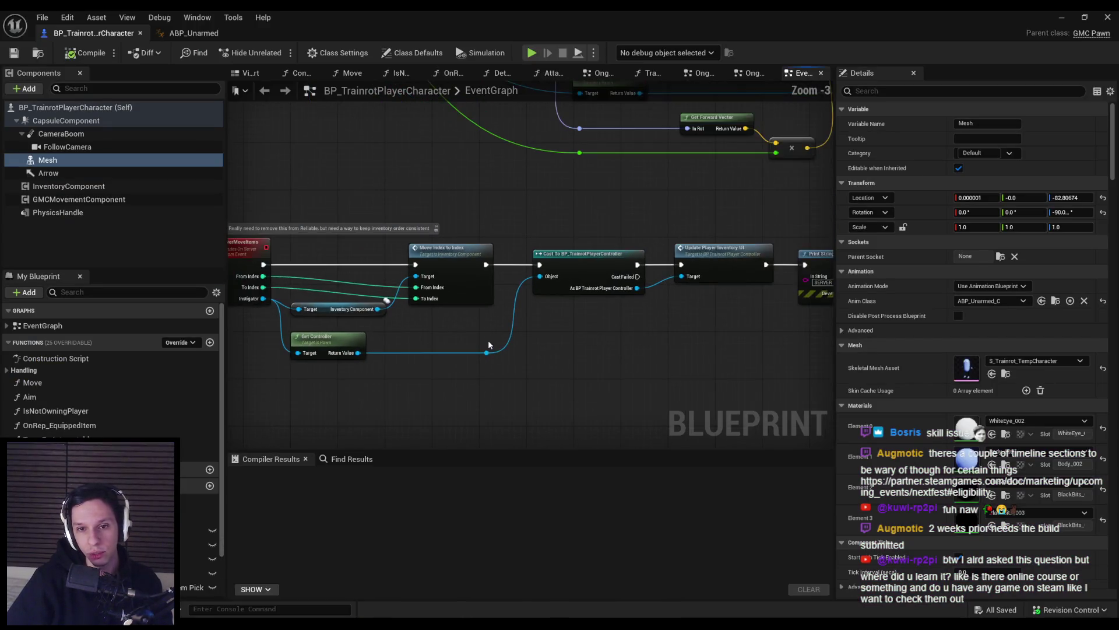
{"action": "scroll", "coordinate": [476, 350], "scroll_direction": "down", "scroll_amount": 1}
{"action": "scroll", "coordinate": [572, 295], "scroll_direction": "down", "scroll_amount": 1}
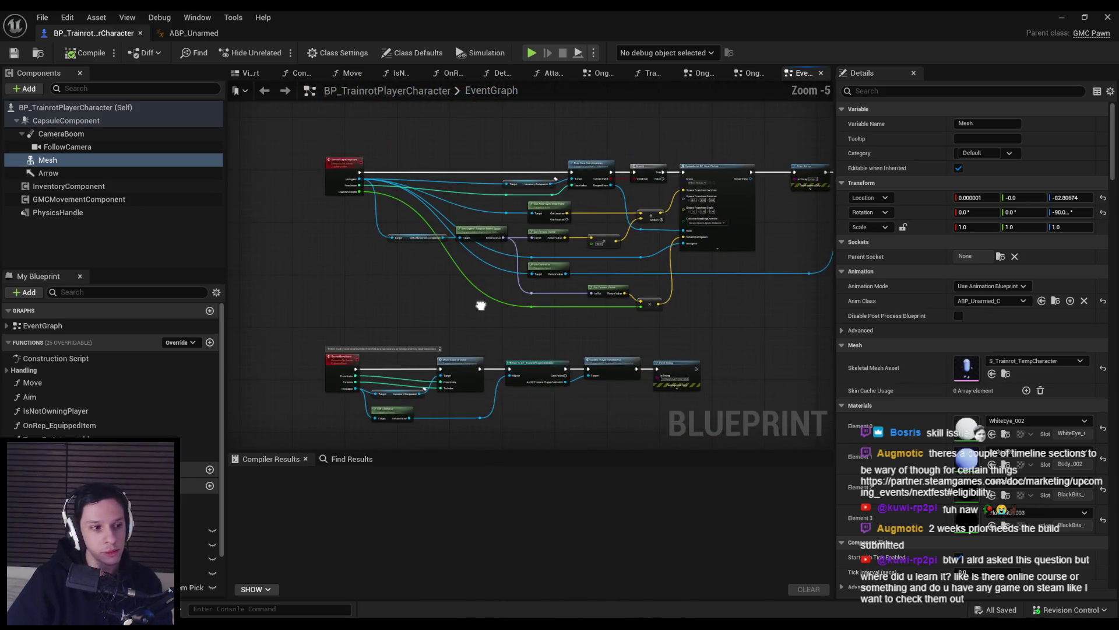
{"action": "scroll", "coordinate": [480, 304], "scroll_direction": "up", "scroll_amount": 2}
{"action": "scroll", "coordinate": [509, 309], "scroll_direction": "down", "scroll_amount": 1}
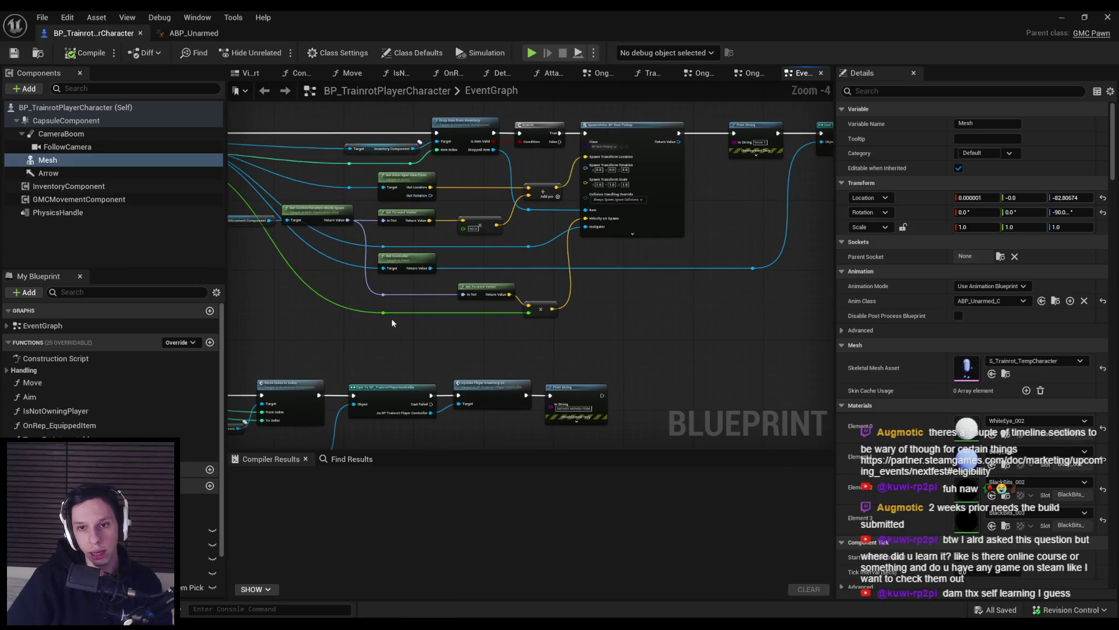
{"action": "scroll", "coordinate": [389, 324], "scroll_direction": "down", "scroll_amount": 1}
{"action": "scroll", "coordinate": [431, 348], "scroll_direction": "up", "scroll_amount": 2}
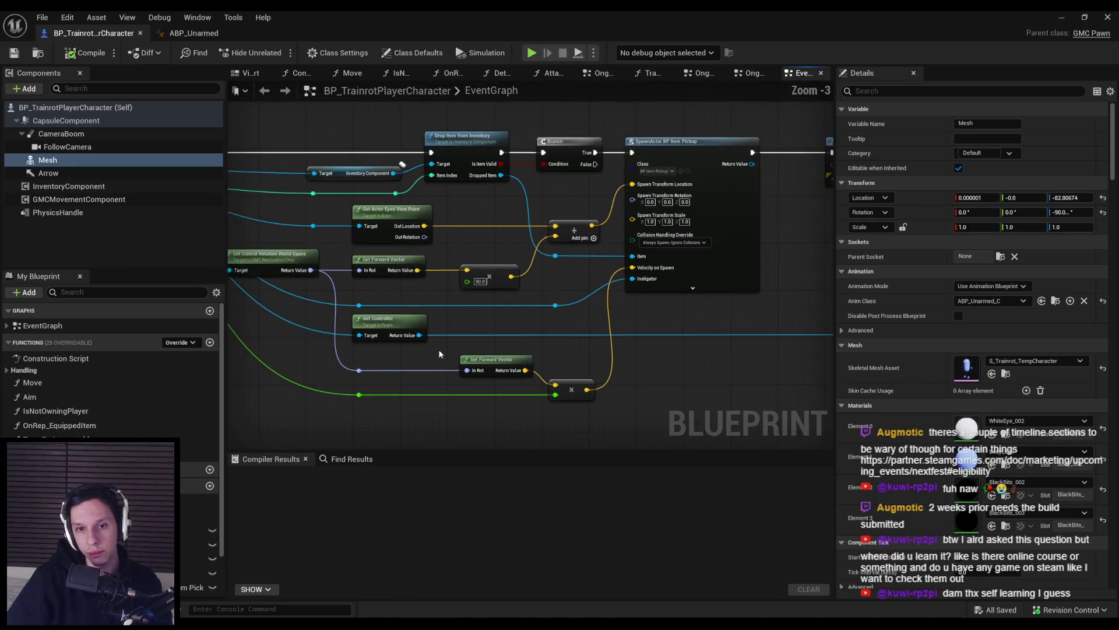
{"action": "scroll", "coordinate": [437, 350], "scroll_direction": "down", "scroll_amount": 2}
{"action": "scroll", "coordinate": [428, 361], "scroll_direction": "up", "scroll_amount": 2}
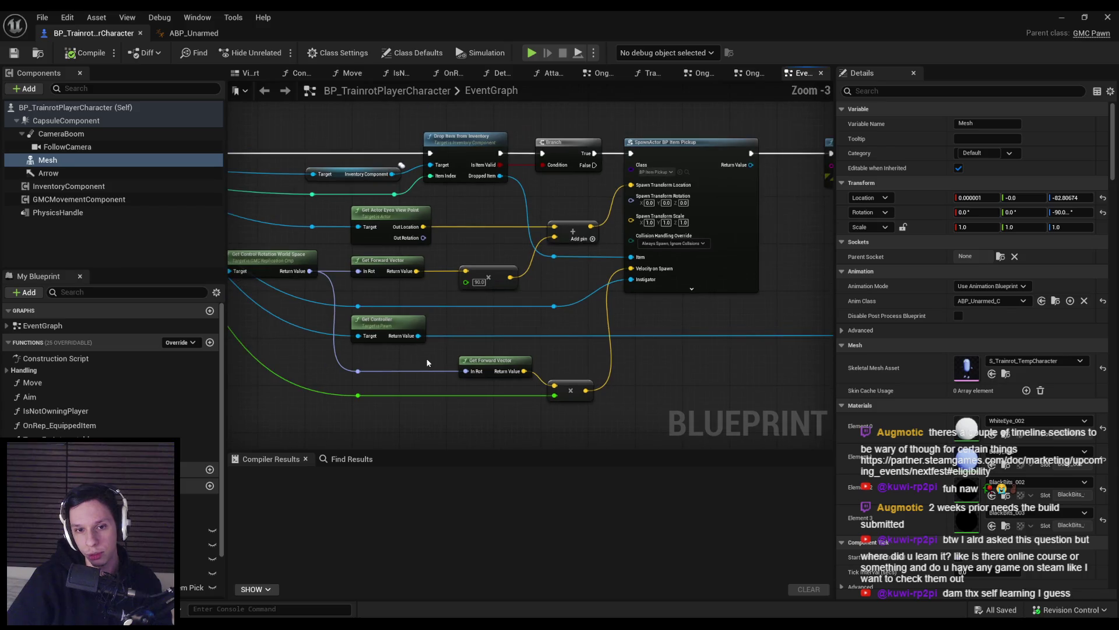
{"action": "scroll", "coordinate": [423, 358], "scroll_direction": "down", "scroll_amount": 1}
{"action": "scroll", "coordinate": [670, 341], "scroll_direction": "up", "scroll_amount": 2}
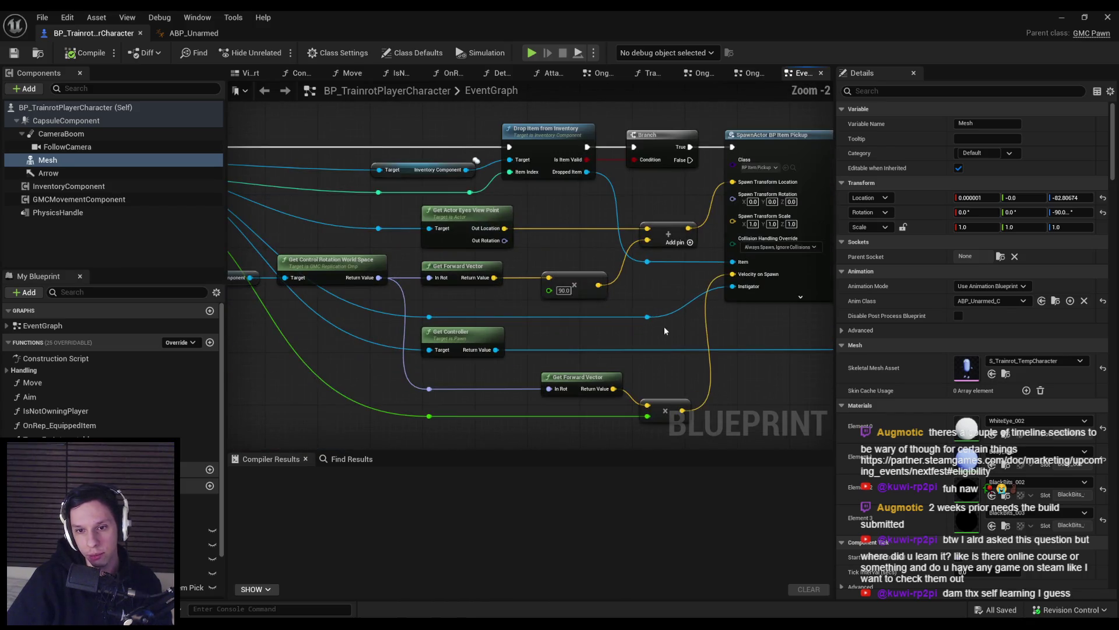
- Select the reroute node on the wire and save BP_TrainrotPlayerCharacter
{"action": "left_click", "coordinate": [648, 317]}
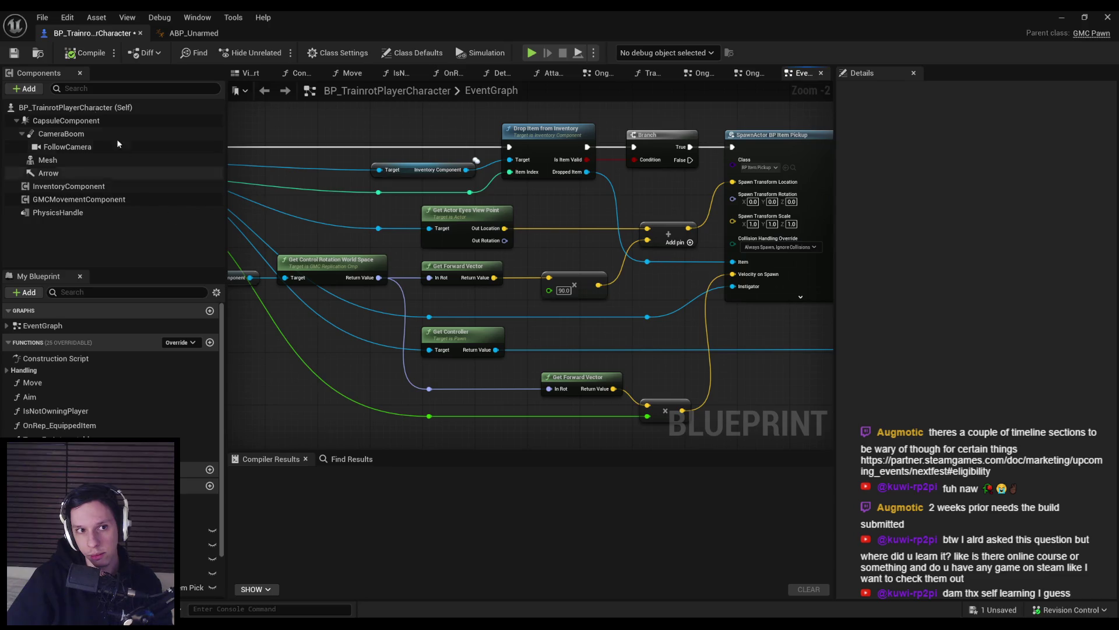
{"action": "left_click", "coordinate": [14, 52]}
{"action": "key", "text": "Return"}
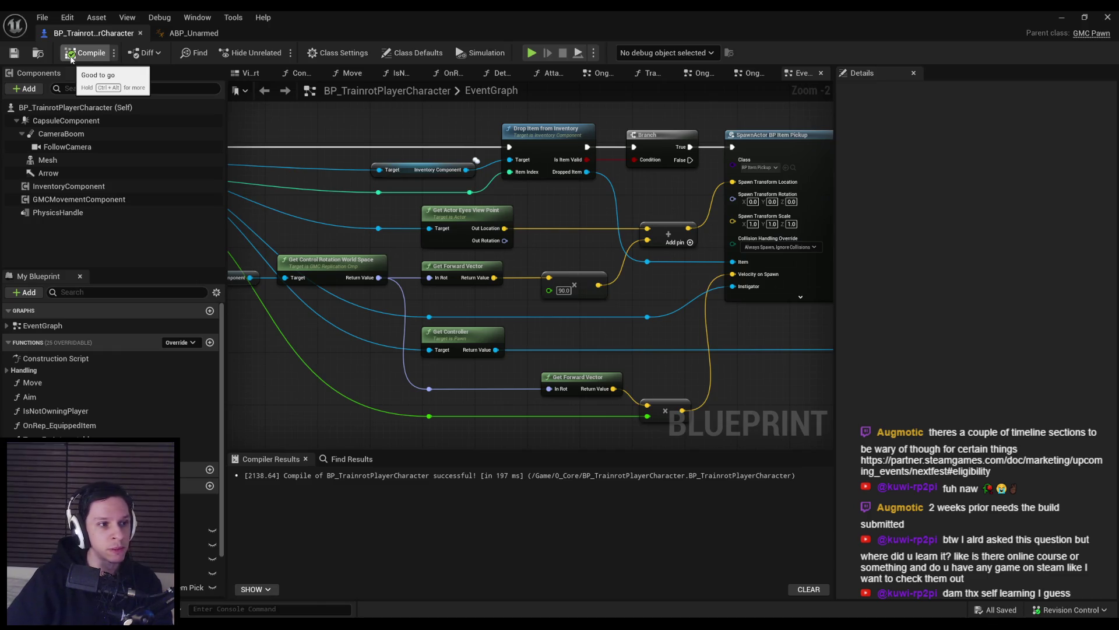
- Zoom and pan BP_TrainrotPlayerCharacter's EventGraph to inspect the lower node group
{"action": "scroll", "coordinate": [462, 156], "scroll_direction": "down", "scroll_amount": 3}
{"action": "mouse_move", "coordinate": [462, 155]}
{"action": "left_mouse_down"}
{"action": "mouse_move", "coordinate": [389, 269]}
{"action": "mouse_move", "coordinate": [582, 178]}
{"action": "left_mouse_up"}
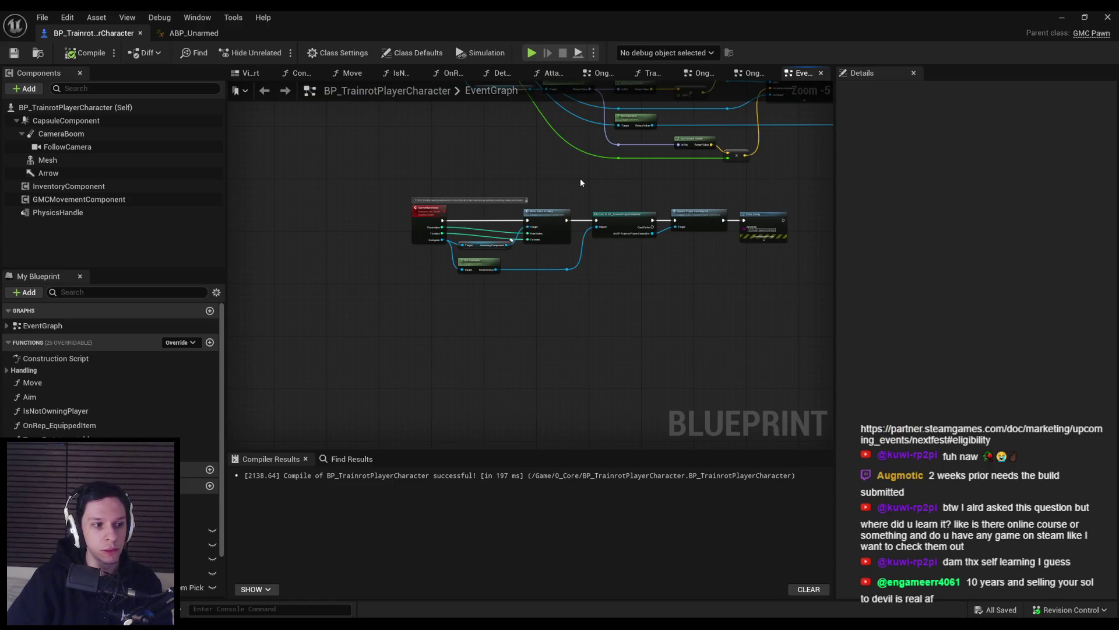
{"action": "scroll", "coordinate": [435, 262], "scroll_direction": "up", "scroll_amount": 4}
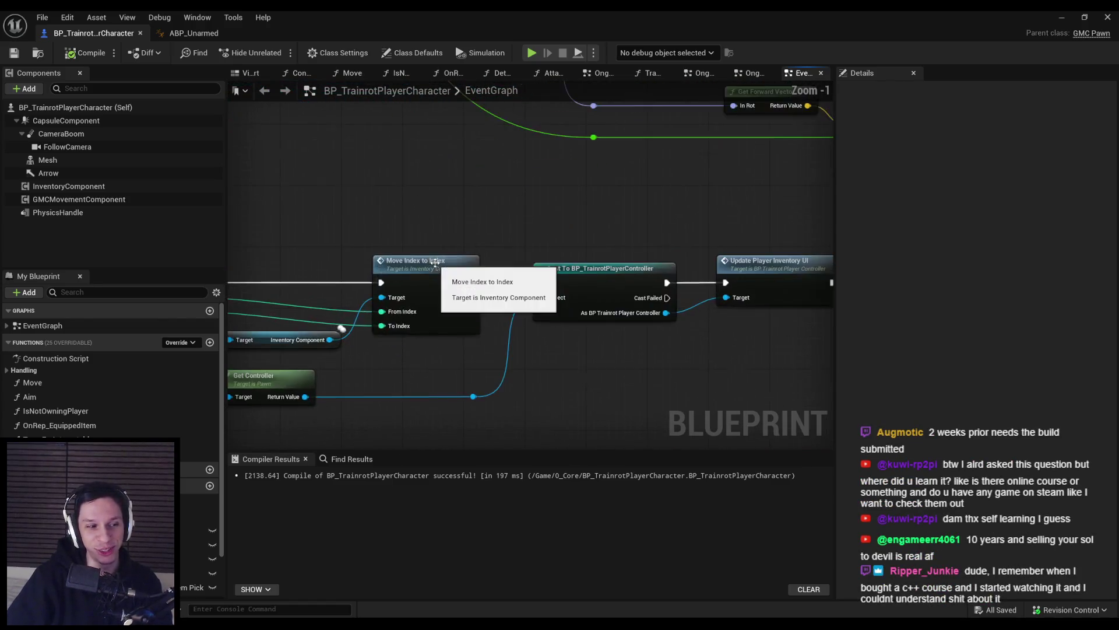
{"action": "scroll", "coordinate": [435, 262], "scroll_direction": "down", "scroll_amount": 2}
{"action": "scroll", "coordinate": [583, 260], "scroll_direction": "up", "scroll_amount": 2}
{"action": "scroll", "coordinate": [548, 226], "scroll_direction": "down", "scroll_amount": 1}
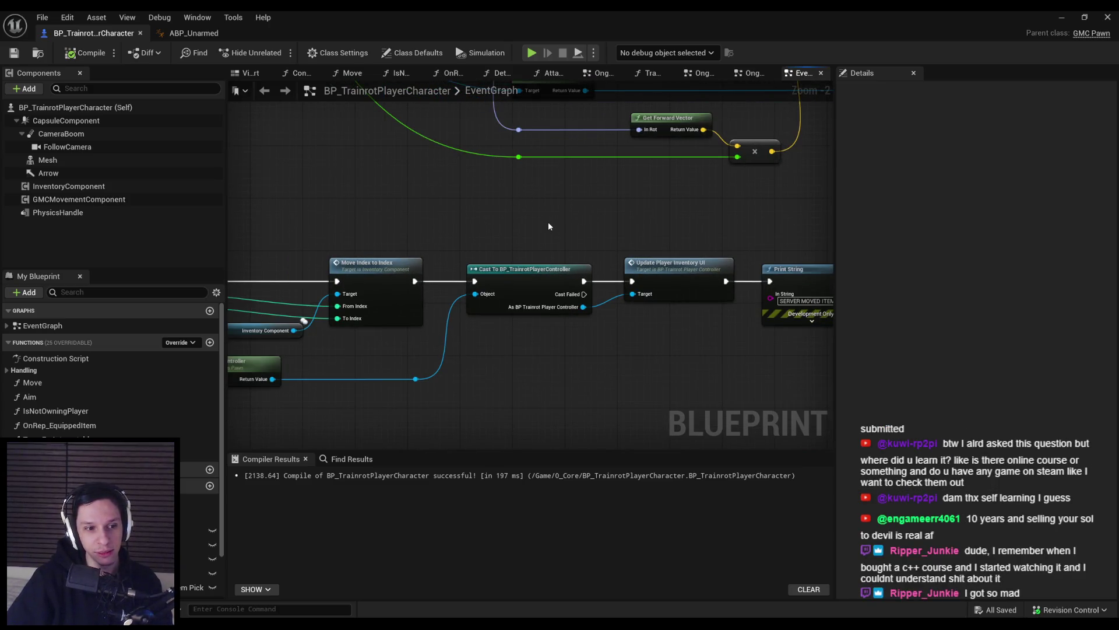
{"action": "scroll", "coordinate": [548, 226], "scroll_direction": "down", "scroll_amount": 2}
{"action": "scroll", "coordinate": [395, 252], "scroll_direction": "down", "scroll_amount": 1}
{"action": "scroll", "coordinate": [522, 375], "scroll_direction": "down", "scroll_amount": 1}
{"action": "scroll", "coordinate": [491, 287], "scroll_direction": "up", "scroll_amount": 2}
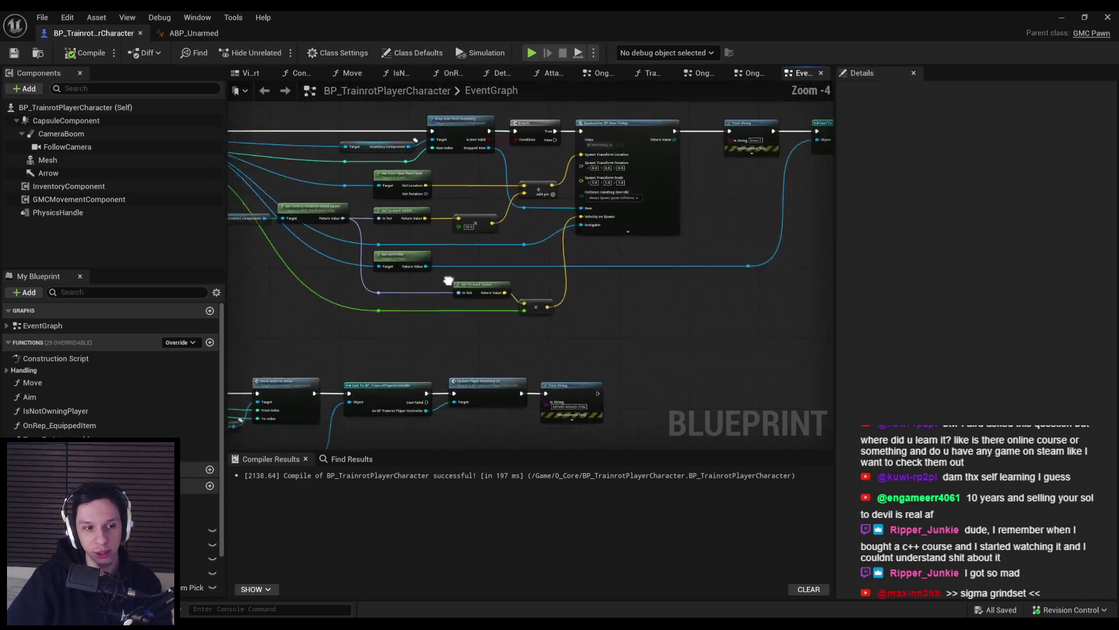
{"action": "scroll", "coordinate": [491, 287], "scroll_direction": "up", "scroll_amount": 2}
{"action": "scroll", "coordinate": [531, 277], "scroll_direction": "down", "scroll_amount": 2}
{"action": "scroll", "coordinate": [500, 266], "scroll_direction": "up", "scroll_amount": 2}
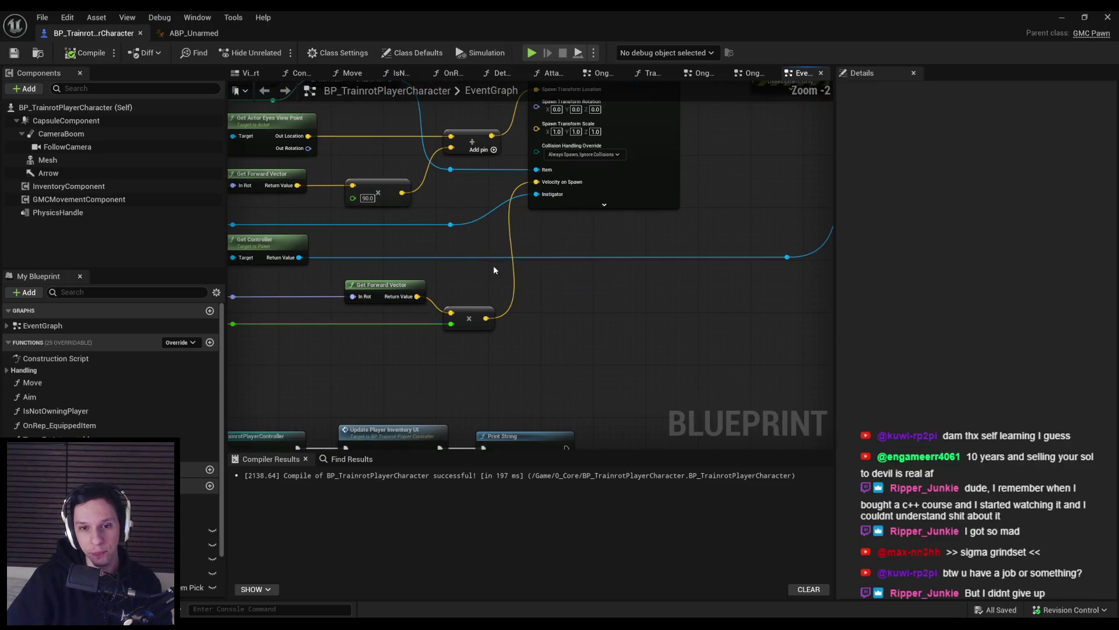
{"action": "scroll", "coordinate": [494, 265], "scroll_direction": "down", "scroll_amount": 1}
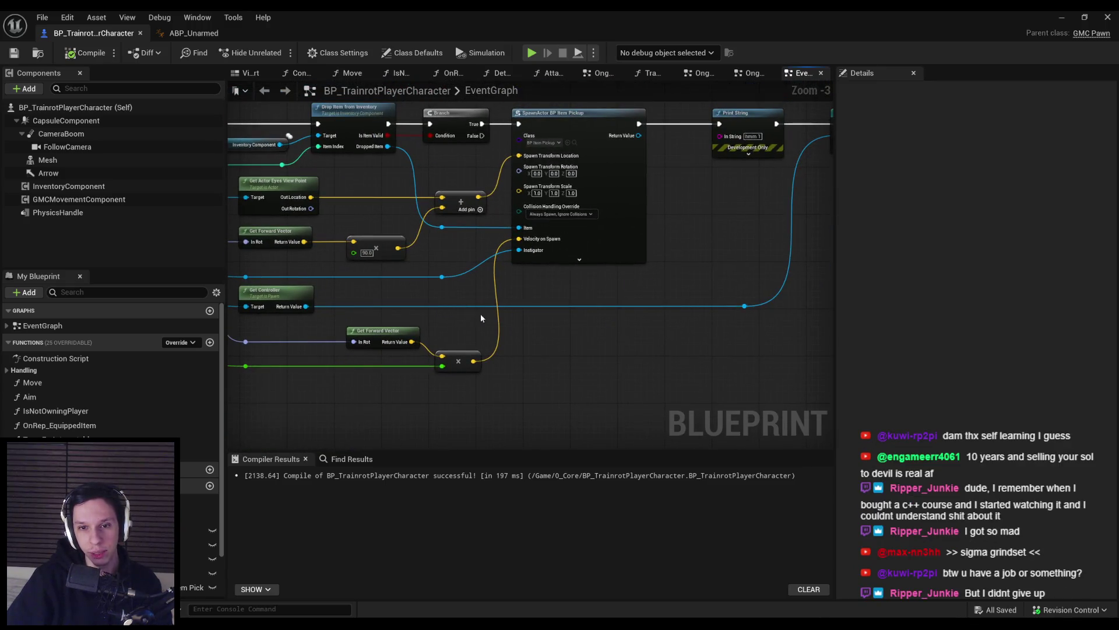
- Pan between the Print String, Cast To, Branch and SpawnActor nodes
{"action": "mouse_move", "coordinate": [480, 314]}
{"action": "left_mouse_down"}
{"action": "mouse_move", "coordinate": [527, 260]}
{"action": "mouse_move", "coordinate": [457, 331]}
{"action": "left_mouse_up"}
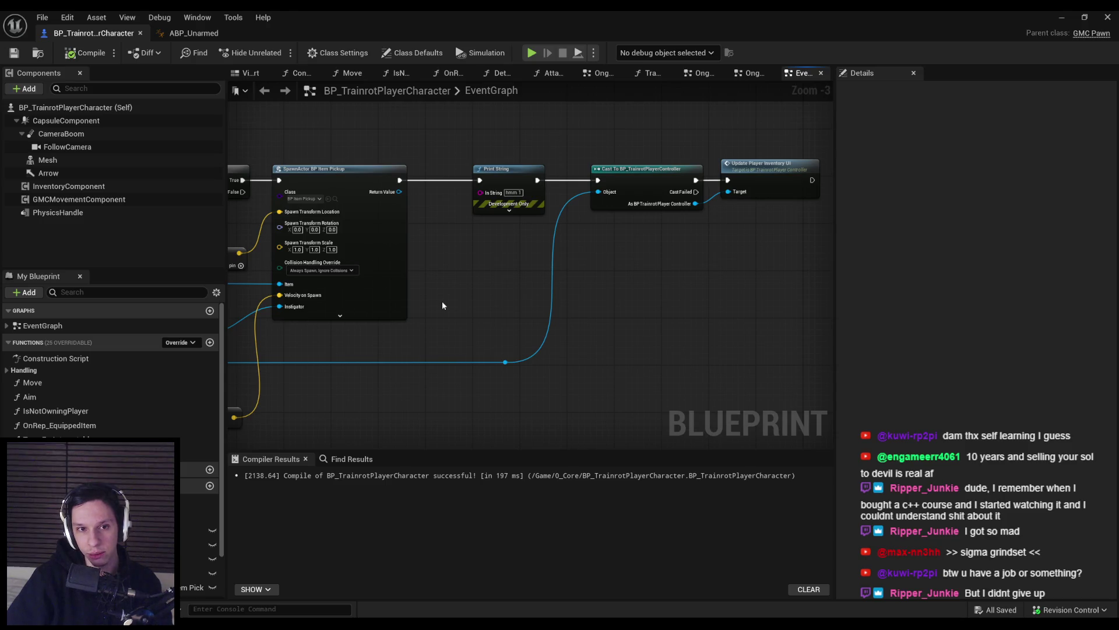
{"action": "left_click_drag", "start_coordinate": [442, 302], "coordinate": [538, 269]}
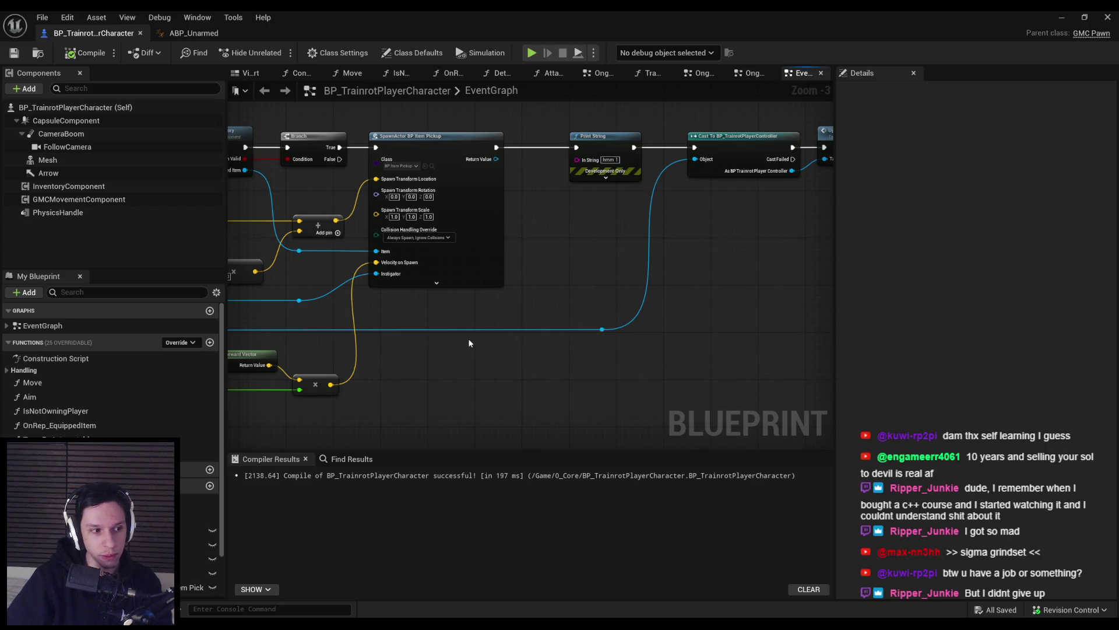
{"action": "scroll", "coordinate": [472, 342], "scroll_direction": "down", "scroll_amount": 5}
{"action": "scroll", "coordinate": [698, 312], "scroll_direction": "up", "scroll_amount": 6}
{"action": "scroll", "coordinate": [642, 338], "scroll_direction": "down", "scroll_amount": 2}
{"action": "scroll", "coordinate": [511, 323], "scroll_direction": "up", "scroll_amount": 1}
{"action": "scroll", "coordinate": [490, 309], "scroll_direction": "down", "scroll_amount": 2}
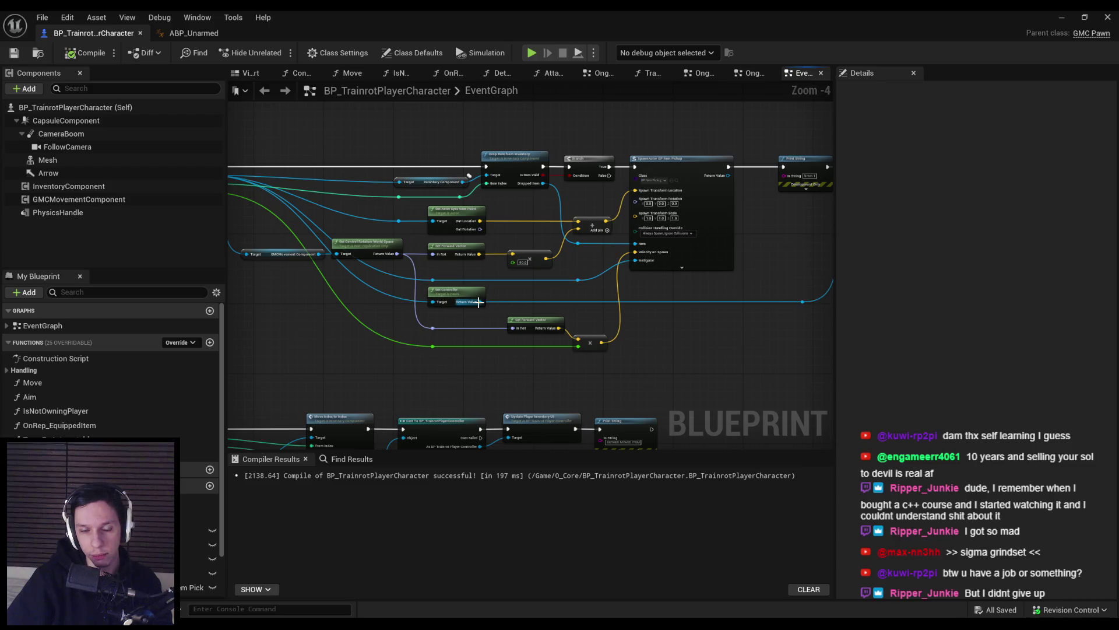
{"action": "scroll", "coordinate": [575, 319], "scroll_direction": "up", "scroll_amount": 5}
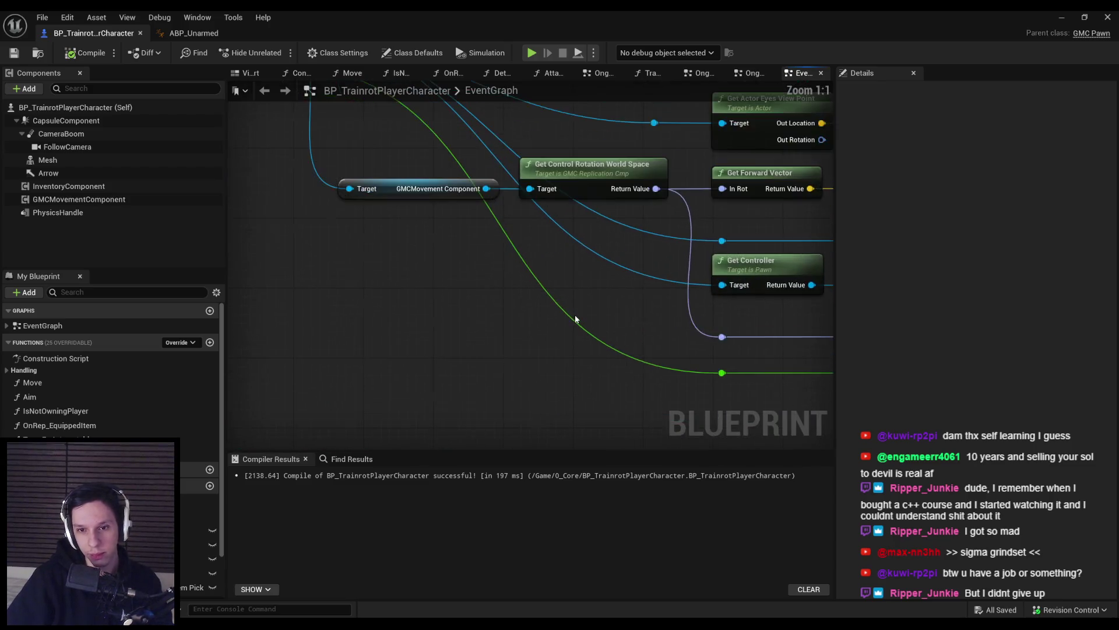
{"action": "scroll", "coordinate": [574, 320], "scroll_direction": "down", "scroll_amount": 5}
{"action": "scroll", "coordinate": [590, 359], "scroll_direction": "up", "scroll_amount": 2}
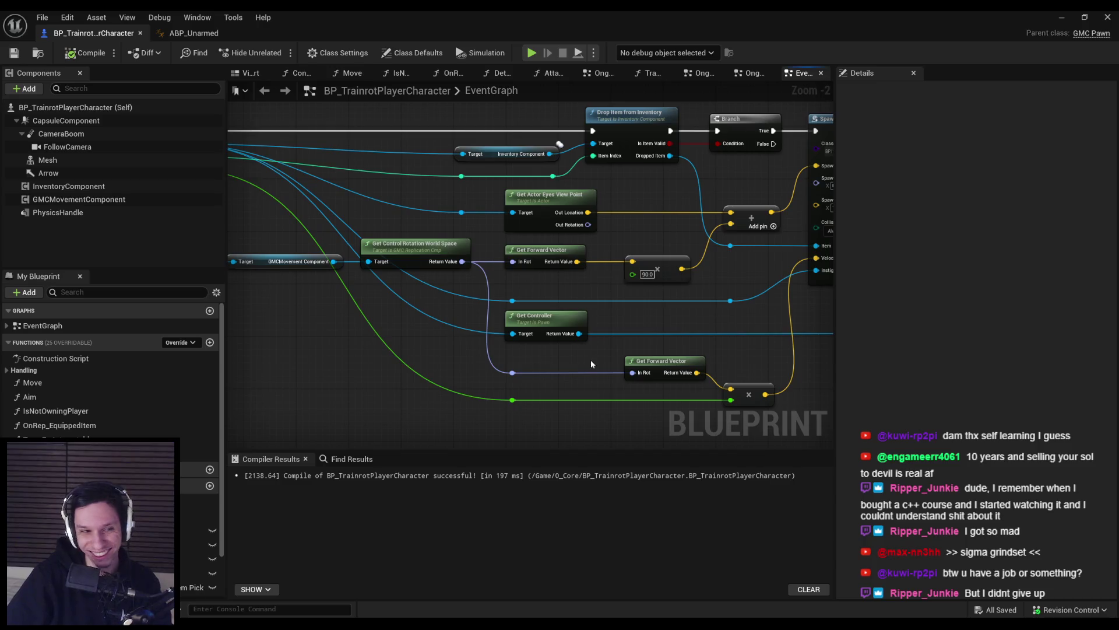
{"action": "scroll", "coordinate": [590, 360], "scroll_direction": "down", "scroll_amount": 4}
{"action": "scroll", "coordinate": [627, 351], "scroll_direction": "up", "scroll_amount": 2}
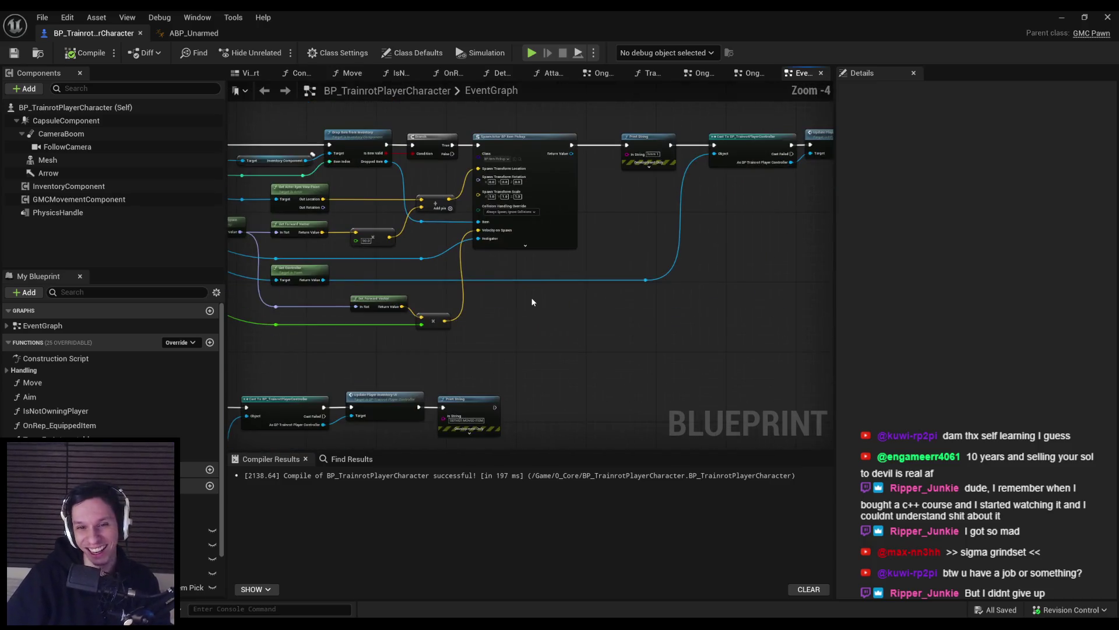
- Switch to ABP_Unarmed, glance at GetHasLanded, and return to its EventGraph
{"action": "left_click", "coordinate": [194, 33]}
{"action": "left_click_drag", "start_coordinate": [522, 298], "coordinate": [609, 295]}
{"action": "left_click", "coordinate": [610, 73]}
{"action": "left_click", "coordinate": [683, 73]}
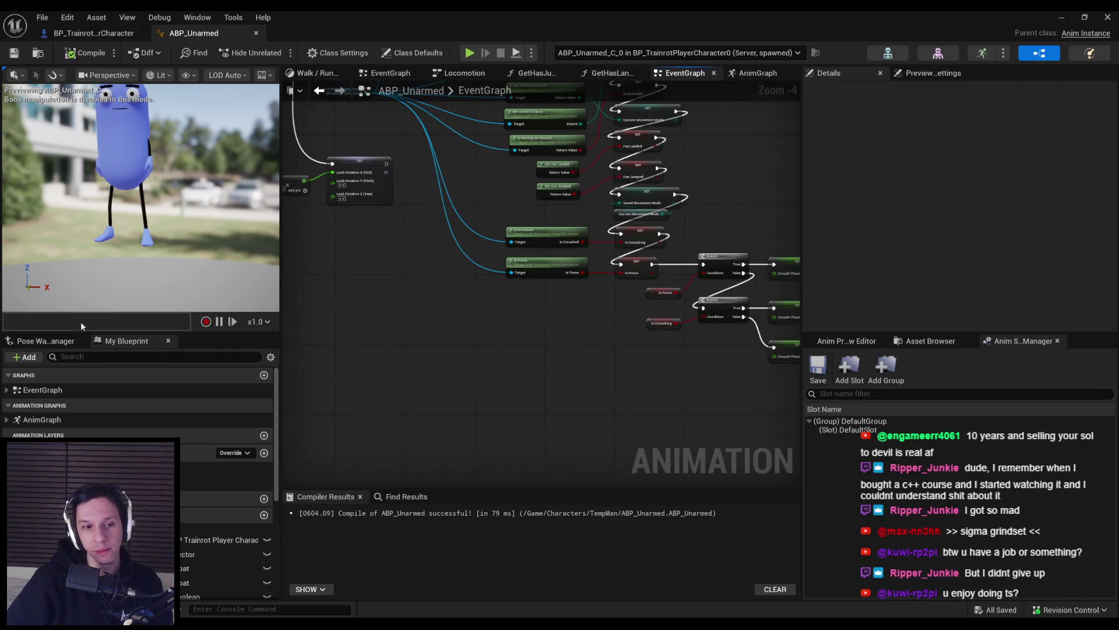
- Inspect ABP_Unarmed's AnimGraph crouch transform and Control Rig nodes, then return to BP_TrainrotPlayerCharacter
{"action": "double_click", "coordinate": [42, 419]}
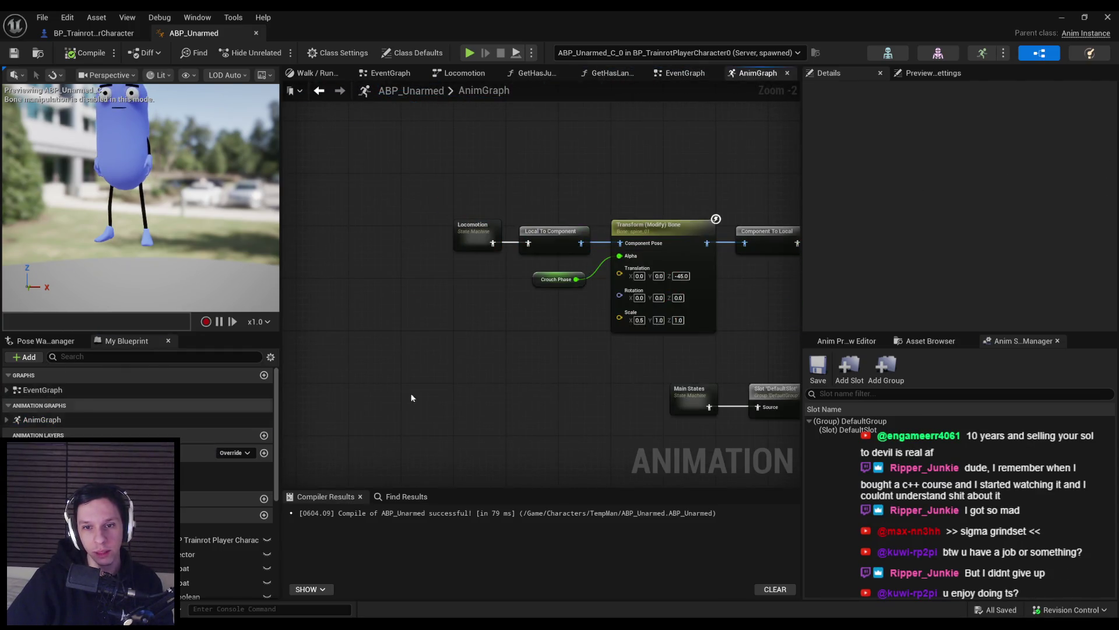
{"action": "left_click_drag", "start_coordinate": [607, 339], "coordinate": [567, 347]}
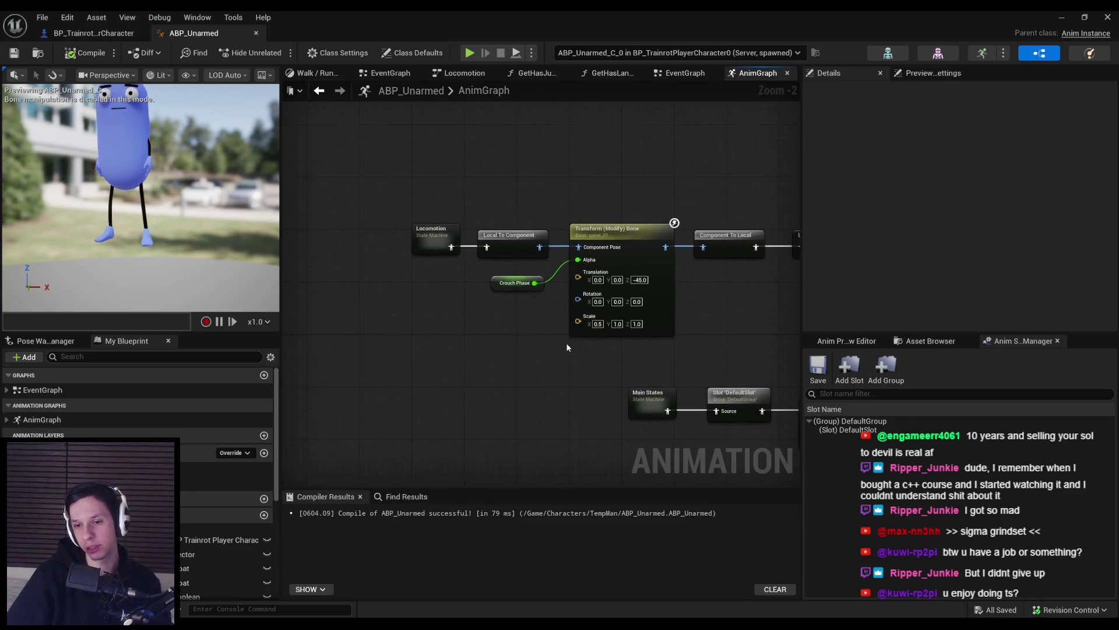
{"action": "scroll", "coordinate": [562, 354], "scroll_direction": "down", "scroll_amount": 1}
{"action": "mouse_move", "coordinate": [643, 388]}
{"action": "left_mouse_down"}
{"action": "mouse_move", "coordinate": [400, 362]}
{"action": "mouse_move", "coordinate": [603, 349]}
{"action": "left_mouse_up"}
{"action": "key", "text": "ctrl+Tab"}
{"action": "scroll", "coordinate": [477, 373], "scroll_direction": "up", "scroll_amount": 3}
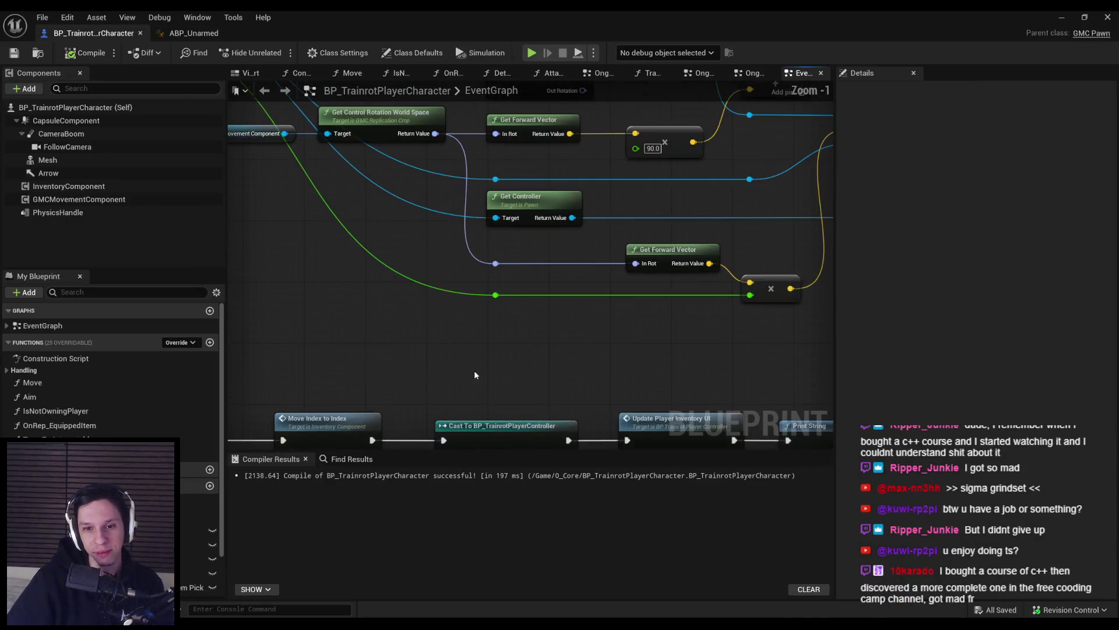
- Zoom out to frame both EventGraph node groups, then switch to the Trello board
{"action": "scroll", "coordinate": [477, 374], "scroll_direction": "down", "scroll_amount": 2}
{"action": "scroll", "coordinate": [481, 263], "scroll_direction": "down", "scroll_amount": 2}
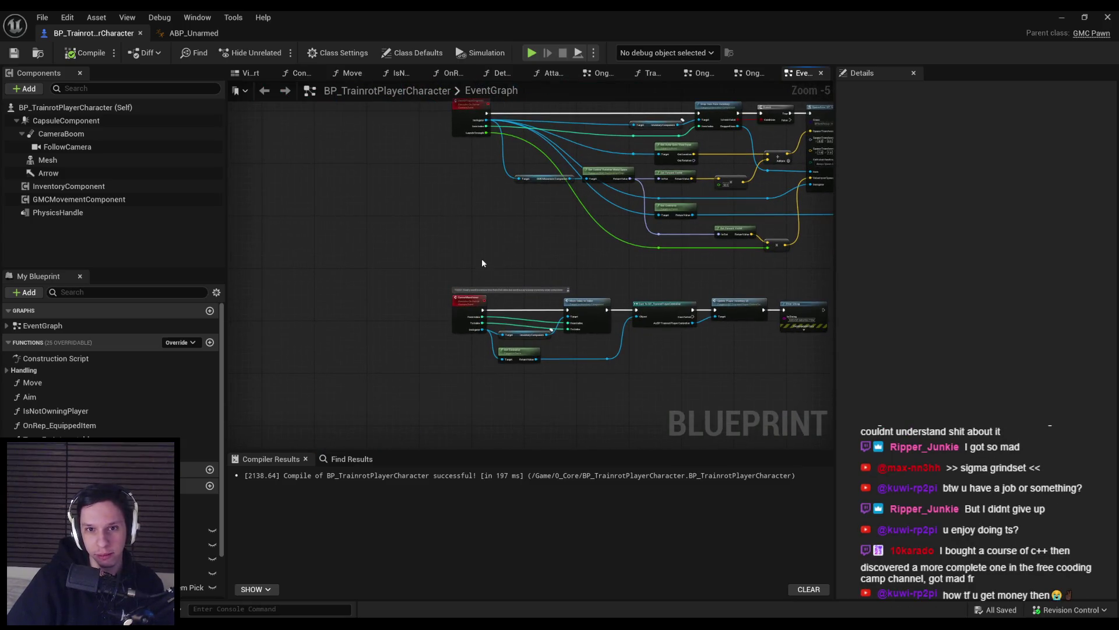
{"action": "mouse_move", "coordinate": [387, 313]}
{"action": "left_mouse_down"}
{"action": "mouse_move", "coordinate": [733, 387]}
{"action": "mouse_move", "coordinate": [379, 394]}
{"action": "left_mouse_up"}
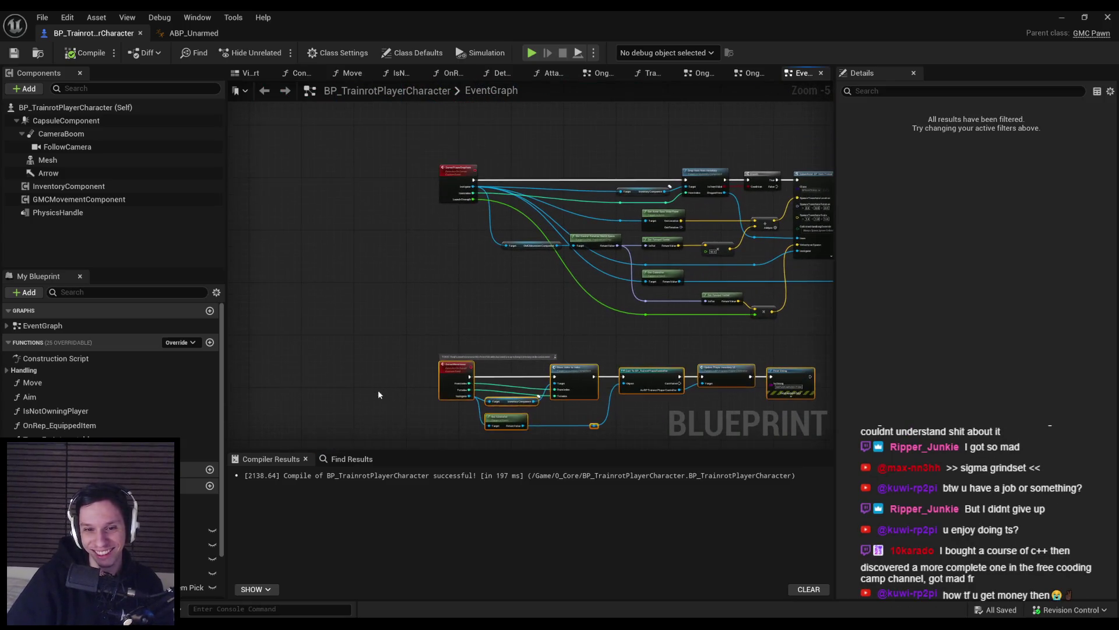
{"action": "left_click_drag", "start_coordinate": [432, 257], "coordinate": [308, 244]}
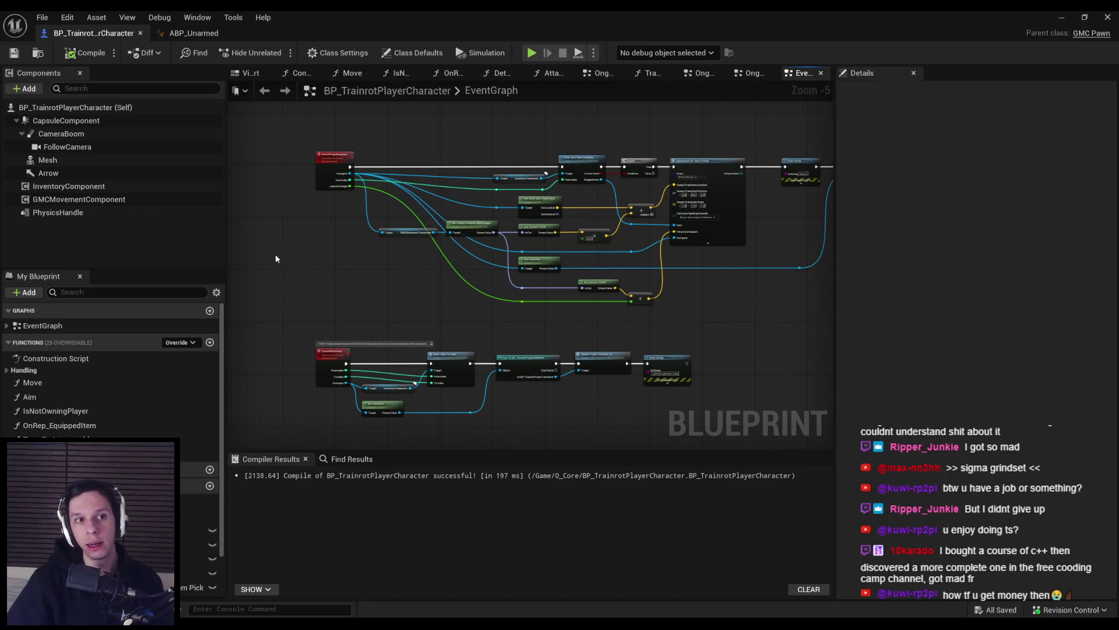
{"action": "key", "text": "alt+Tab"}
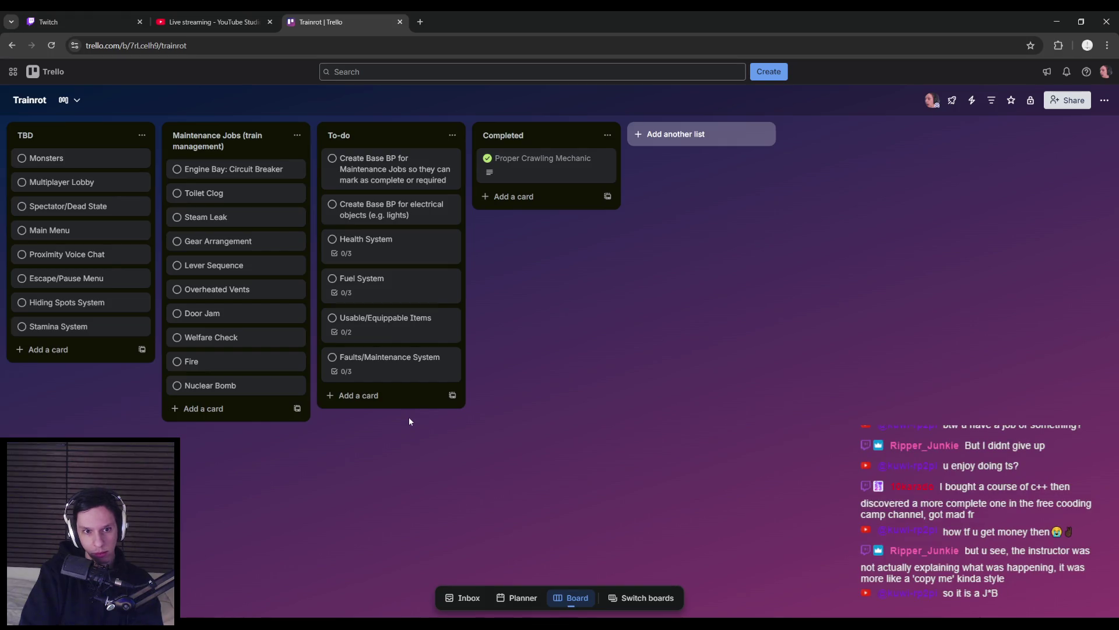
- Move the Stamina System card into To-do below Health System
{"action": "left_click_drag", "start_coordinate": [90, 329], "coordinate": [382, 284]}
{"action": "left_click", "coordinate": [369, 256]}
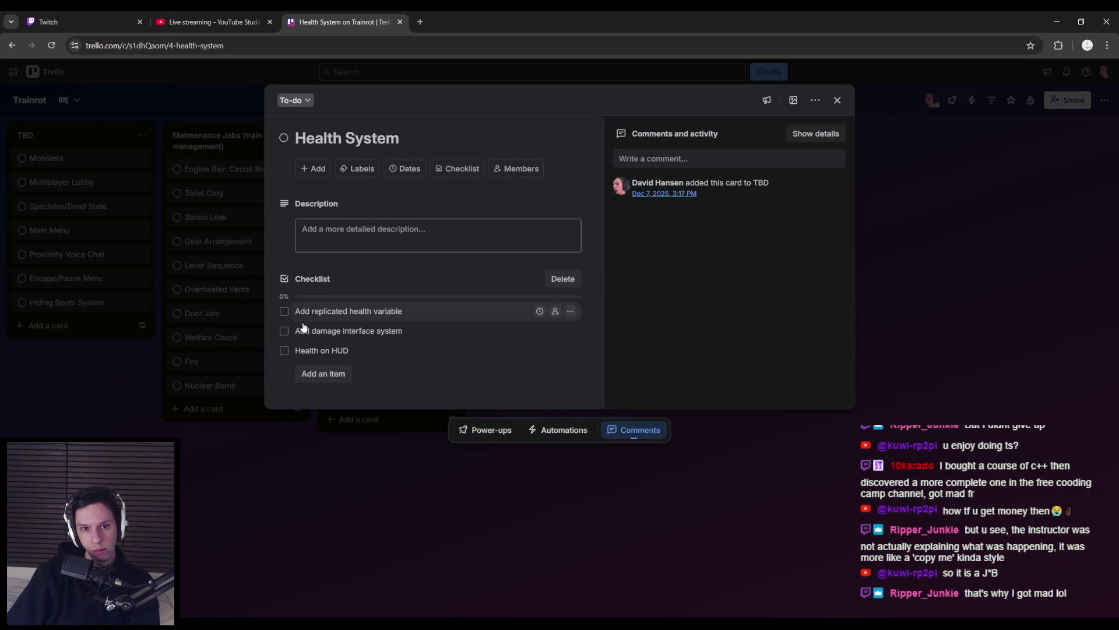
{"action": "left_click", "coordinate": [258, 372]}
- Add a checklist to Stamina System: 'Add replicated stamina variable', 'Bar on HUD', and a disable-sprinting item
{"action": "left_click", "coordinate": [366, 278]}
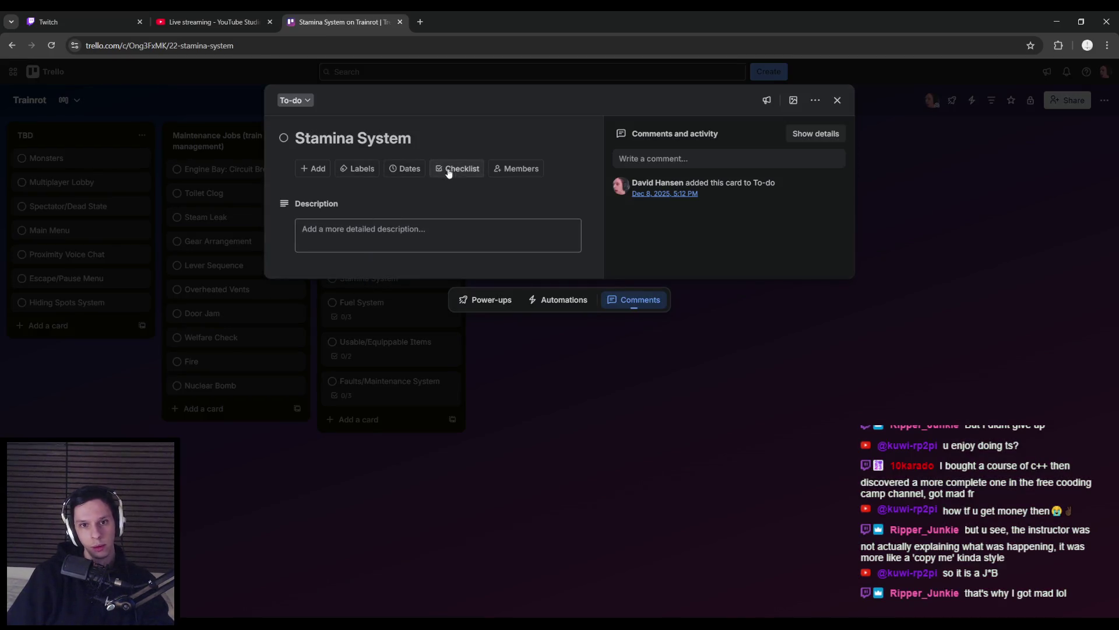
{"action": "left_click", "coordinate": [453, 169]}
{"action": "key", "text": "Return"}
{"action": "type", "text": "Add re"}
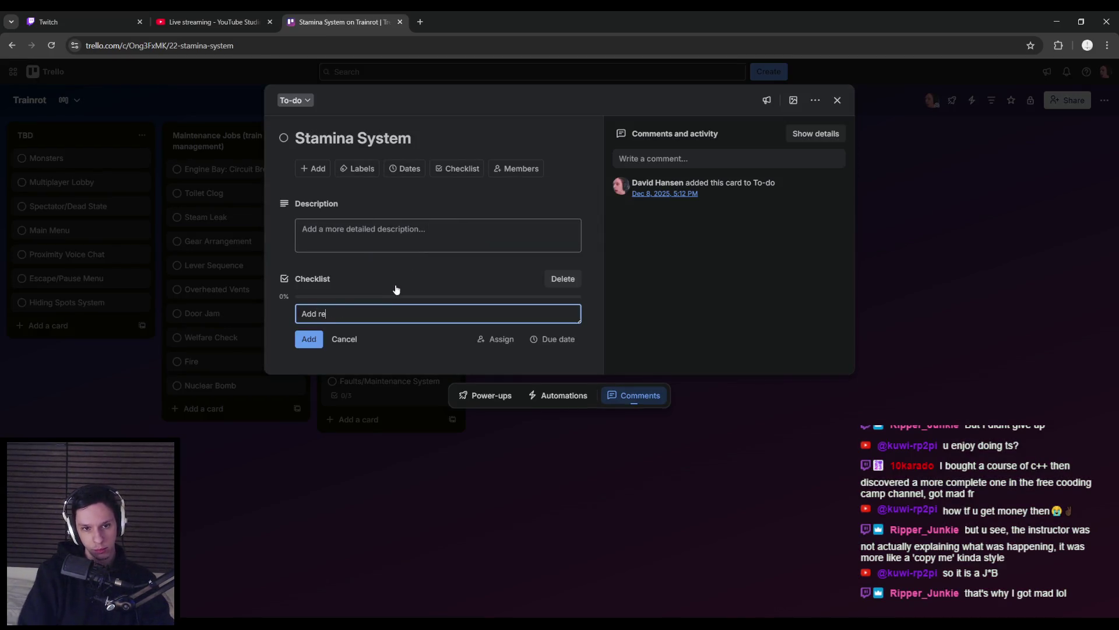
{"action": "type", "text": "plicated stamina variabl"}
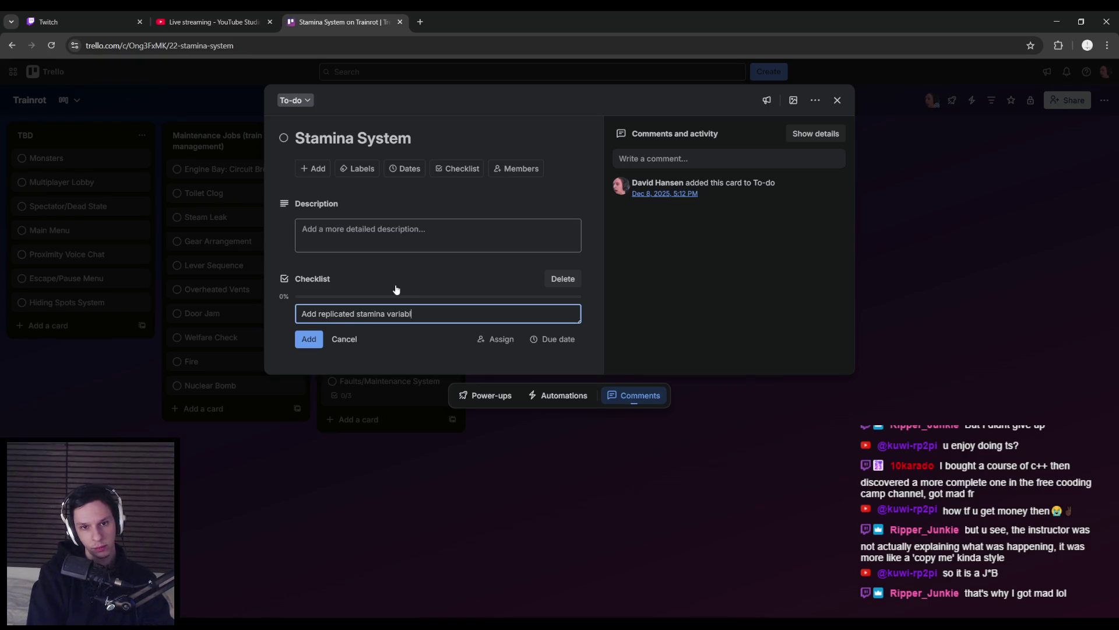
{"action": "type", "text": "e"}
{"action": "key", "text": "Return"}
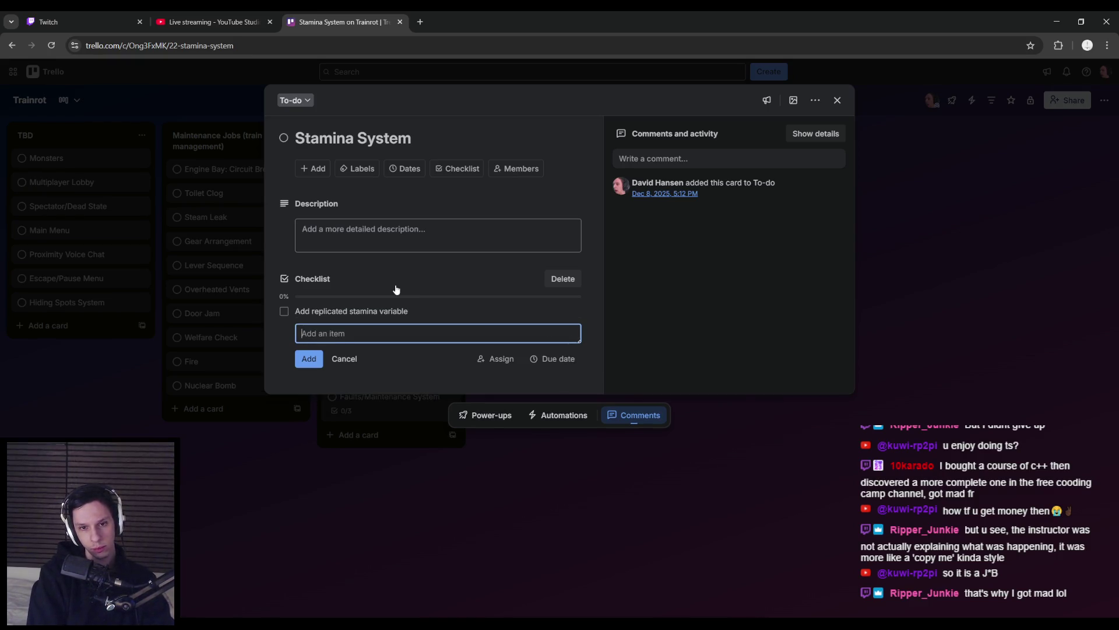
{"action": "type", "text": "Bar on HU"}
{"action": "type", "text": "D"}
{"action": "key", "text": "Return"}
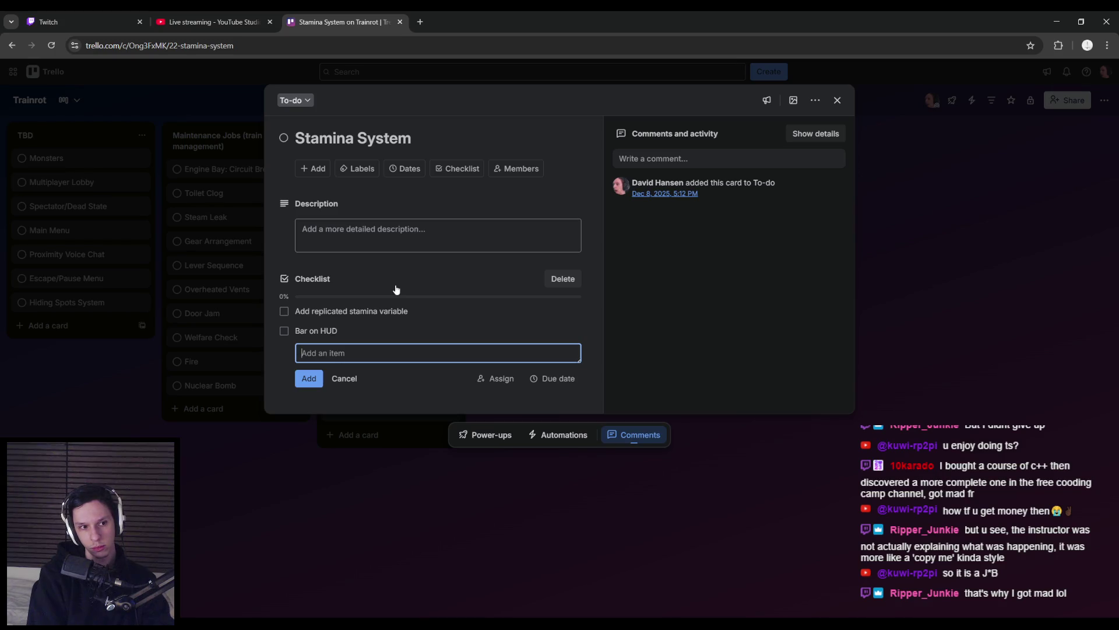
{"action": "type", "text": "Disable sprint"}
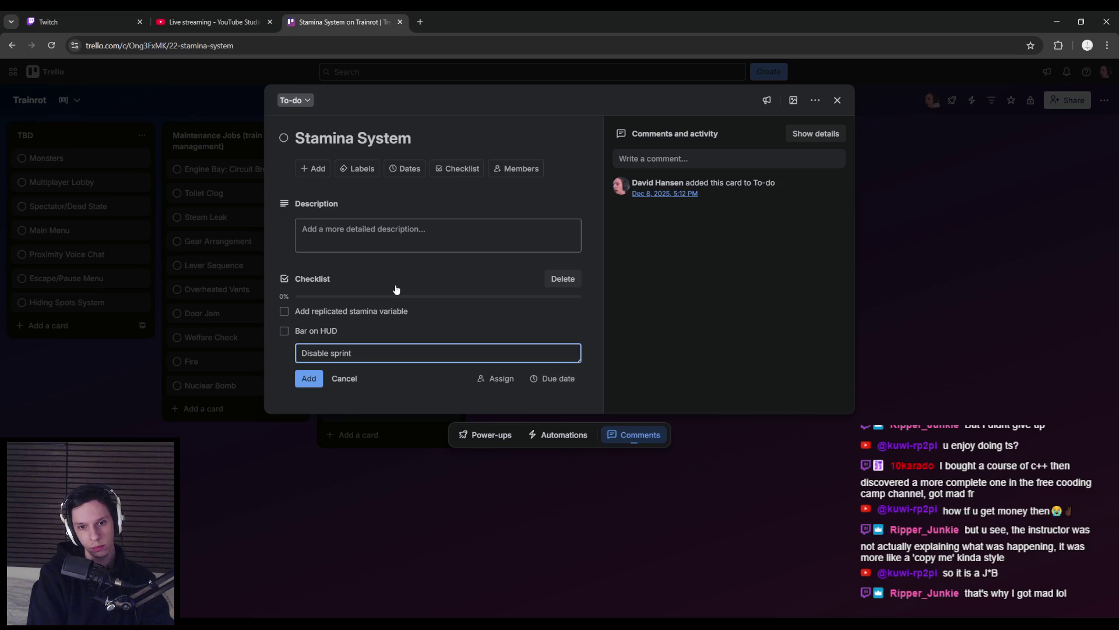
{"action": "type", "text": "ng out of S"}
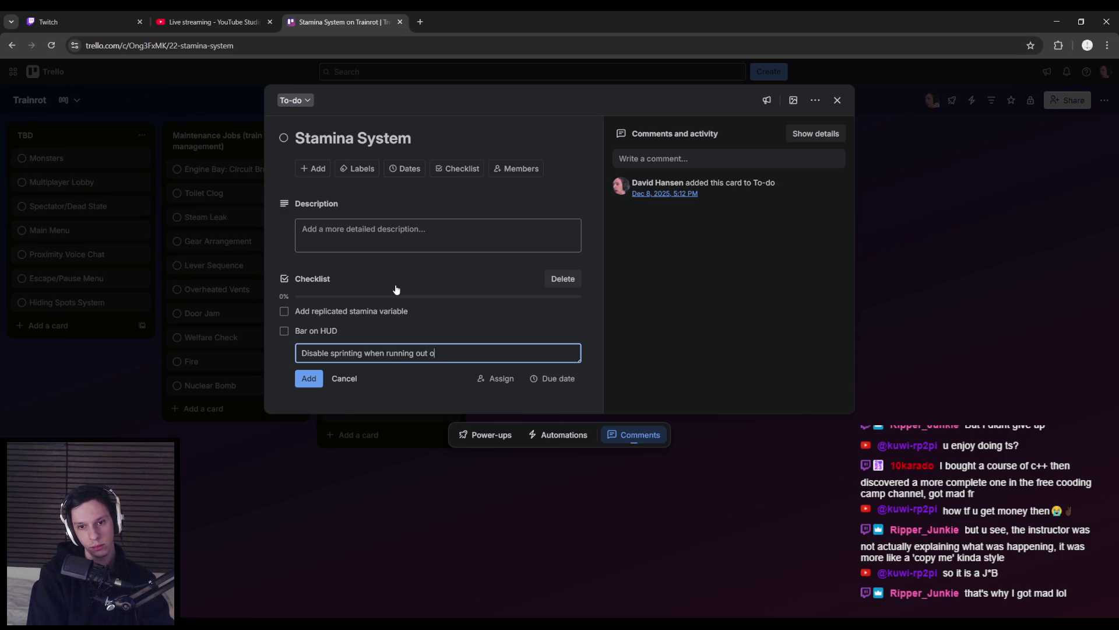
{"action": "key", "text": "Return"}
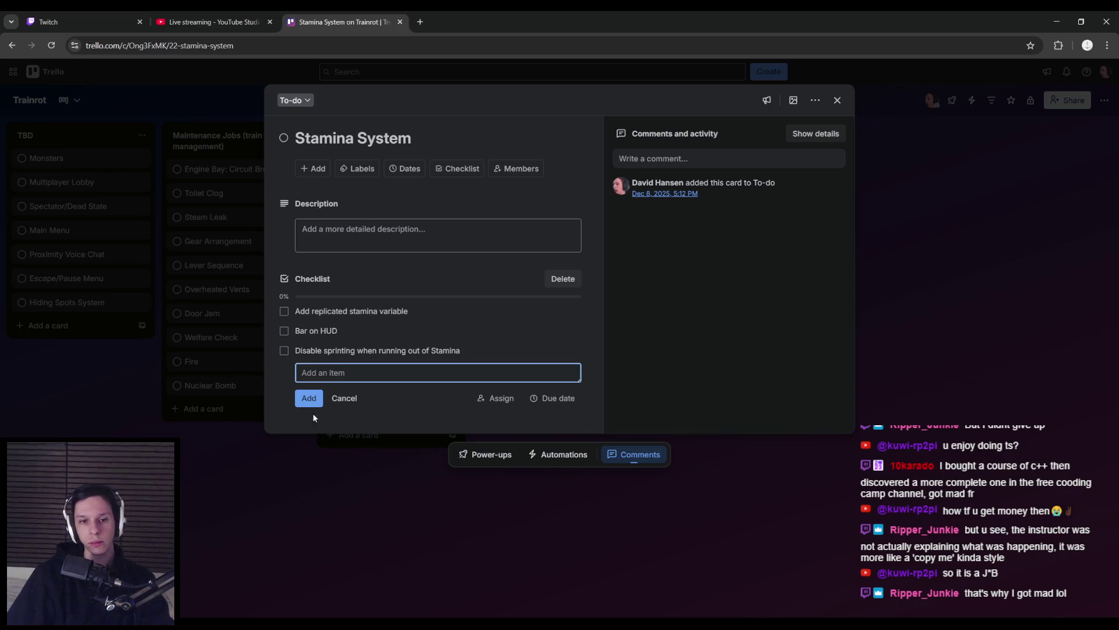
{"action": "key", "text": "Escape"}
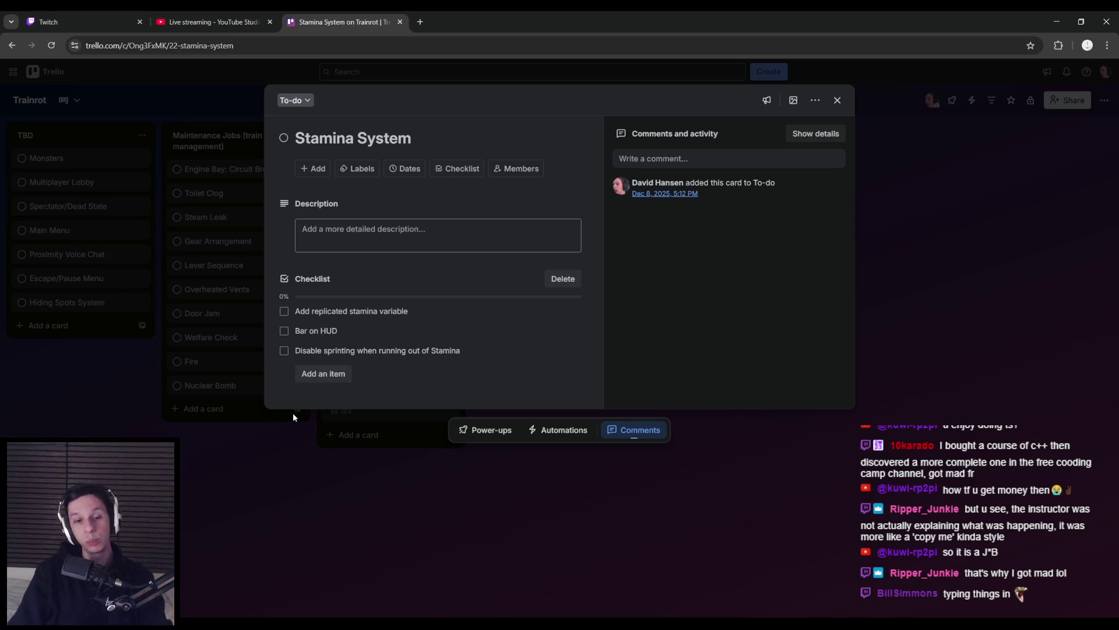
- Review the Stamina System card from the board, close it, and return to Unreal
{"action": "left_click", "coordinate": [286, 469]}
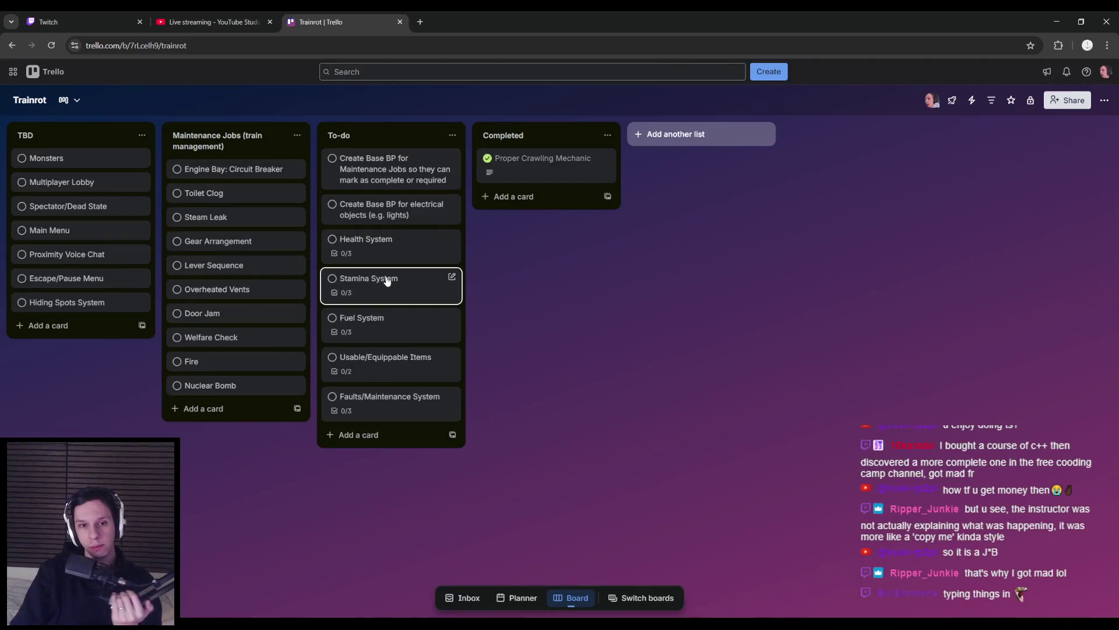
{"action": "left_click", "coordinate": [386, 280]}
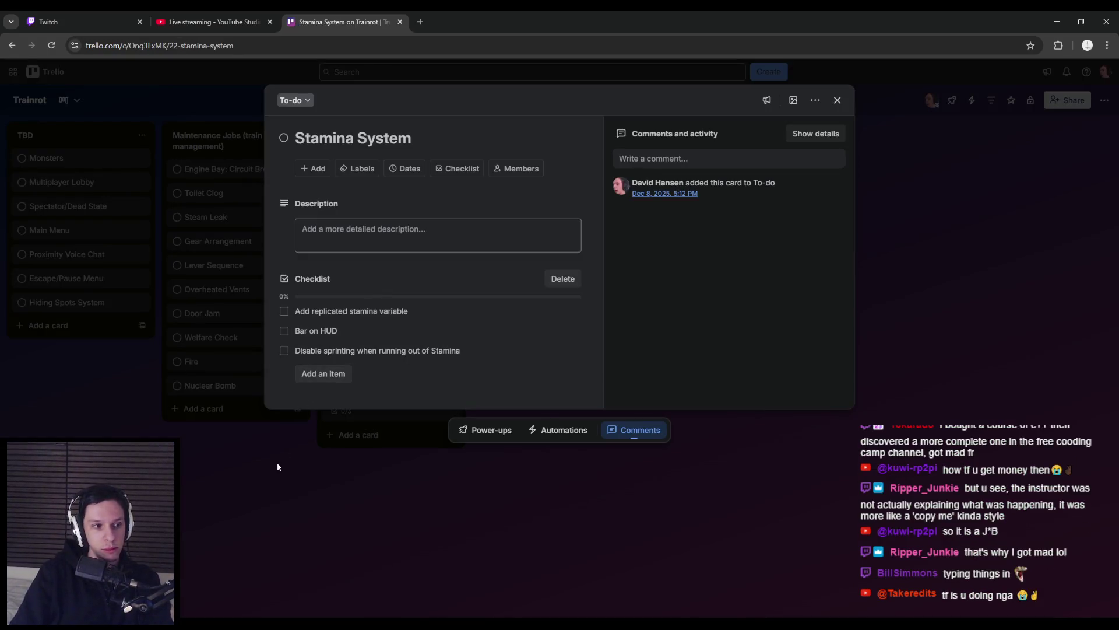
{"action": "left_click", "coordinate": [277, 463]}
{"action": "left_click", "coordinate": [401, 293]}
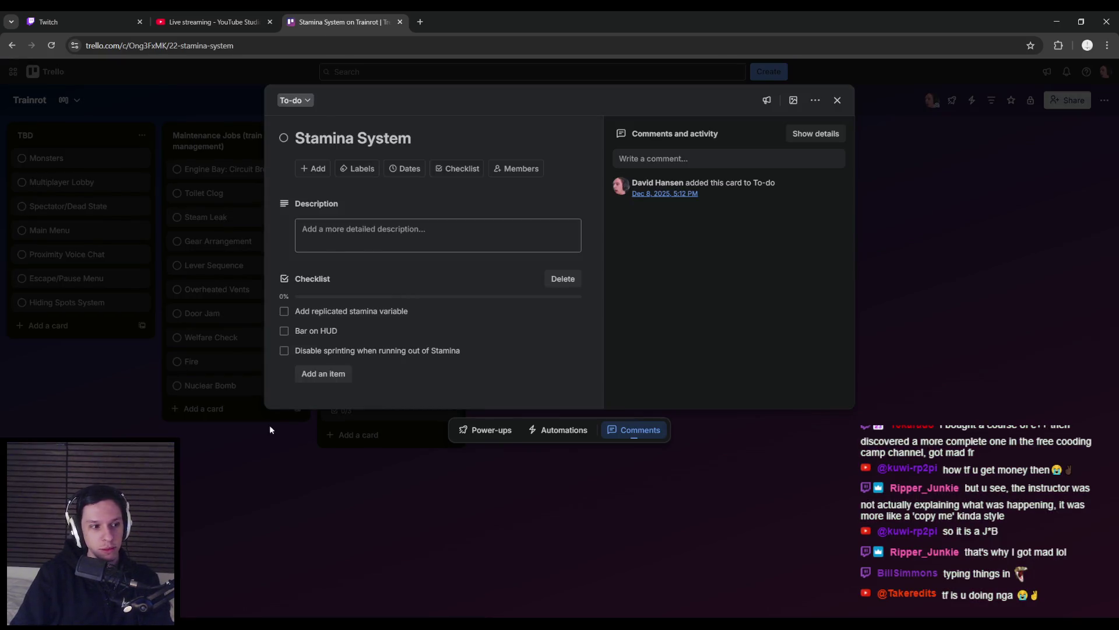
{"action": "left_click", "coordinate": [286, 414]}
{"action": "left_click", "coordinate": [373, 562]}
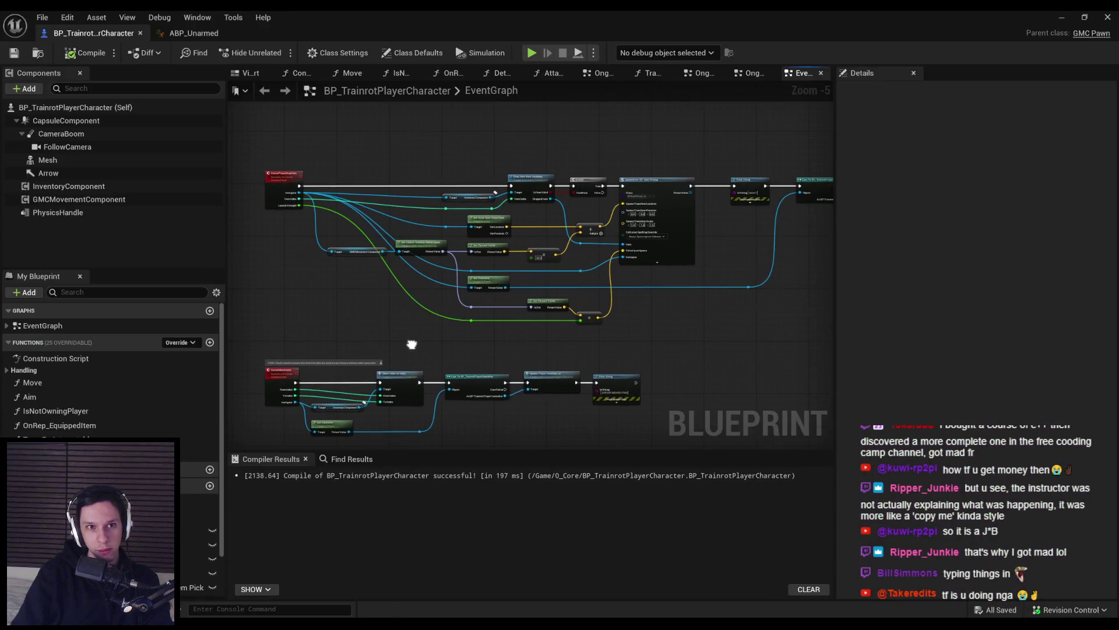
{"action": "left_click", "coordinate": [199, 32]}
{"action": "left_click", "coordinate": [96, 33]}
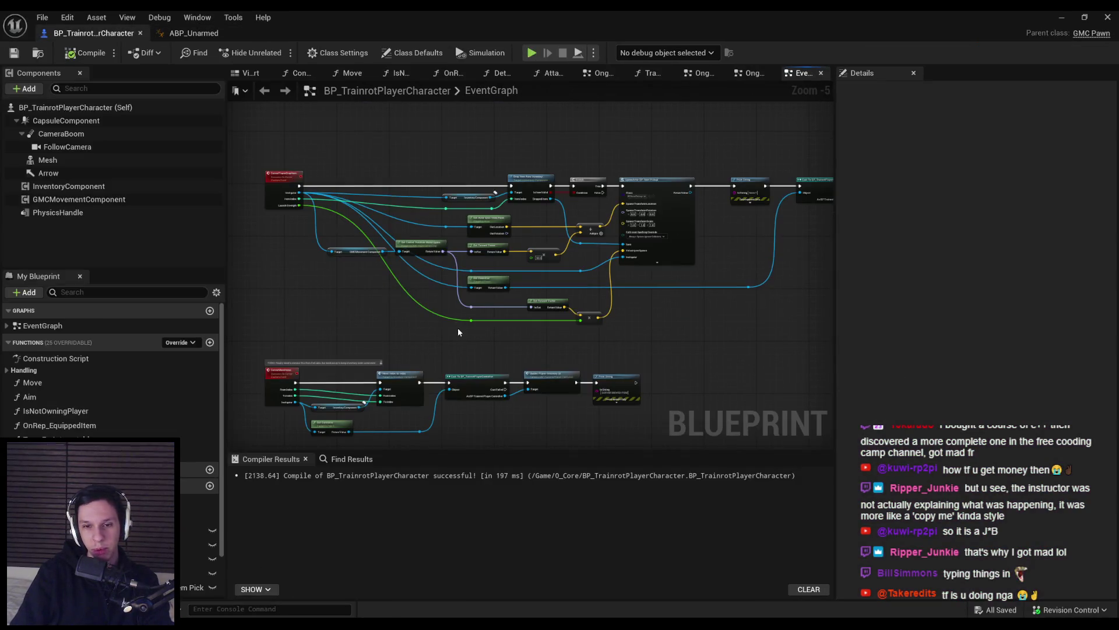
{"action": "scroll", "coordinate": [421, 310], "scroll_direction": "up", "scroll_amount": 5}
{"action": "scroll", "coordinate": [487, 289], "scroll_direction": "down", "scroll_amount": 4}
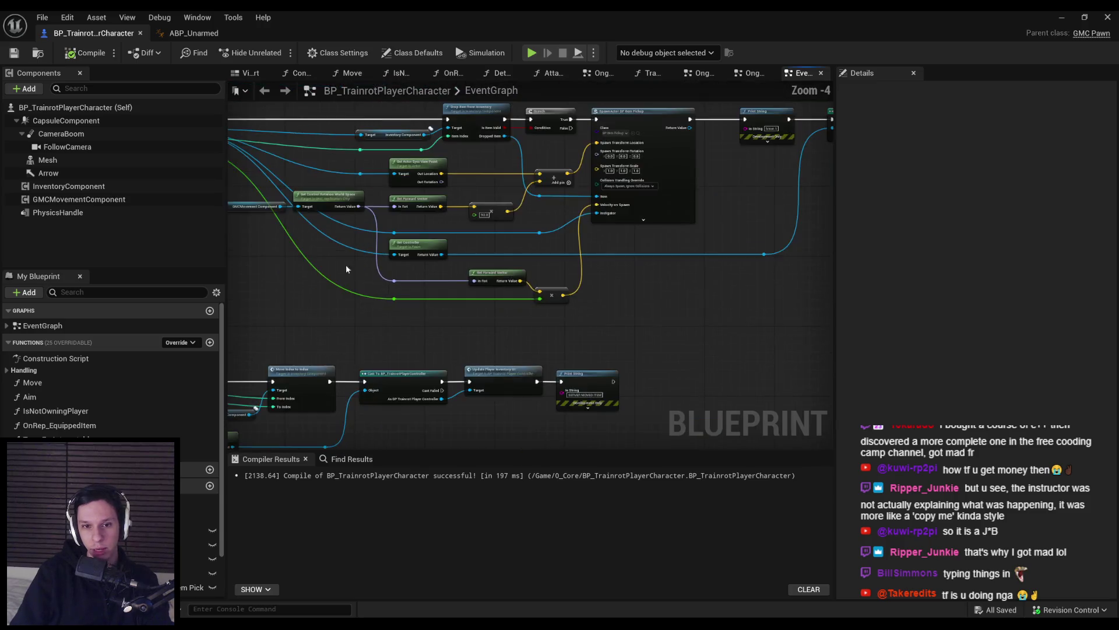
{"action": "scroll", "coordinate": [495, 331], "scroll_direction": "up", "scroll_amount": 1}
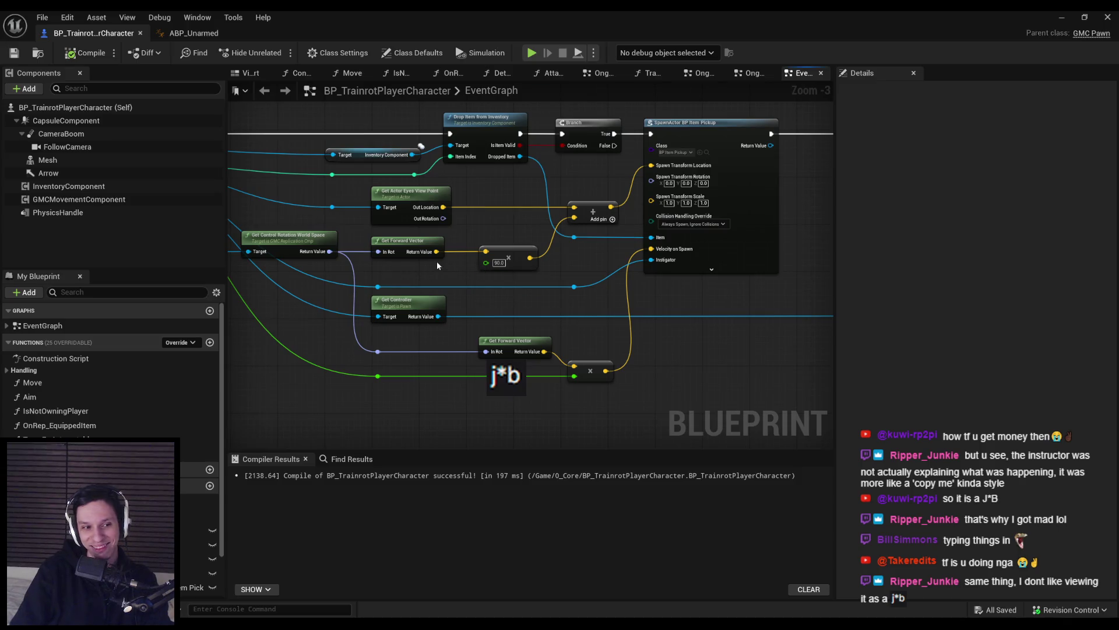
{"action": "left_click_drag", "start_coordinate": [448, 279], "coordinate": [489, 320]}
{"action": "scroll", "coordinate": [487, 317], "scroll_direction": "down", "scroll_amount": 1}
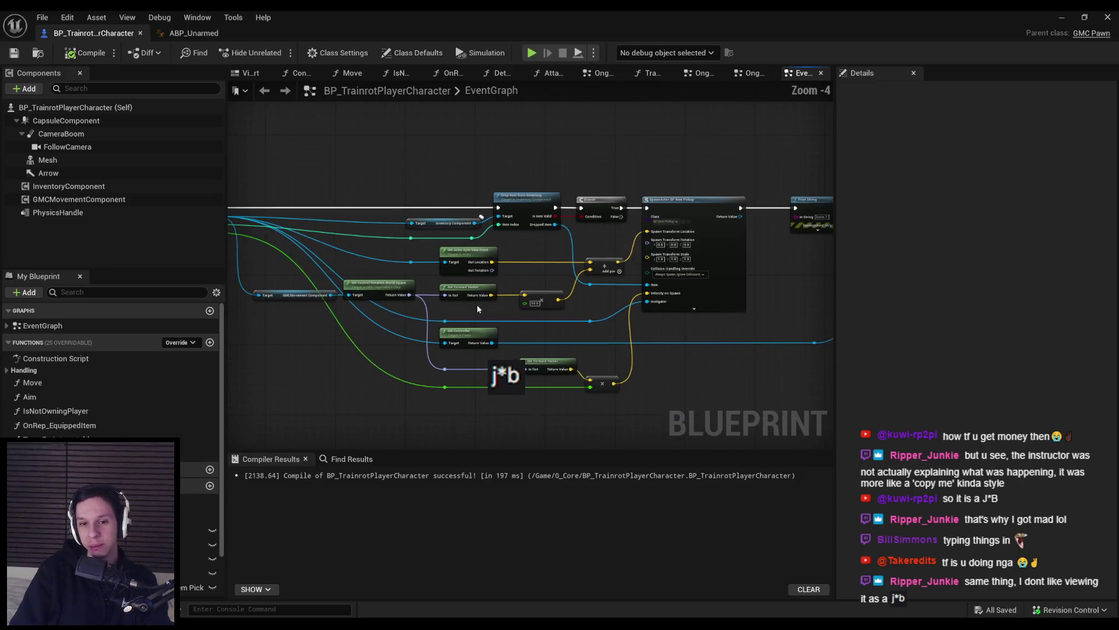
{"action": "scroll", "coordinate": [474, 302], "scroll_direction": "up", "scroll_amount": 1}
{"action": "scroll", "coordinate": [602, 260], "scroll_direction": "up", "scroll_amount": 1}
{"action": "mouse_move", "coordinate": [408, 260]}
{"action": "left_mouse_down"}
{"action": "mouse_move", "coordinate": [603, 260]}
{"action": "mouse_move", "coordinate": [339, 341]}
{"action": "left_mouse_up"}
{"action": "scroll", "coordinate": [611, 313], "scroll_direction": "down", "scroll_amount": 2}
{"action": "scroll", "coordinate": [542, 271], "scroll_direction": "up", "scroll_amount": 1}
{"action": "left_click", "coordinate": [201, 34]}
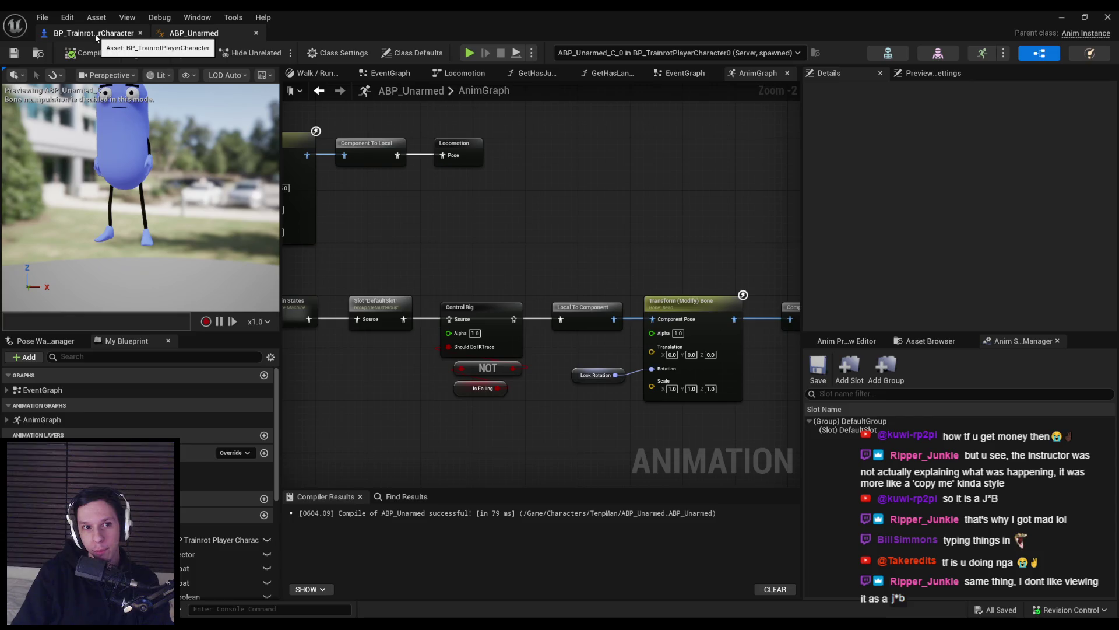
{"action": "left_click", "coordinate": [96, 35]}
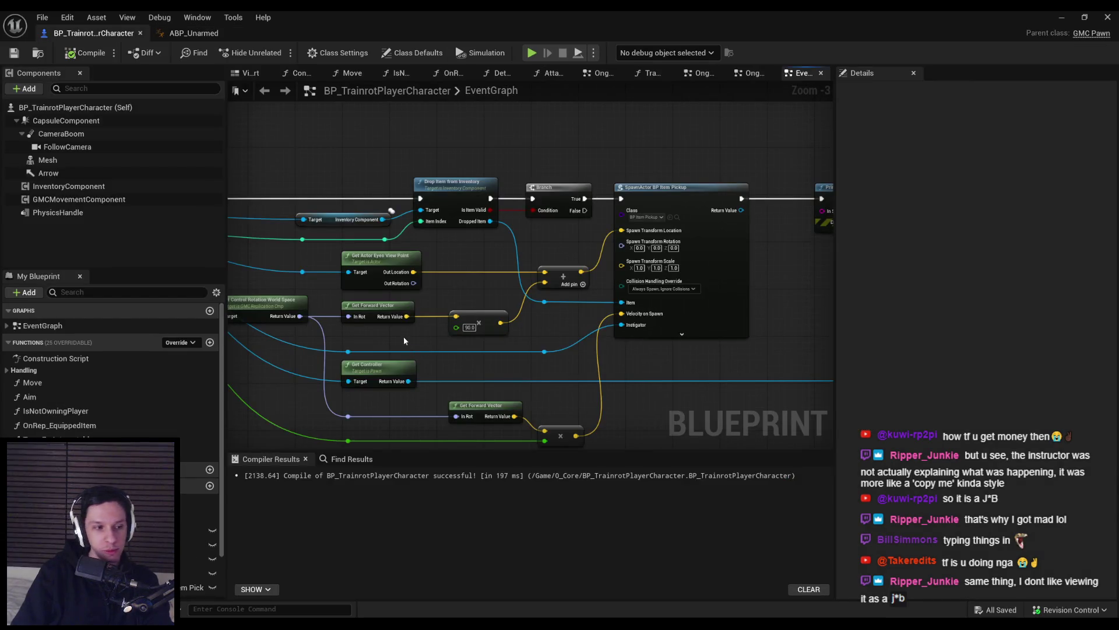
{"action": "left_click_drag", "start_coordinate": [406, 341], "coordinate": [577, 295]}
{"action": "scroll", "coordinate": [426, 305], "scroll_direction": "down", "scroll_amount": 1}
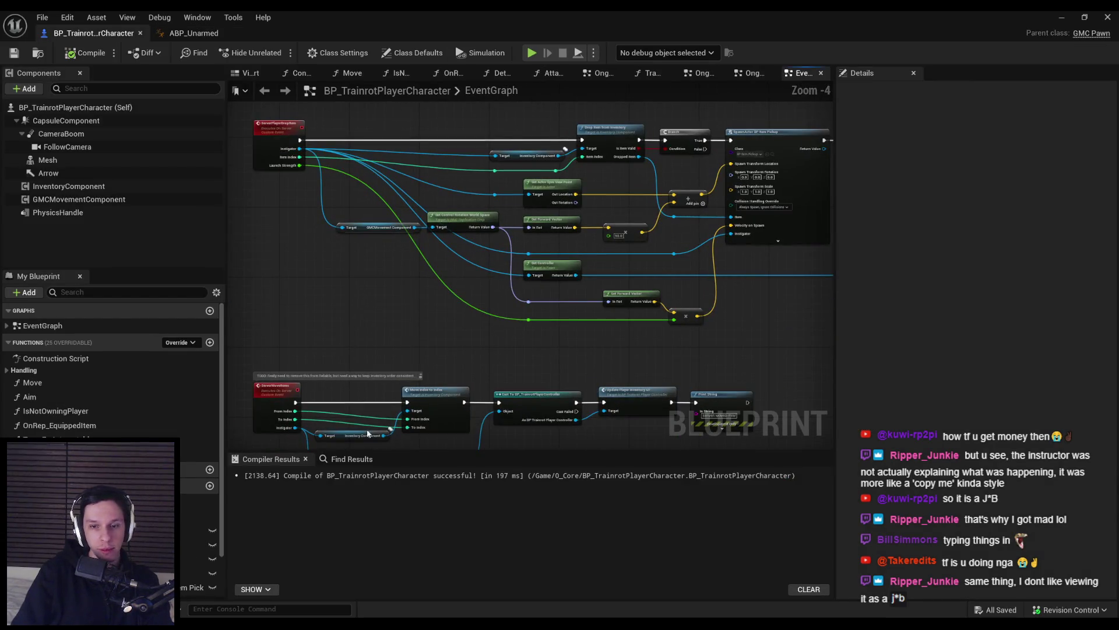
{"action": "mouse_move", "coordinate": [312, 627]}
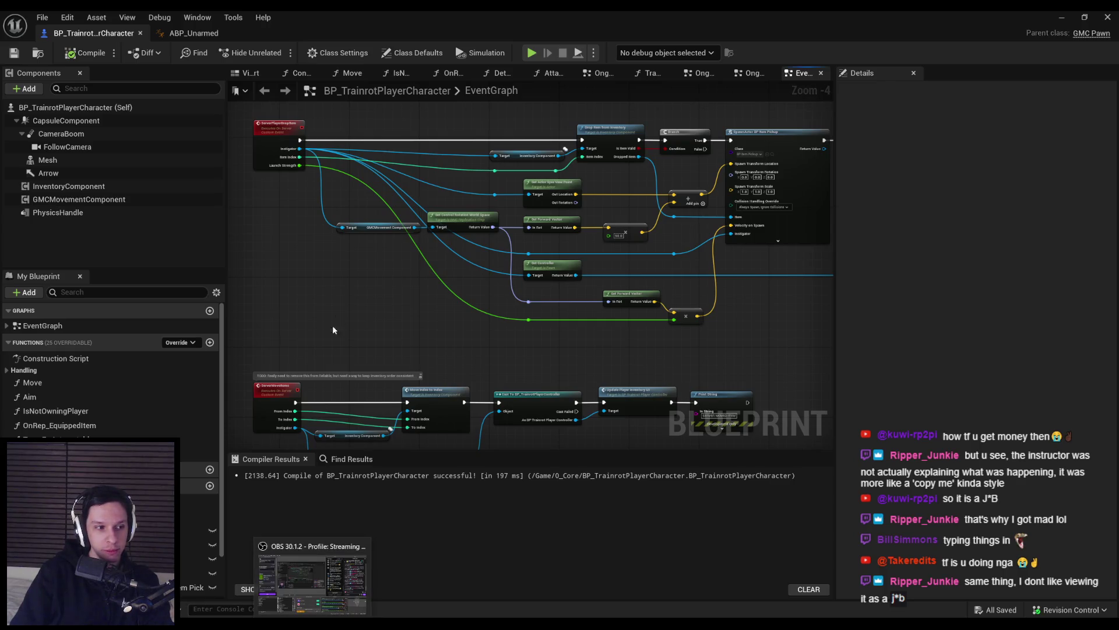
{"action": "left_click_drag", "start_coordinate": [337, 294], "coordinate": [441, 240]}
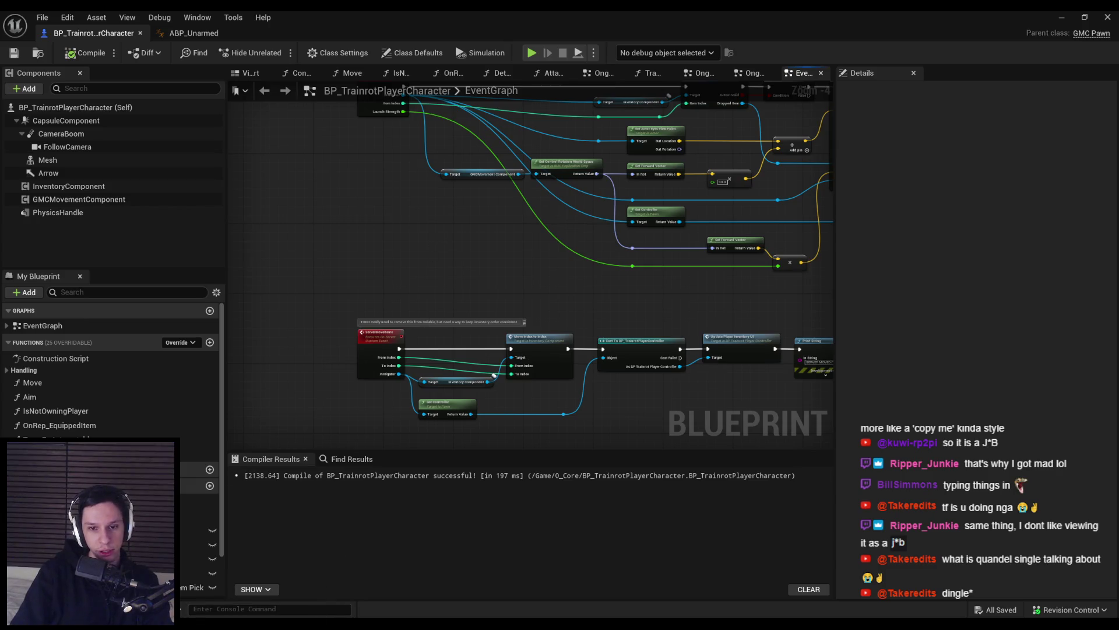
{"action": "key", "text": "alt+Tab"}
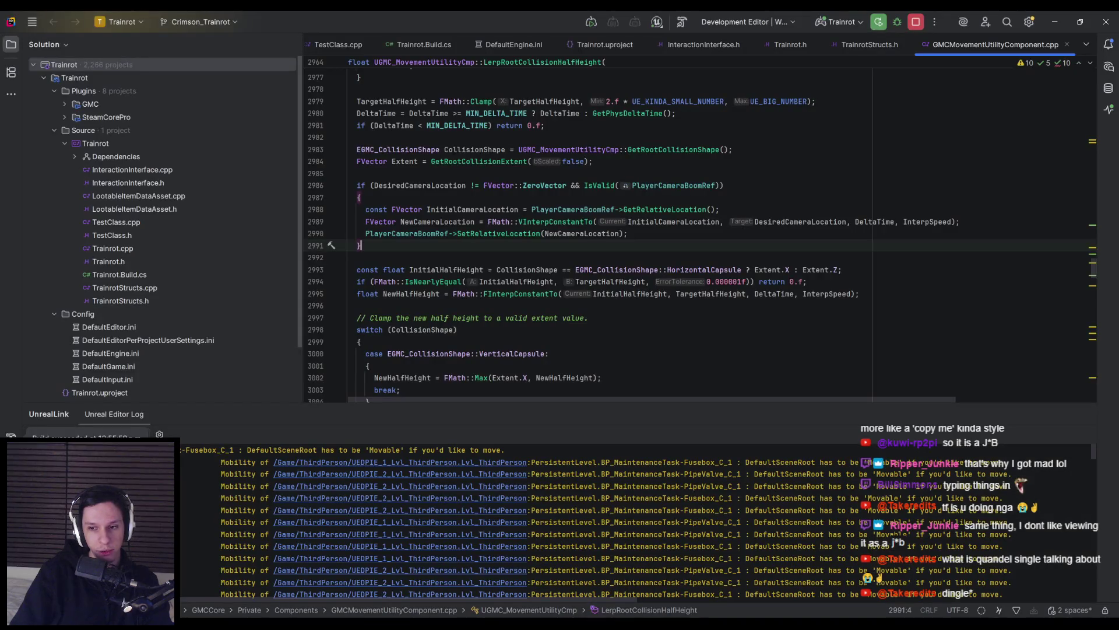
- Back in Unreal, pan the EventGraph over the Cast, Update Inventory, SpawnActor and Print String nodes
{"action": "key", "text": "alt+Tab"}
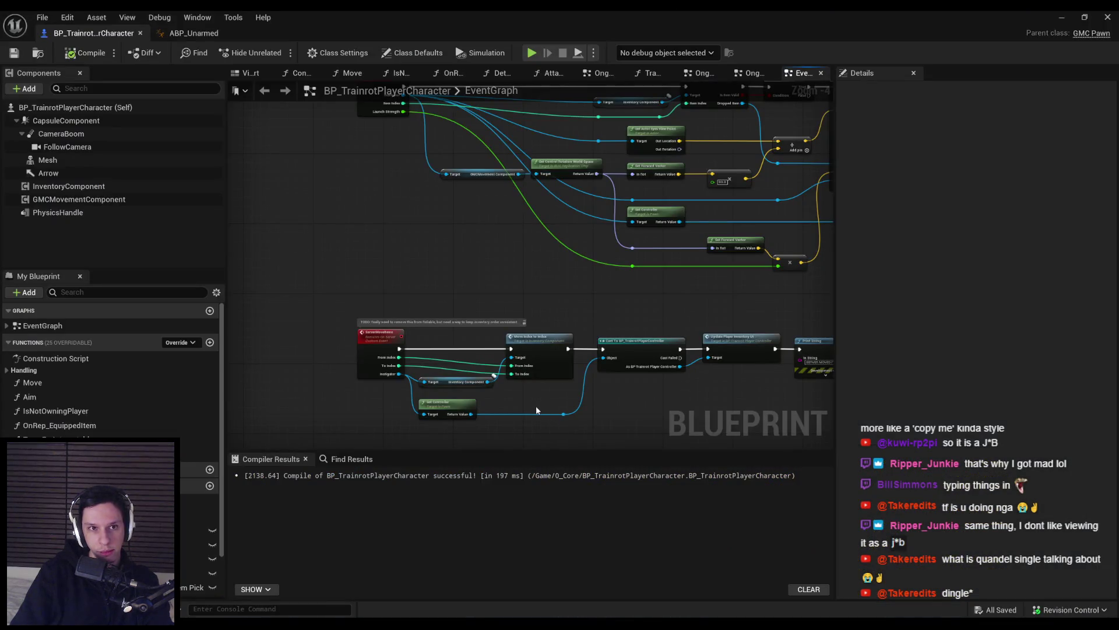
{"action": "scroll", "coordinate": [537, 406], "scroll_direction": "up", "scroll_amount": 1}
{"action": "mouse_move", "coordinate": [537, 406]}
{"action": "left_mouse_down"}
{"action": "mouse_move", "coordinate": [327, 422]}
{"action": "mouse_move", "coordinate": [416, 393]}
{"action": "left_mouse_up"}
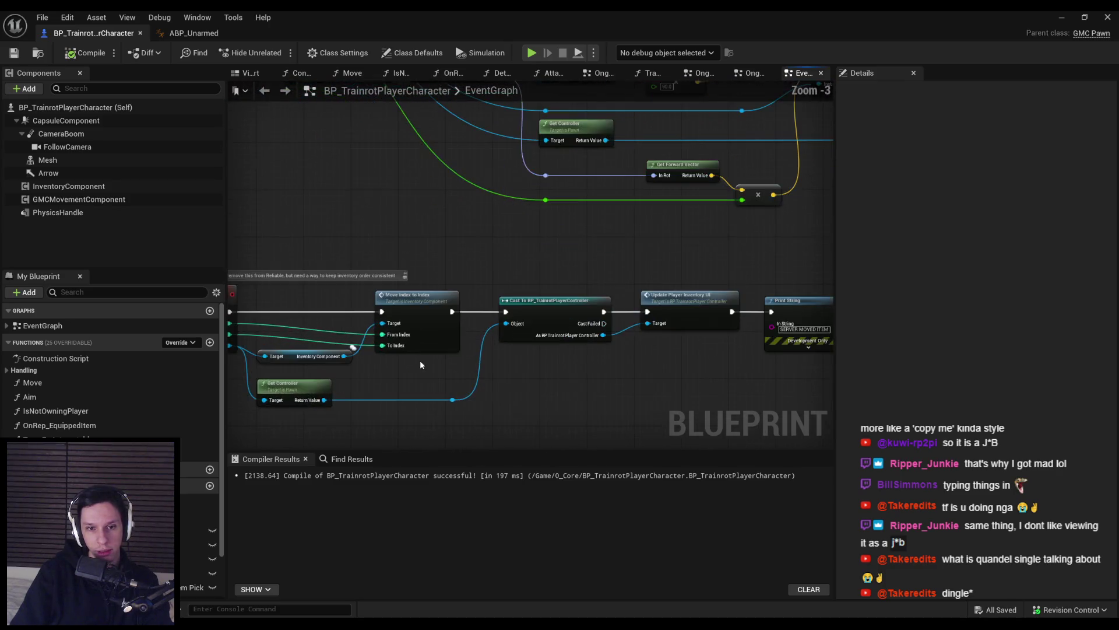
{"action": "mouse_move", "coordinate": [485, 385]}
{"action": "left_mouse_down"}
{"action": "mouse_move", "coordinate": [315, 377]}
{"action": "mouse_move", "coordinate": [469, 368]}
{"action": "left_mouse_up"}
{"action": "scroll", "coordinate": [469, 367], "scroll_direction": "down", "scroll_amount": 1}
{"action": "left_click_drag", "start_coordinate": [482, 282], "coordinate": [487, 370]}
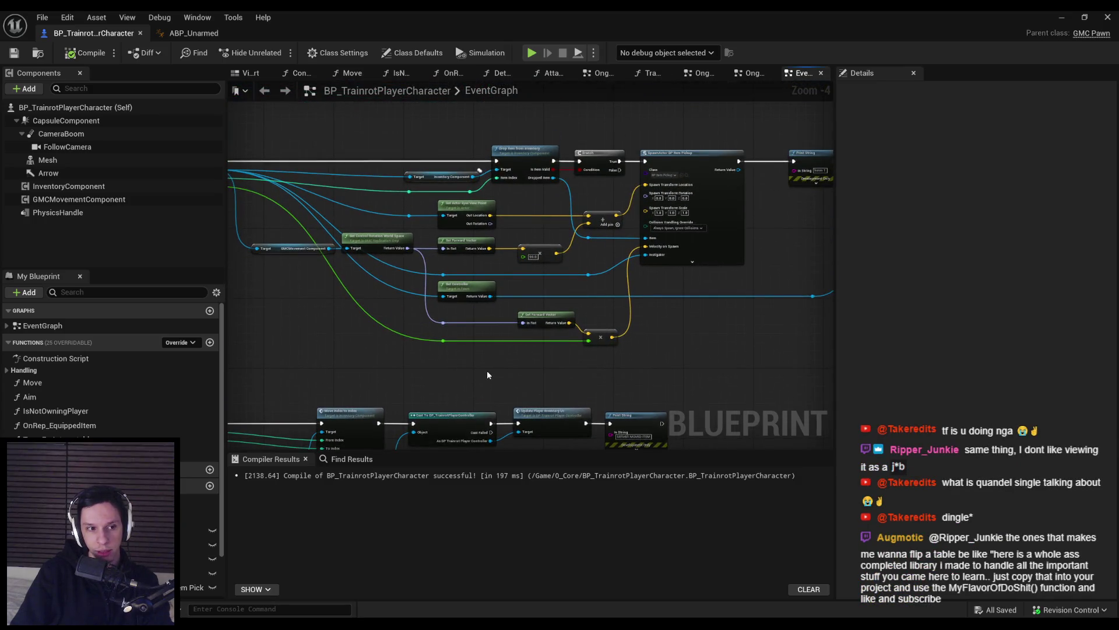
{"action": "scroll", "coordinate": [488, 372], "scroll_direction": "down", "scroll_amount": 1}
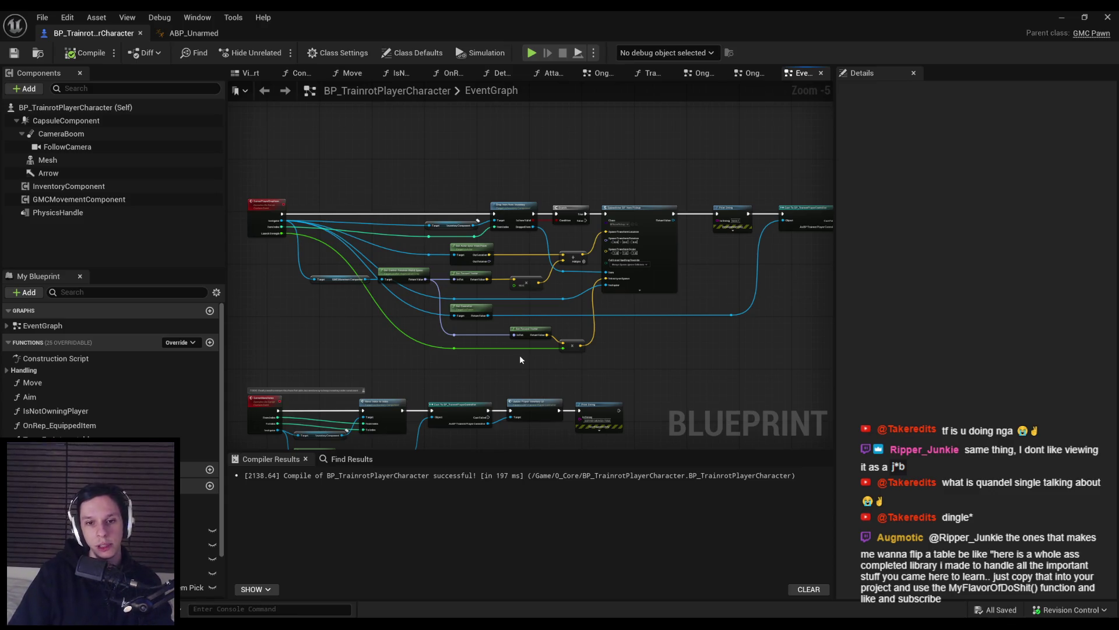
{"action": "scroll", "coordinate": [519, 362], "scroll_direction": "up", "scroll_amount": 2}
{"action": "mouse_move", "coordinate": [523, 338]}
{"action": "left_mouse_down"}
{"action": "mouse_move", "coordinate": [535, 370]}
{"action": "mouse_move", "coordinate": [474, 298]}
{"action": "mouse_move", "coordinate": [395, 349]}
{"action": "left_mouse_up"}
{"action": "scroll", "coordinate": [475, 298], "scroll_direction": "down", "scroll_amount": 1}
{"action": "scroll", "coordinate": [479, 297], "scroll_direction": "up", "scroll_amount": 2}
{"action": "scroll", "coordinate": [479, 296], "scroll_direction": "down", "scroll_amount": 1}
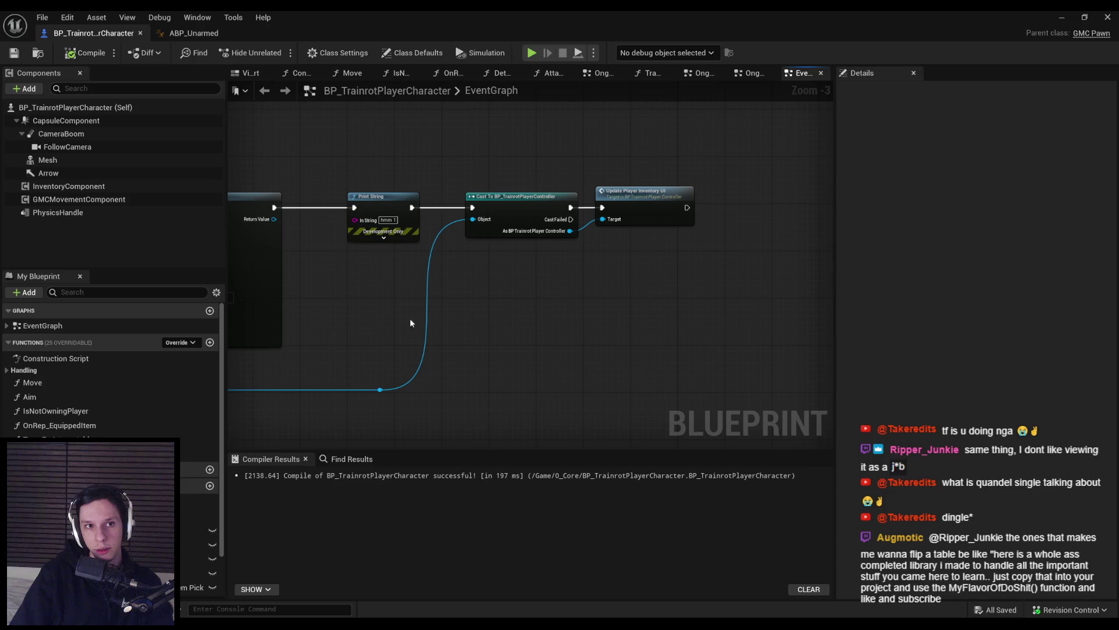
{"action": "scroll", "coordinate": [415, 320], "scroll_direction": "down", "scroll_amount": 2}
- Minimize the Blueprint editor and show the level editor's Content Browser
{"action": "left_click", "coordinate": [195, 32]}
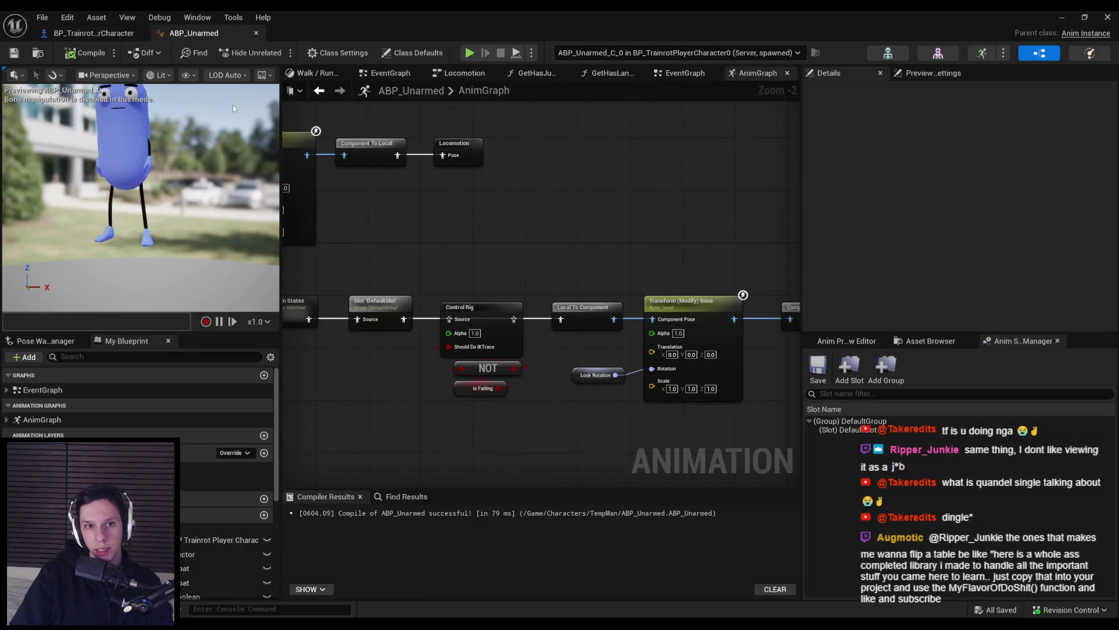
{"action": "left_click", "coordinate": [105, 34]}
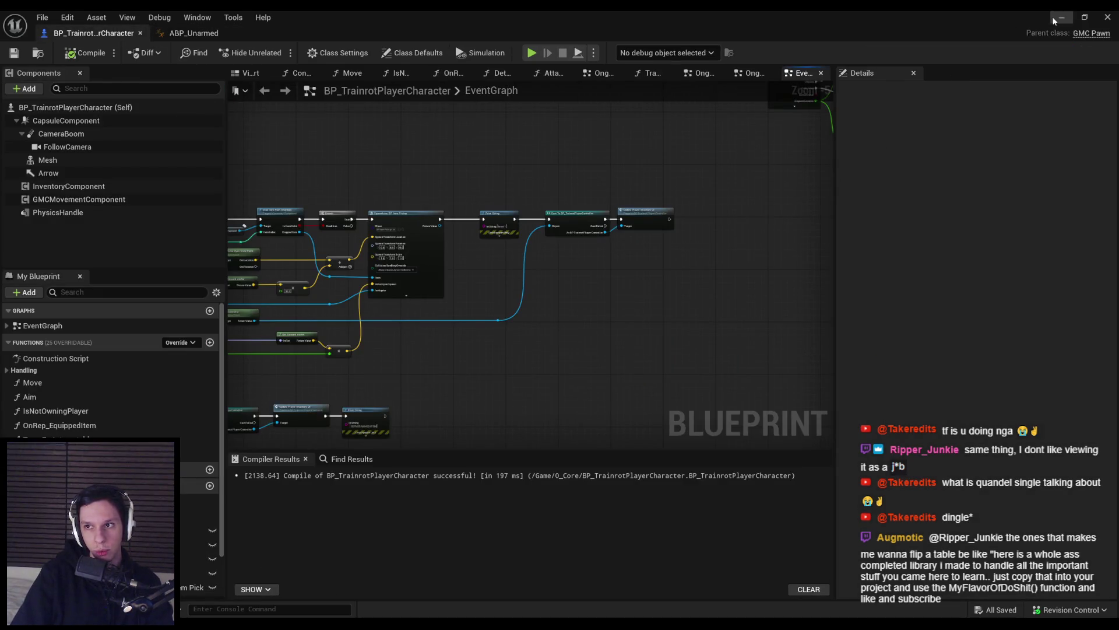
{"action": "left_click", "coordinate": [1053, 19]}
{"action": "left_click", "coordinate": [45, 394]}
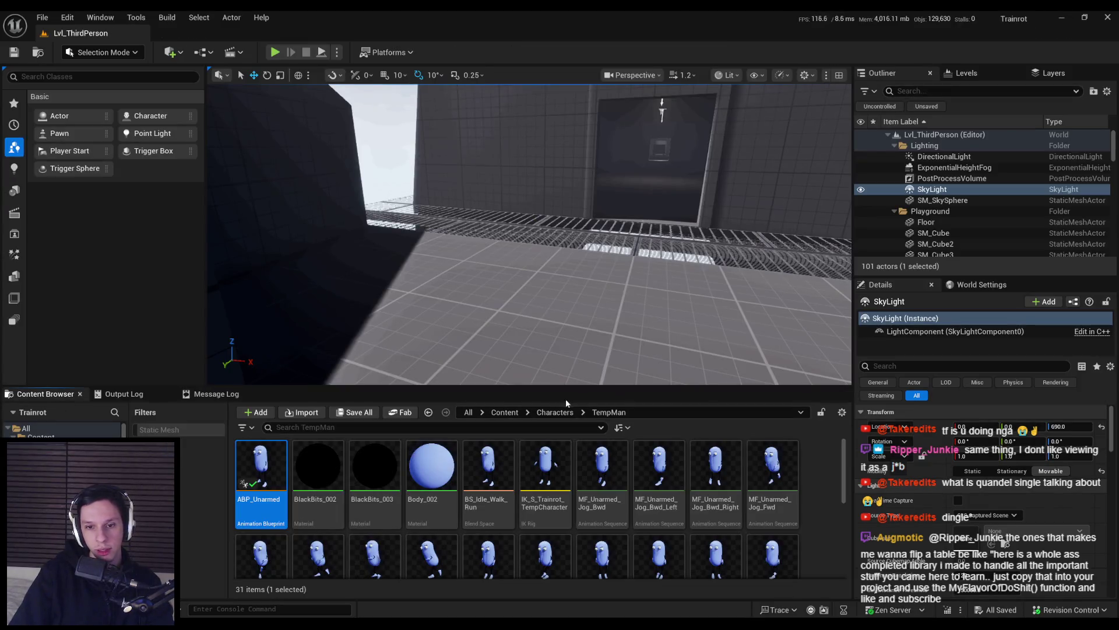
- Go up to the Content folder, open 0_Core, and open BP_TrainrotPlayerCharacter
{"action": "left_click", "coordinate": [551, 414]}
{"action": "left_click", "coordinate": [505, 412]}
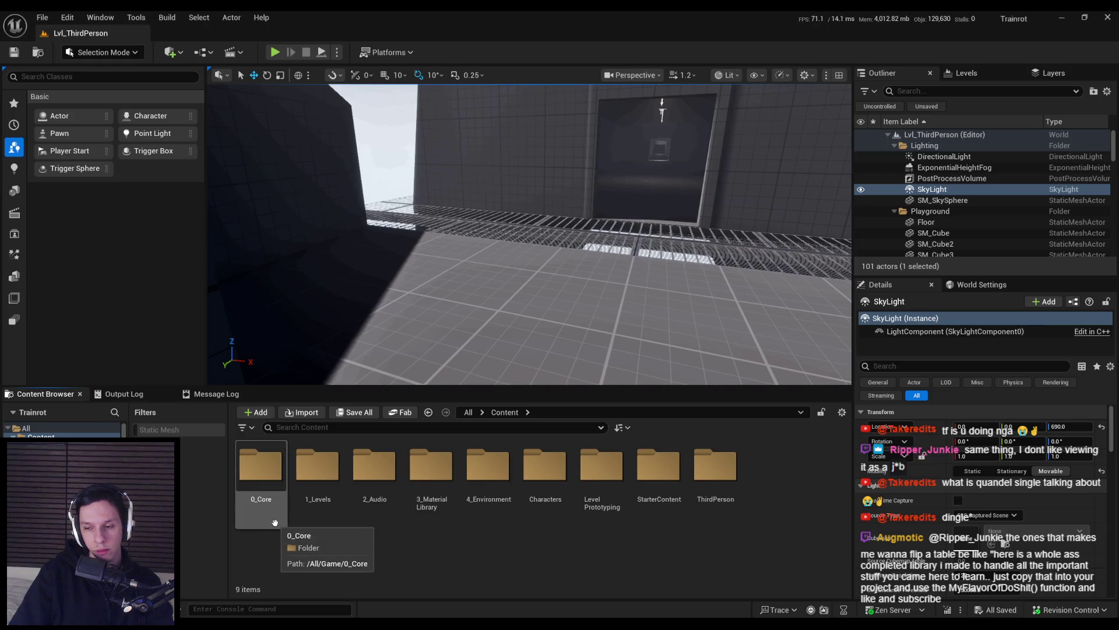
{"action": "double_click", "coordinate": [268, 474]}
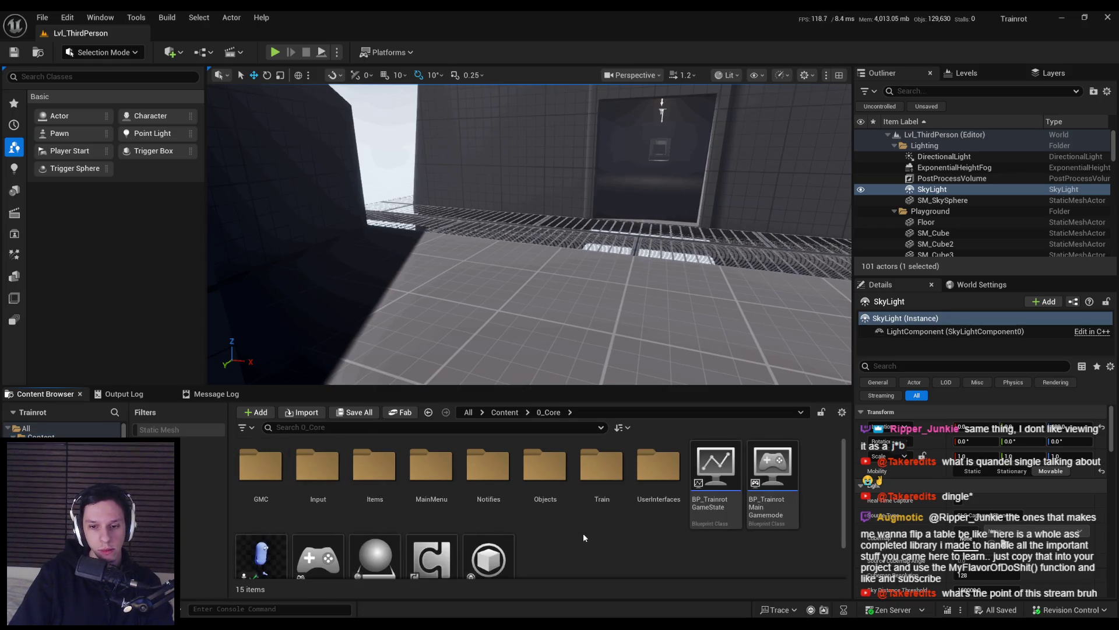
{"action": "scroll", "coordinate": [525, 543], "scroll_direction": "down", "scroll_amount": 1}
{"action": "scroll", "coordinate": [522, 537], "scroll_direction": "up", "scroll_amount": 1}
{"action": "scroll", "coordinate": [519, 534], "scroll_direction": "down", "scroll_amount": 1}
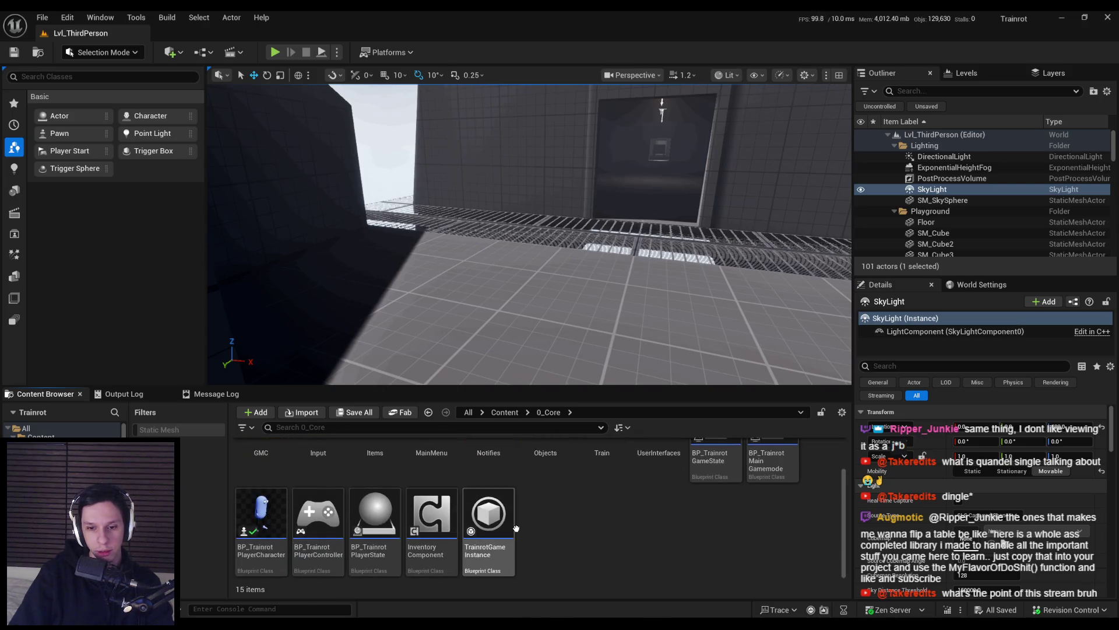
{"action": "scroll", "coordinate": [519, 523], "scroll_direction": "up", "scroll_amount": 1}
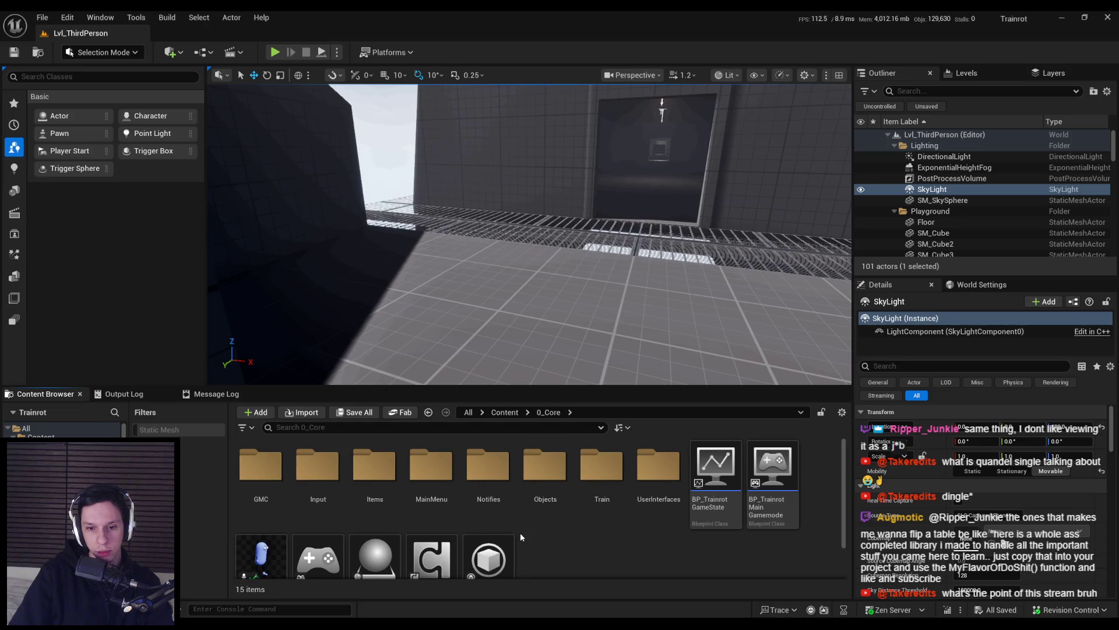
{"action": "scroll", "coordinate": [519, 532], "scroll_direction": "down", "scroll_amount": 1}
{"action": "double_click", "coordinate": [261, 514]}
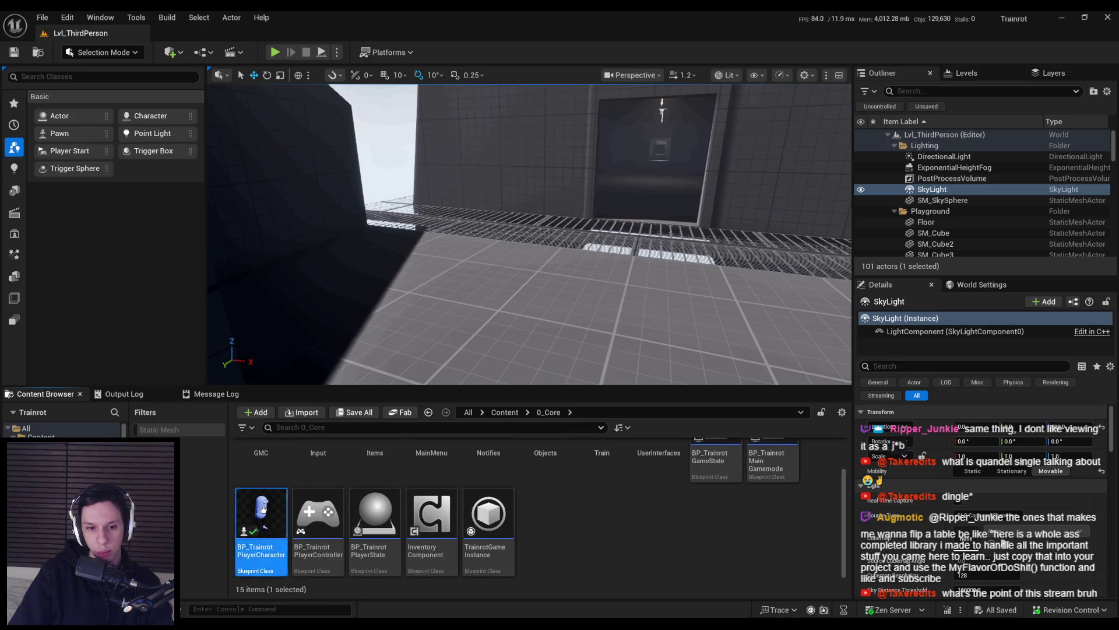
- Hide the Blueprint editor and look up toward the tall tower in the level view
{"action": "left_click", "coordinate": [1062, 18]}
{"action": "scroll", "coordinate": [525, 519], "scroll_direction": "up", "scroll_amount": 1}
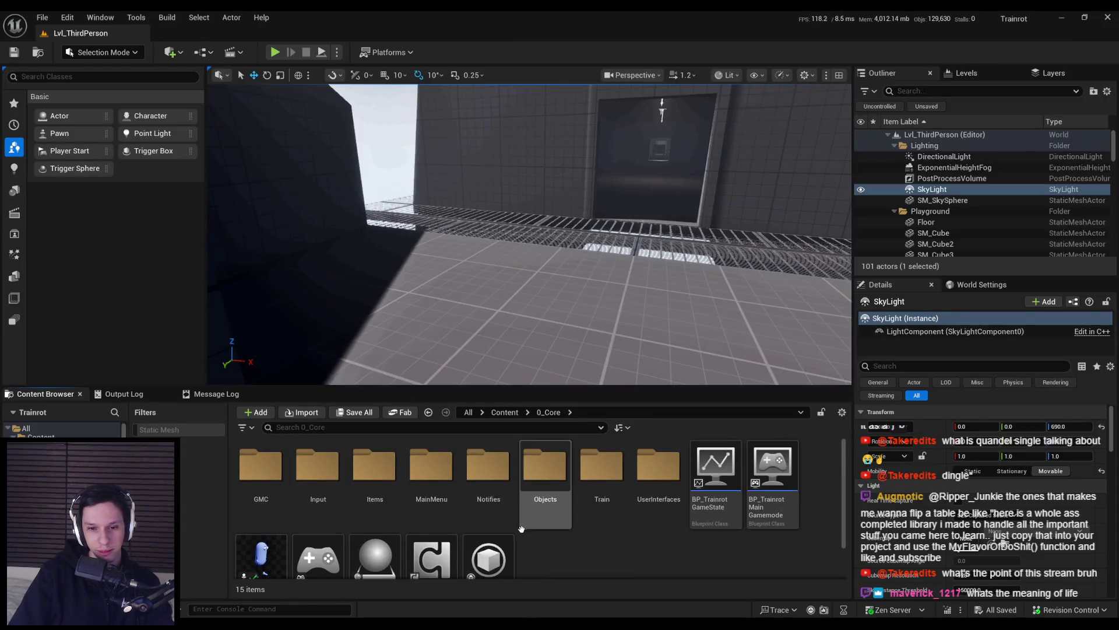
{"action": "scroll", "coordinate": [520, 533], "scroll_direction": "down", "scroll_amount": 1}
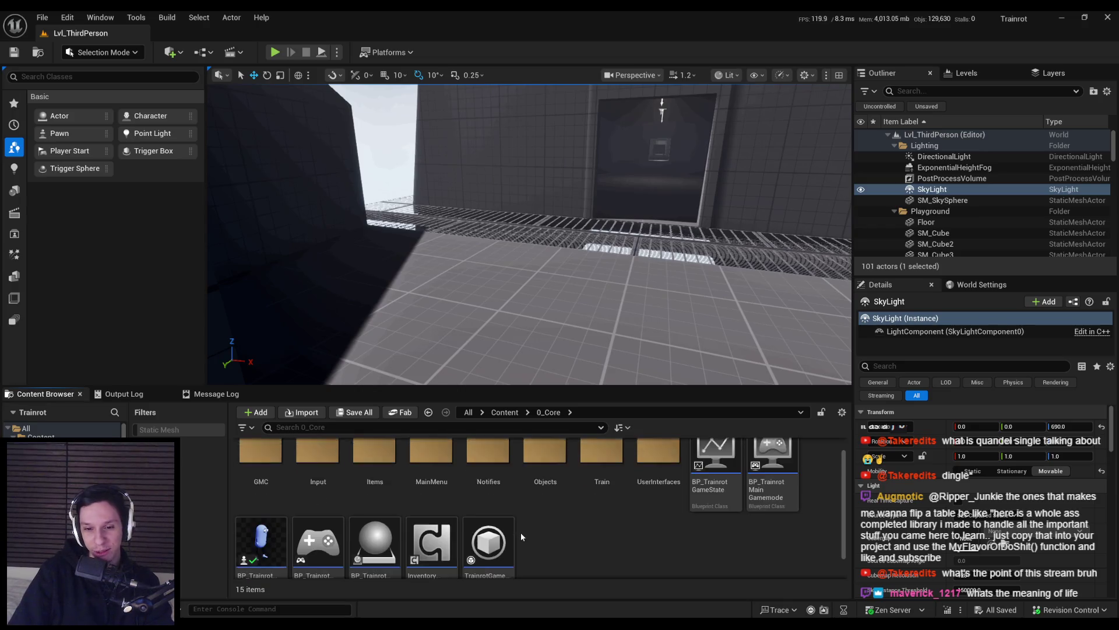
{"action": "scroll", "coordinate": [520, 536], "scroll_direction": "up", "scroll_amount": 1}
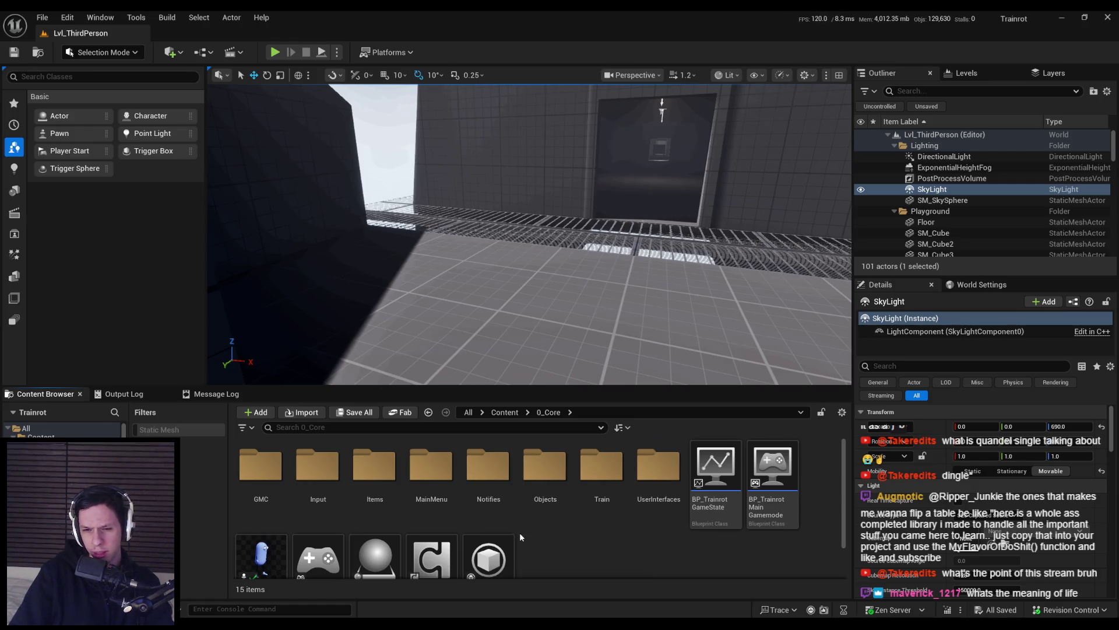
{"action": "scroll", "coordinate": [519, 532], "scroll_direction": "down", "scroll_amount": 1}
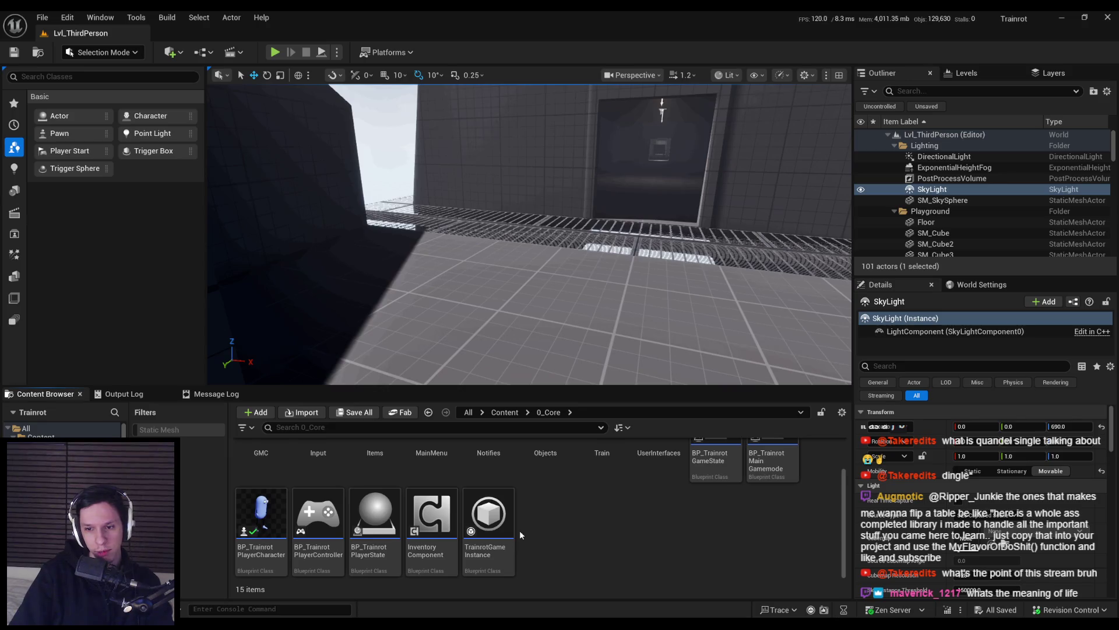
{"action": "scroll", "coordinate": [520, 529], "scroll_direction": "up", "scroll_amount": 1}
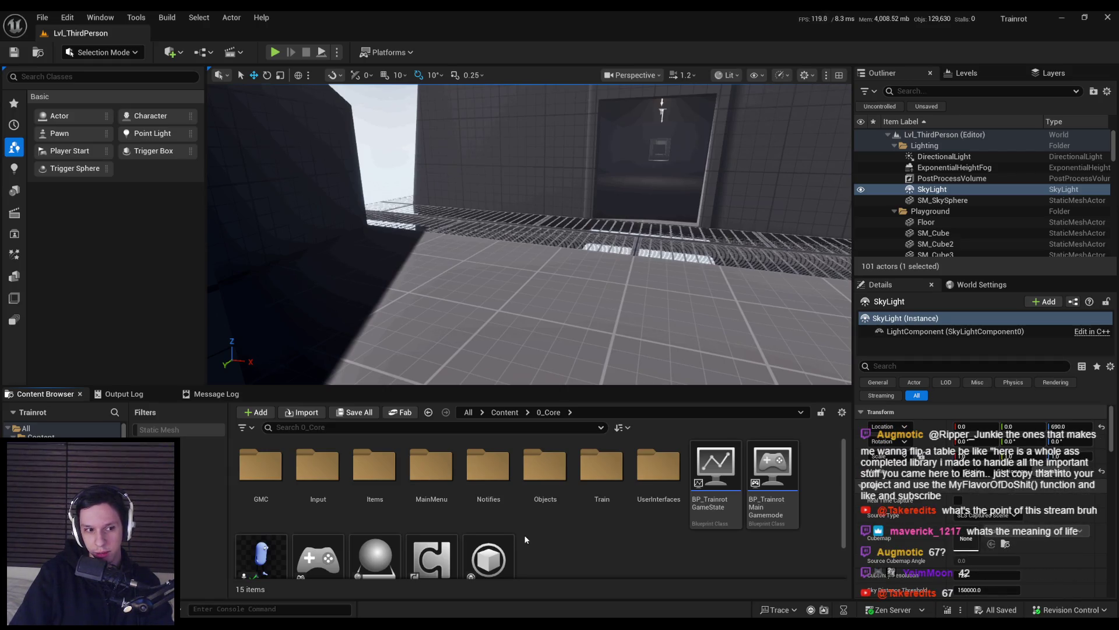
{"action": "mouse_move", "coordinate": [525, 291]}
{"action": "left_mouse_down"}
{"action": "mouse_move", "coordinate": [507, 251]}
{"action": "mouse_move", "coordinate": [484, 259]}
{"action": "left_mouse_up"}
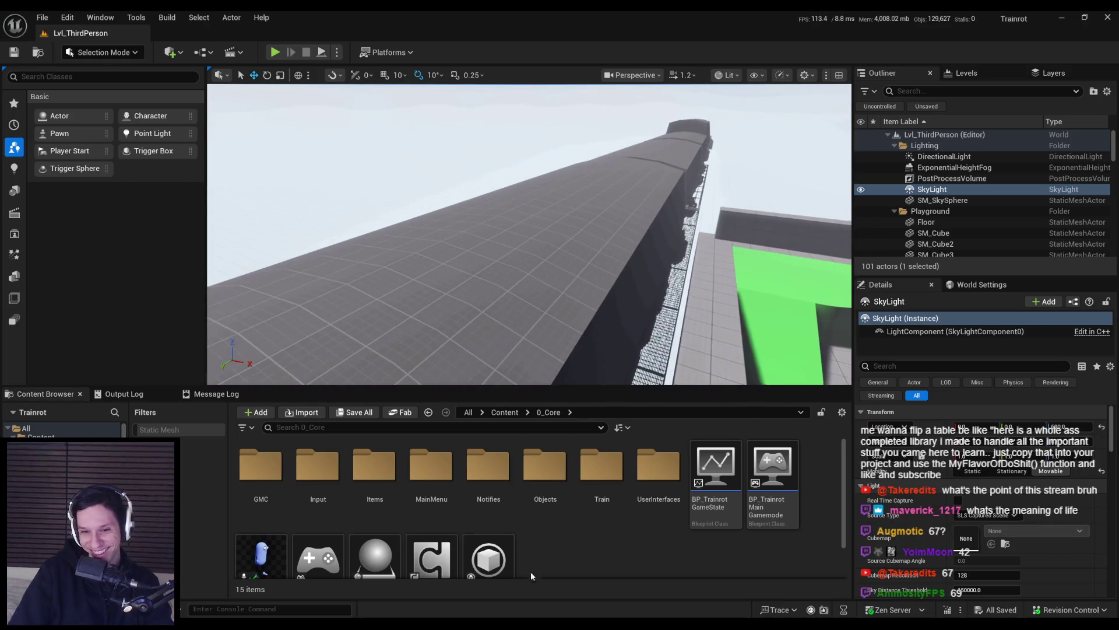
- Open the GMC folder and the GMCMovementComponent class defaults
{"action": "double_click", "coordinate": [260, 466]}
{"action": "left_click", "coordinate": [428, 412]}
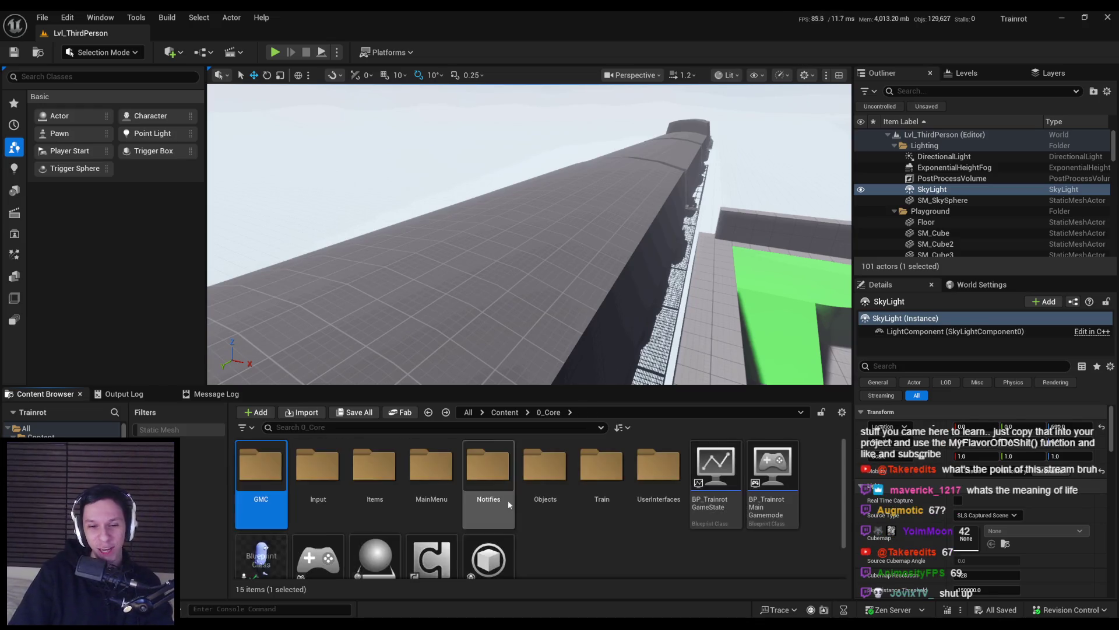
{"action": "scroll", "coordinate": [558, 542], "scroll_direction": "down", "scroll_amount": 1}
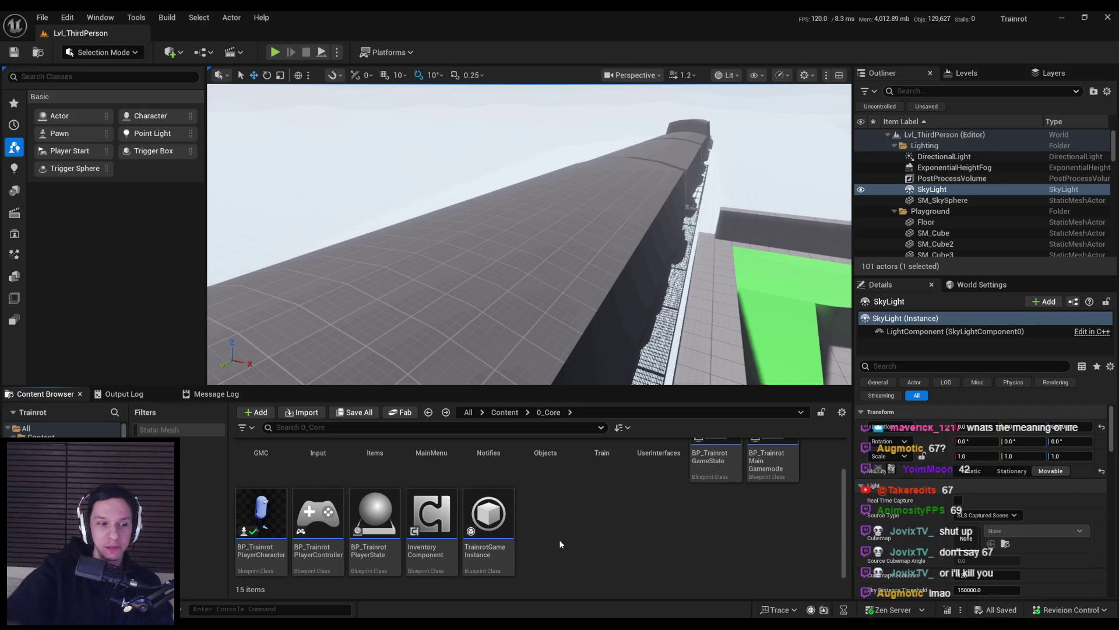
{"action": "scroll", "coordinate": [559, 540], "scroll_direction": "up", "scroll_amount": 1}
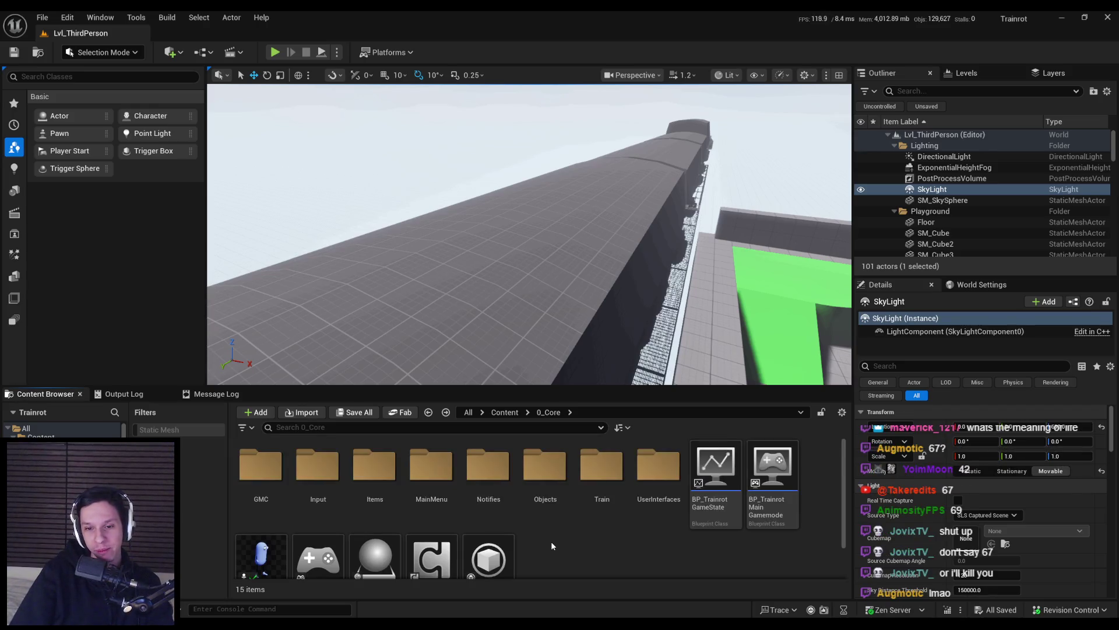
{"action": "left_click", "coordinate": [533, 472]}
{"action": "scroll", "coordinate": [533, 472], "scroll_direction": "down", "scroll_amount": 1}
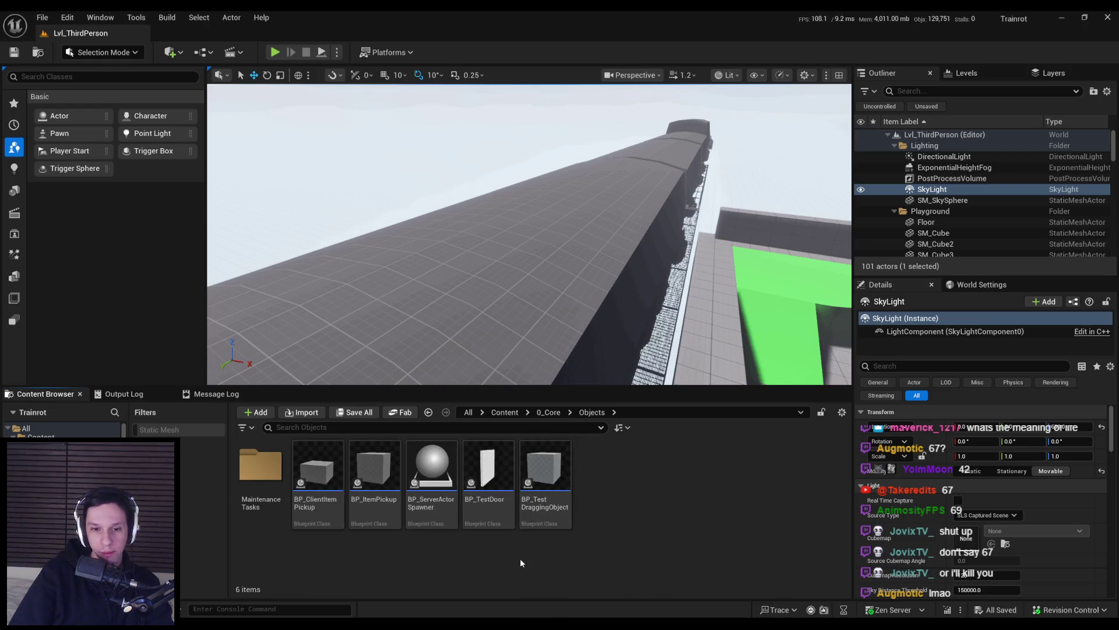
{"action": "scroll", "coordinate": [367, 555], "scroll_direction": "up", "scroll_amount": 1}
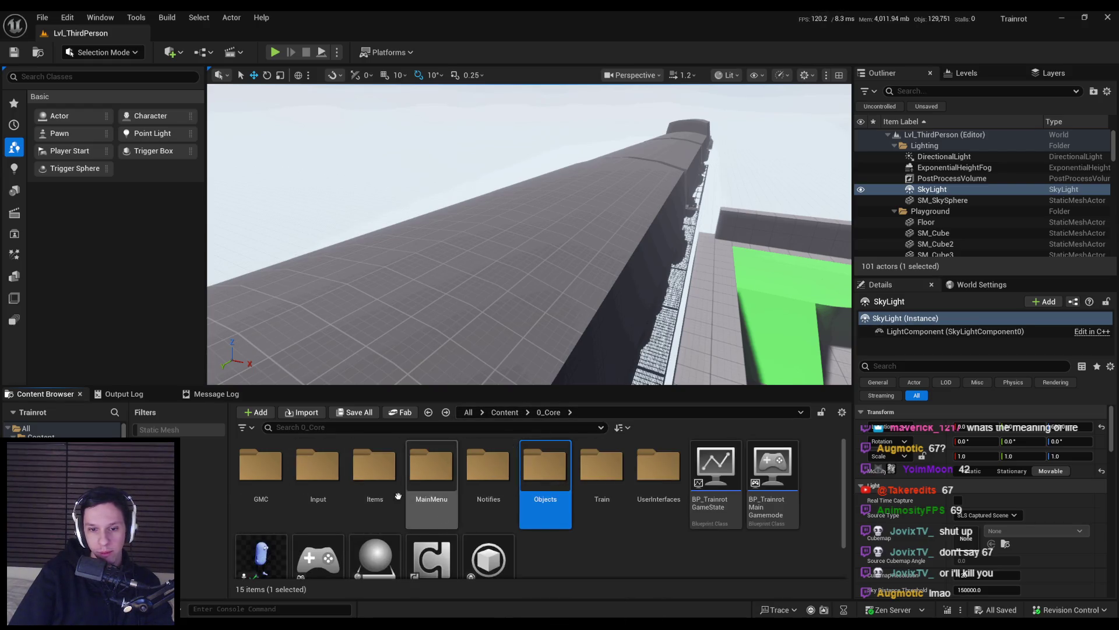
{"action": "double_click", "coordinate": [265, 474]}
{"action": "left_click", "coordinate": [437, 510]}
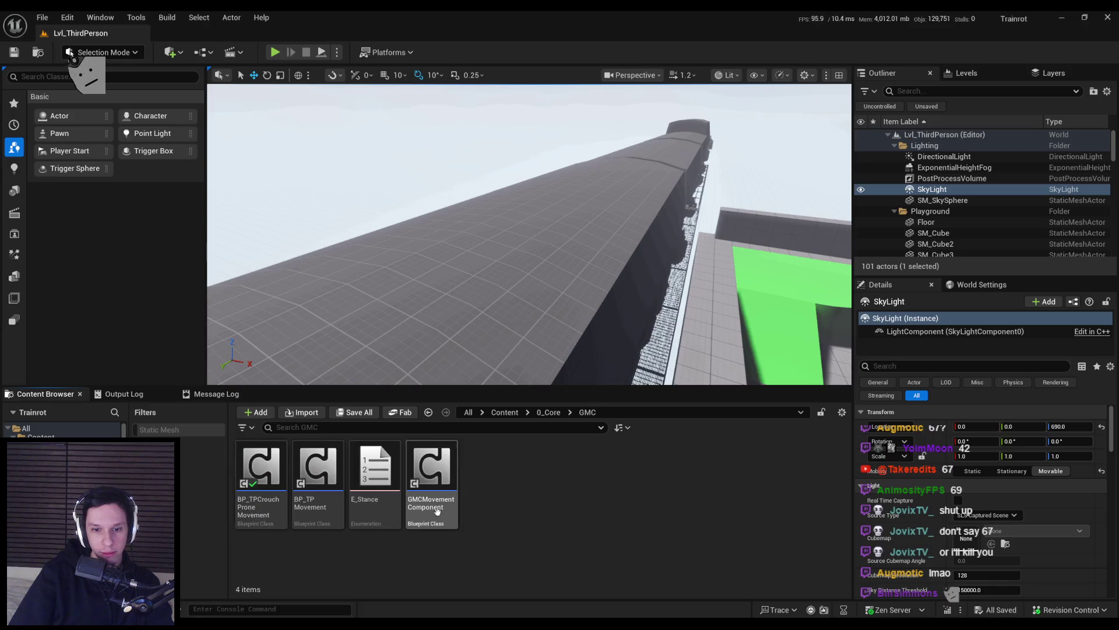
{"action": "double_click", "coordinate": [437, 509]}
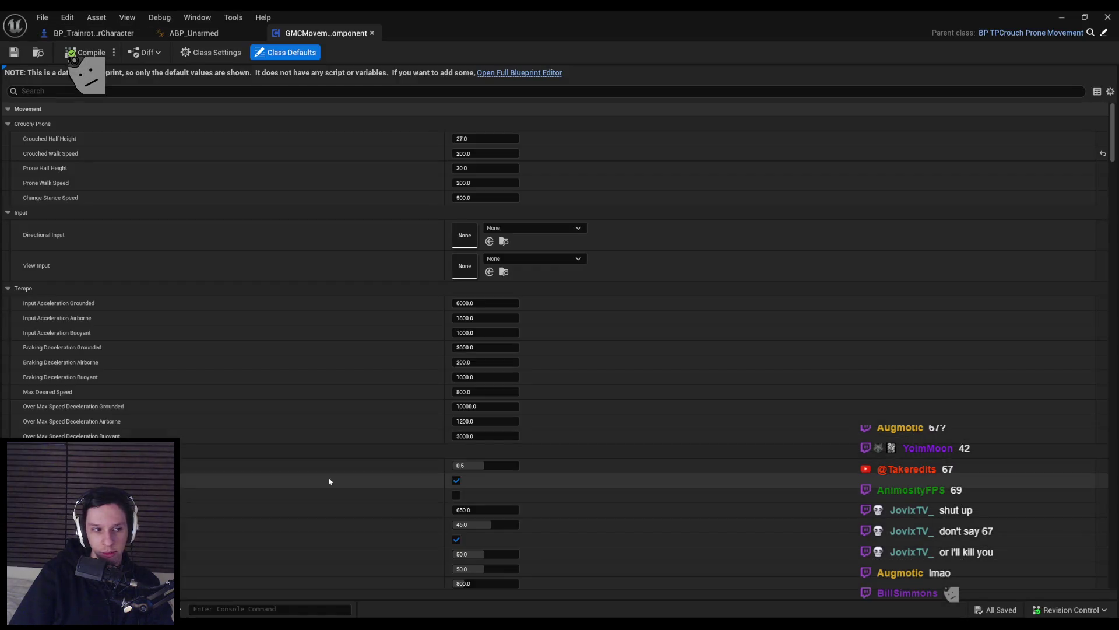
- Review GMCMovementComponent's Tempo speed and acceleration defaults, then cycle tabs back to BP_TrainrotPlayerCharacter
{"action": "right_click", "coordinate": [236, 381]}
{"action": "left_click", "coordinate": [209, 362]}
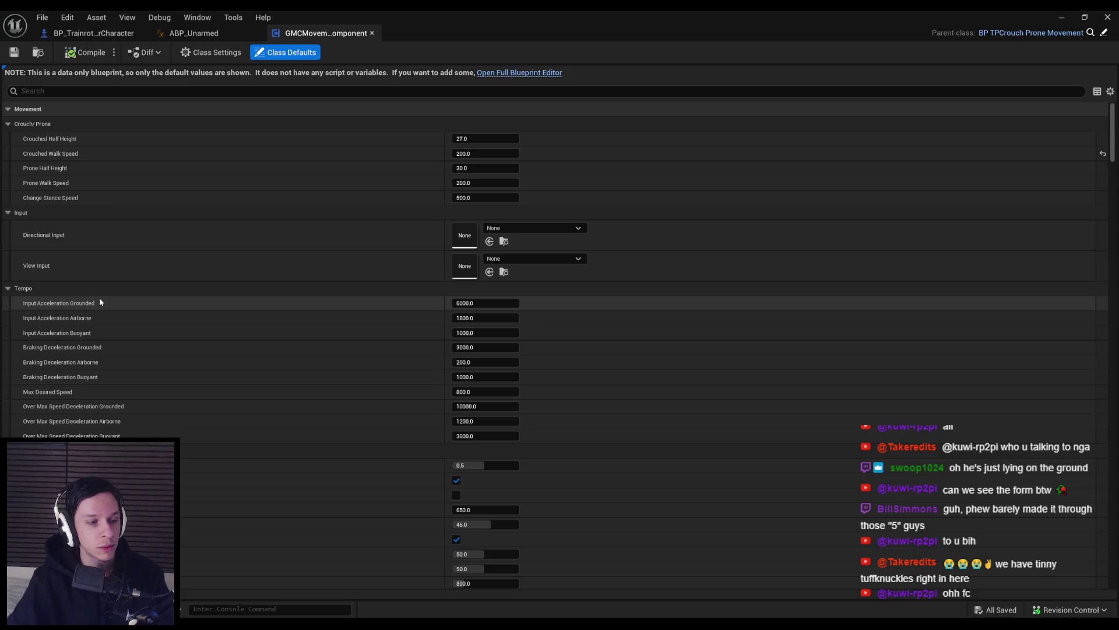
{"action": "mouse_move", "coordinate": [71, 308]}
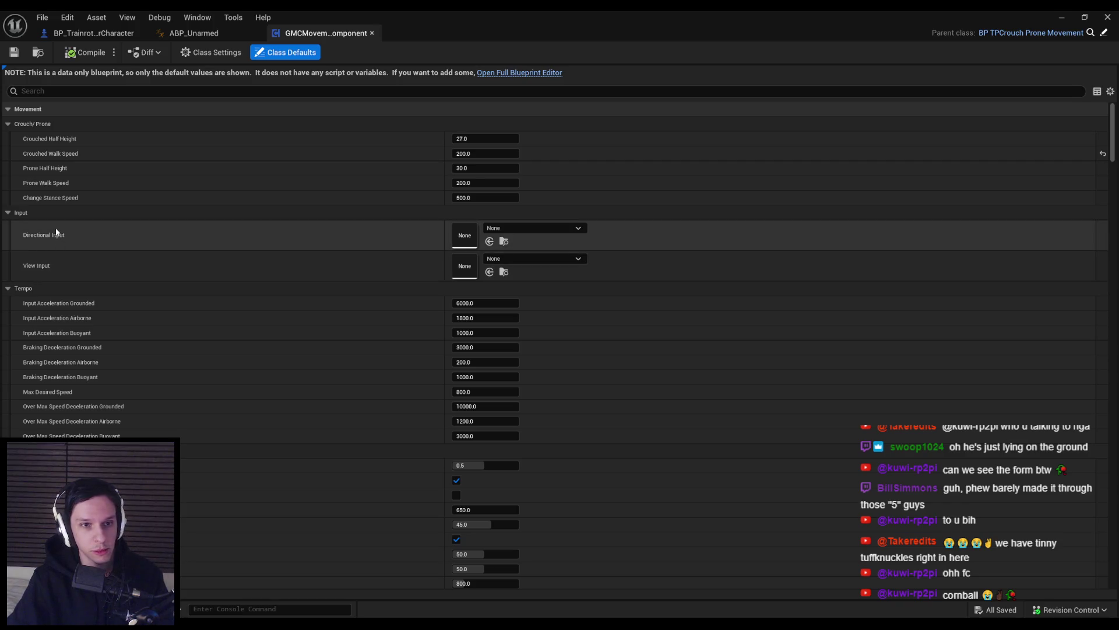
{"action": "left_click", "coordinate": [183, 36]}
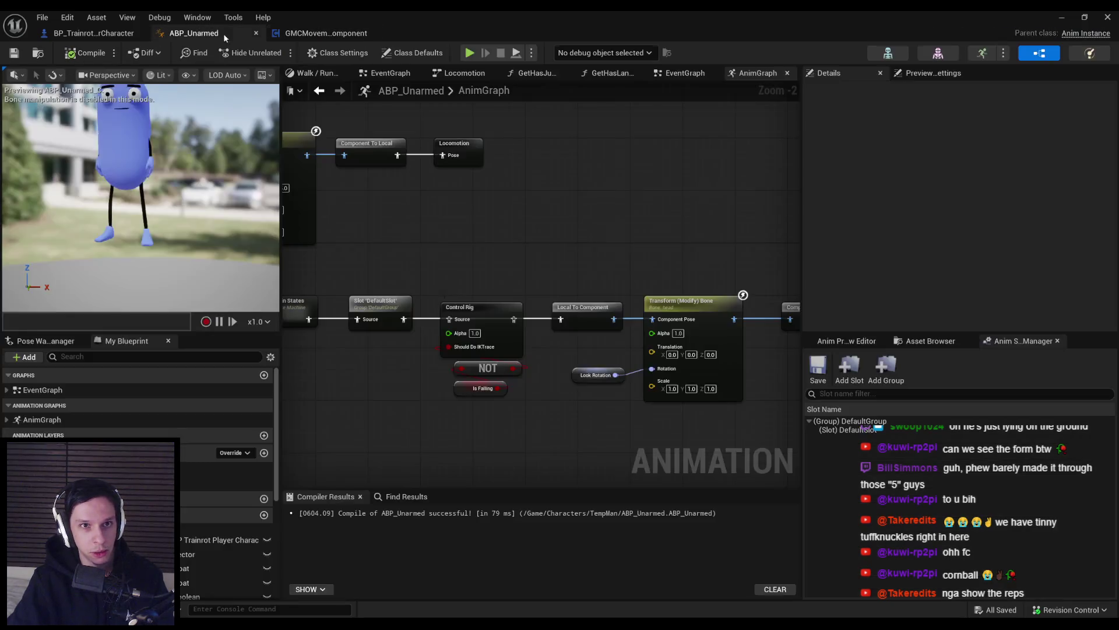
{"action": "left_click", "coordinate": [106, 33]}
{"action": "left_click", "coordinate": [194, 33]}
{"action": "left_click", "coordinate": [326, 33]}
{"action": "left_click", "coordinate": [199, 36]}
{"action": "left_click", "coordinate": [93, 33]}
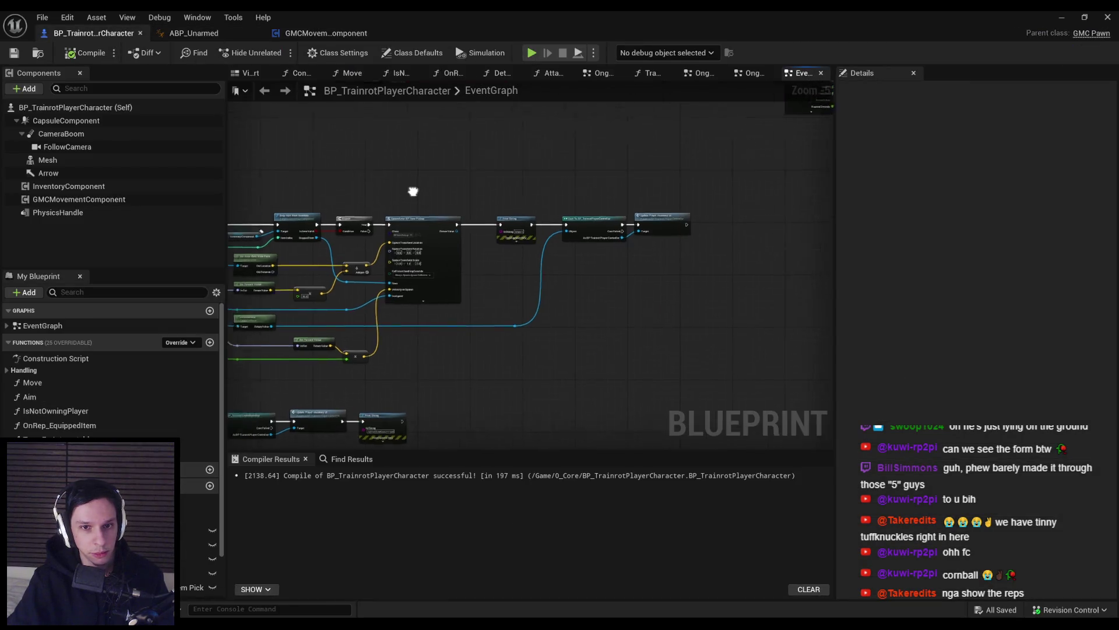
- Zoom and pan the EventGraph to inspect the item-drop Print String nodes
{"action": "scroll", "coordinate": [621, 310], "scroll_direction": "up", "scroll_amount": 3}
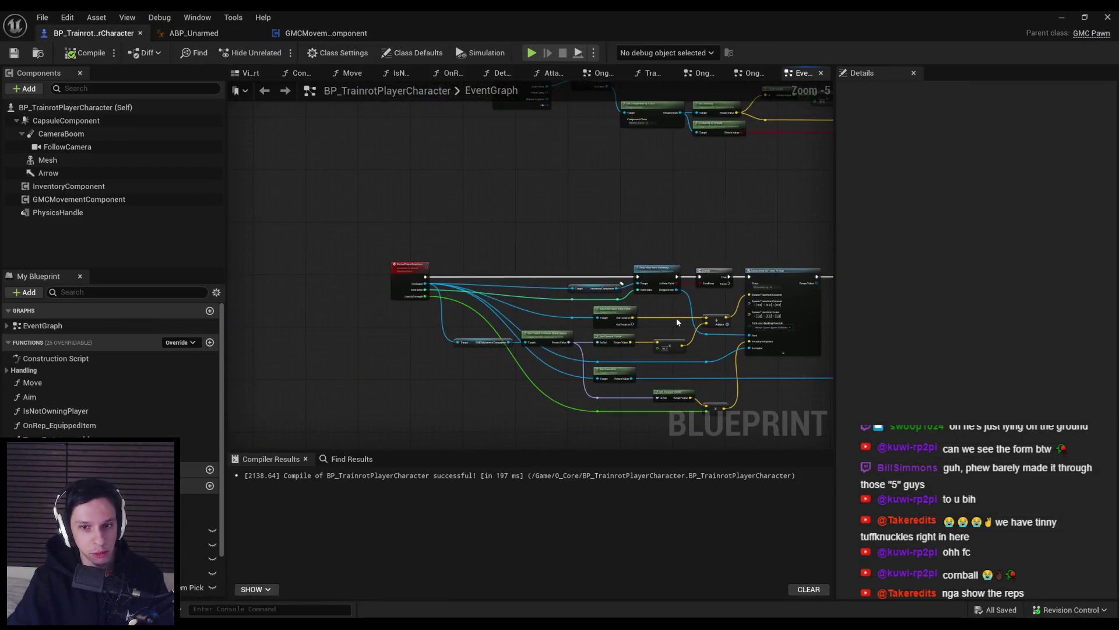
{"action": "scroll", "coordinate": [648, 345], "scroll_direction": "down", "scroll_amount": 2}
{"action": "scroll", "coordinate": [549, 323], "scroll_direction": "up", "scroll_amount": 1}
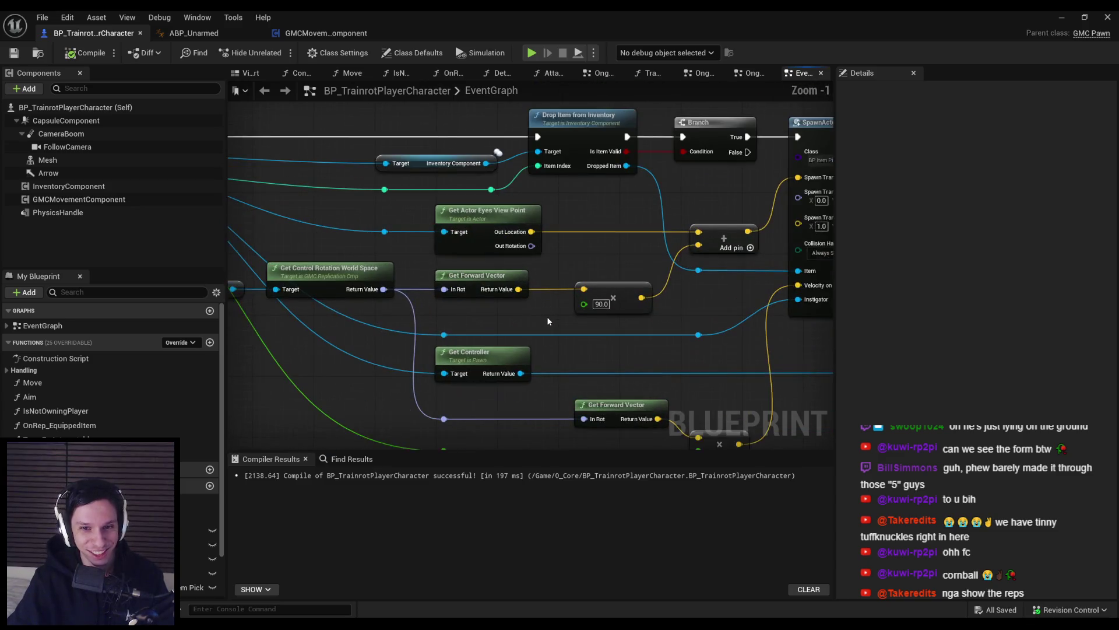
{"action": "scroll", "coordinate": [548, 317], "scroll_direction": "down", "scroll_amount": 1}
{"action": "scroll", "coordinate": [600, 262], "scroll_direction": "up", "scroll_amount": 2}
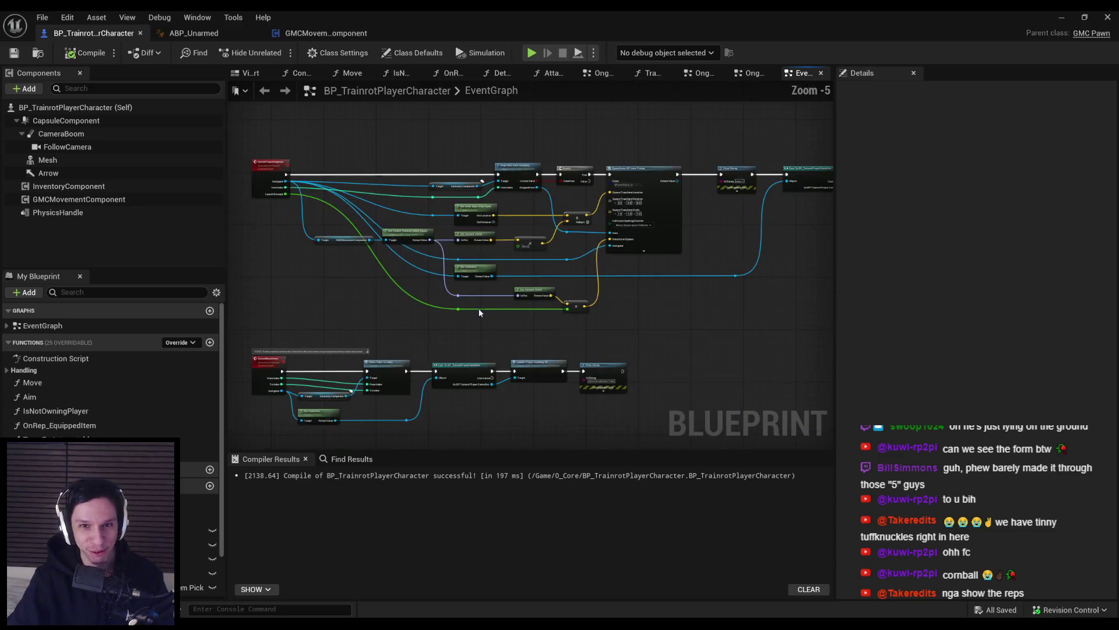
{"action": "scroll", "coordinate": [582, 256], "scroll_direction": "down", "scroll_amount": 2}
{"action": "mouse_move", "coordinate": [582, 257]}
{"action": "left_mouse_down"}
{"action": "mouse_move", "coordinate": [470, 215]}
{"action": "mouse_move", "coordinate": [497, 250]}
{"action": "mouse_move", "coordinate": [393, 209]}
{"action": "mouse_move", "coordinate": [482, 325]}
{"action": "left_mouse_up"}
{"action": "scroll", "coordinate": [475, 323], "scroll_direction": "up", "scroll_amount": 2}
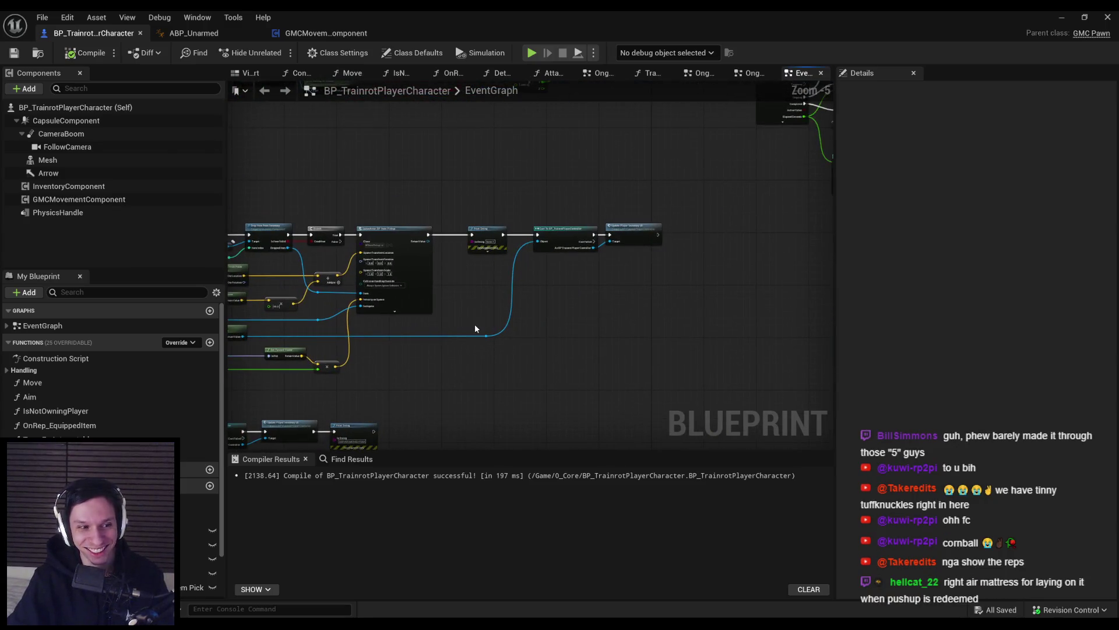
{"action": "scroll", "coordinate": [477, 323], "scroll_direction": "down", "scroll_amount": 2}
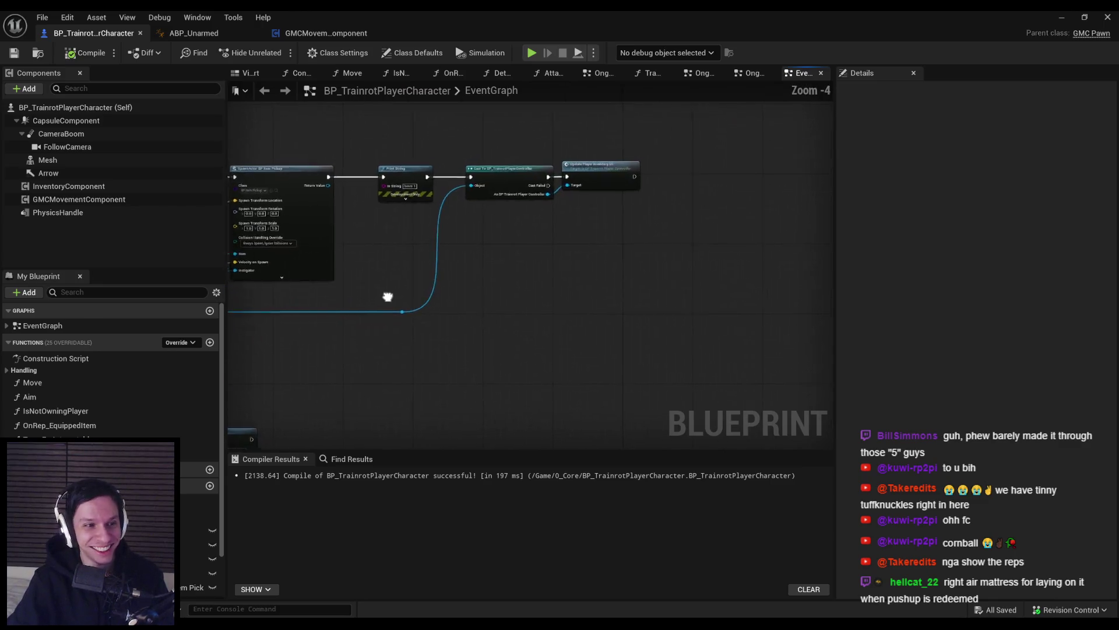
- Center the SpawnActor, Print String and Cast nodes, then switch to the Notion Trainrot page
{"action": "left_click_drag", "start_coordinate": [387, 297], "coordinate": [635, 295]}
{"action": "scroll", "coordinate": [633, 289], "scroll_direction": "down", "scroll_amount": 2}
{"action": "scroll", "coordinate": [586, 177], "scroll_direction": "up", "scroll_amount": 2}
{"action": "left_click_drag", "start_coordinate": [586, 176], "coordinate": [401, 266]}
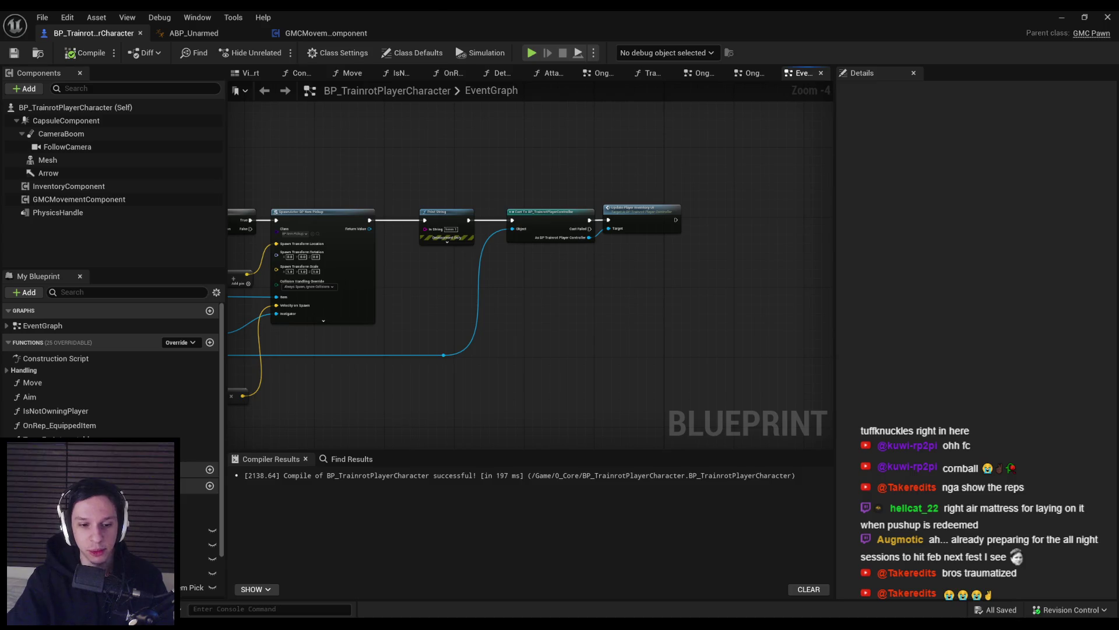
{"action": "key", "text": "alt+Tab"}
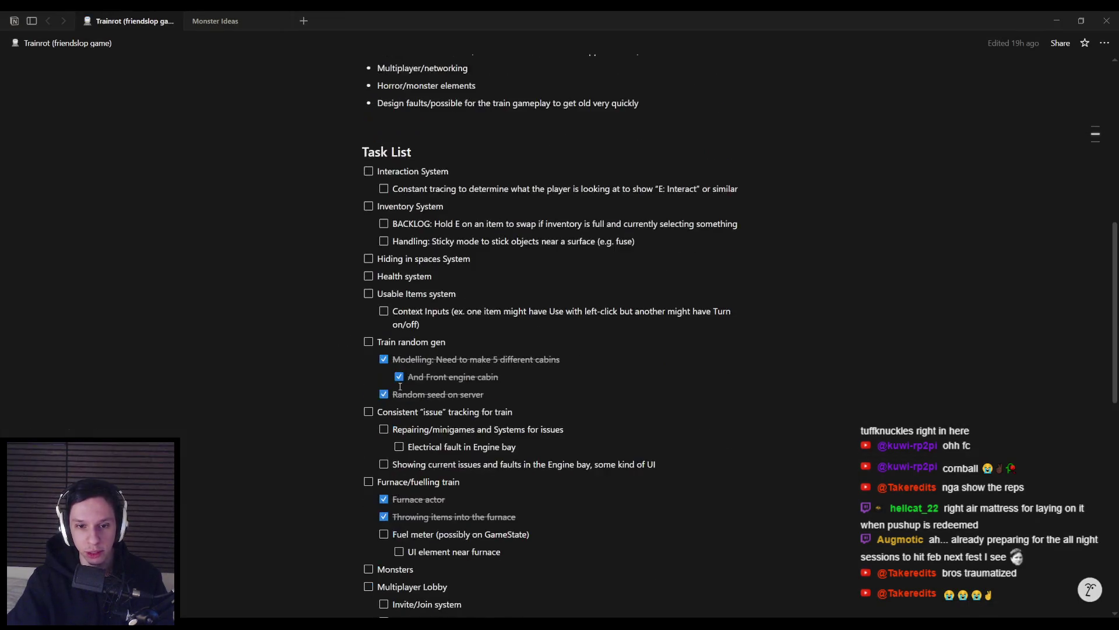
- Scroll the Notion Task List, select the BACKLOG inventory-swap line, then switch to the Trello board
{"action": "scroll", "coordinate": [400, 386], "scroll_direction": "down", "scroll_amount": 3}
{"action": "scroll", "coordinate": [488, 579], "scroll_direction": "down", "scroll_amount": 1}
{"action": "mouse_move", "coordinate": [487, 579]}
{"action": "left_mouse_down"}
{"action": "mouse_move", "coordinate": [467, 502]}
{"action": "mouse_move", "coordinate": [470, 559]}
{"action": "left_mouse_up"}
{"action": "scroll", "coordinate": [468, 531], "scroll_direction": "down", "scroll_amount": 1}
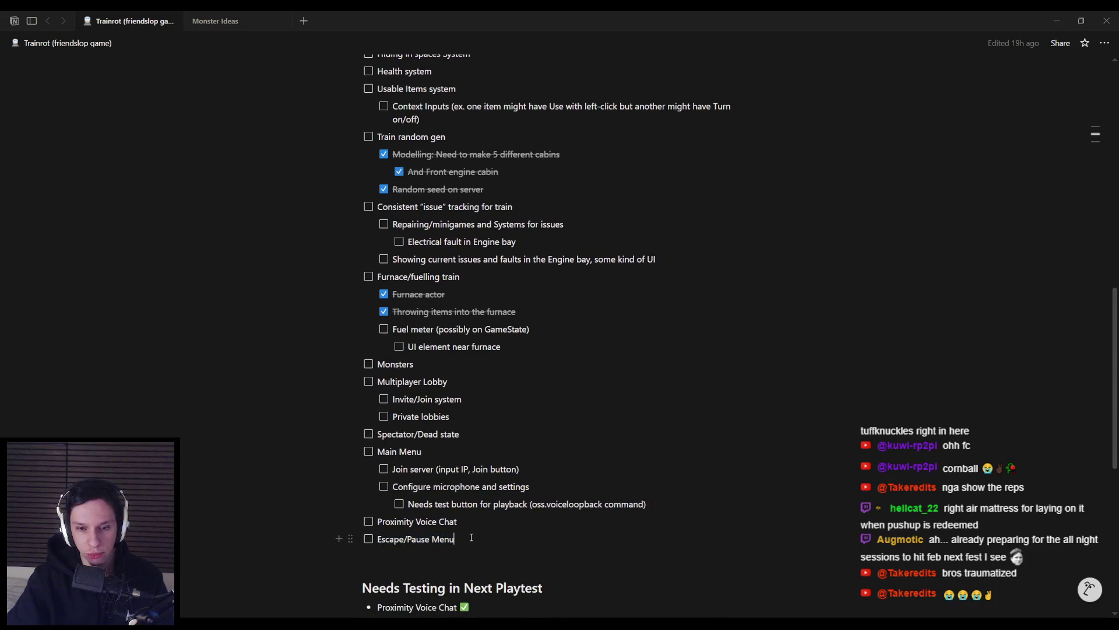
{"action": "scroll", "coordinate": [464, 525], "scroll_direction": "up", "scroll_amount": 3}
{"action": "scroll", "coordinate": [449, 506], "scroll_direction": "up", "scroll_amount": 2}
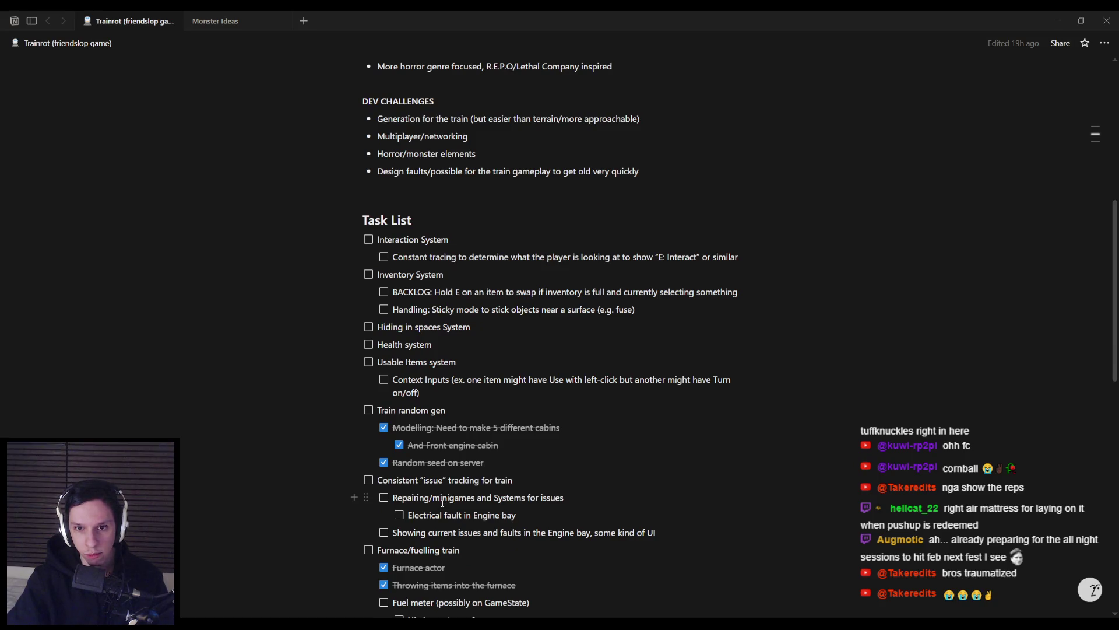
{"action": "left_click_drag", "start_coordinate": [738, 292], "coordinate": [393, 290]}
{"action": "key", "text": "ctrl+c"}
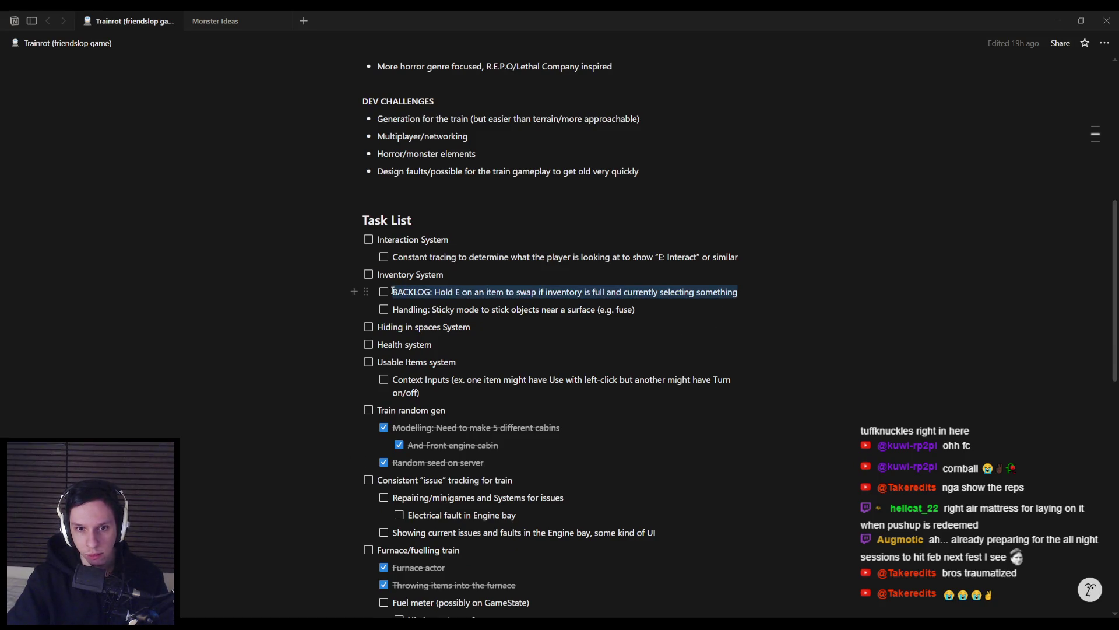
{"action": "key", "text": "alt+Tab"}
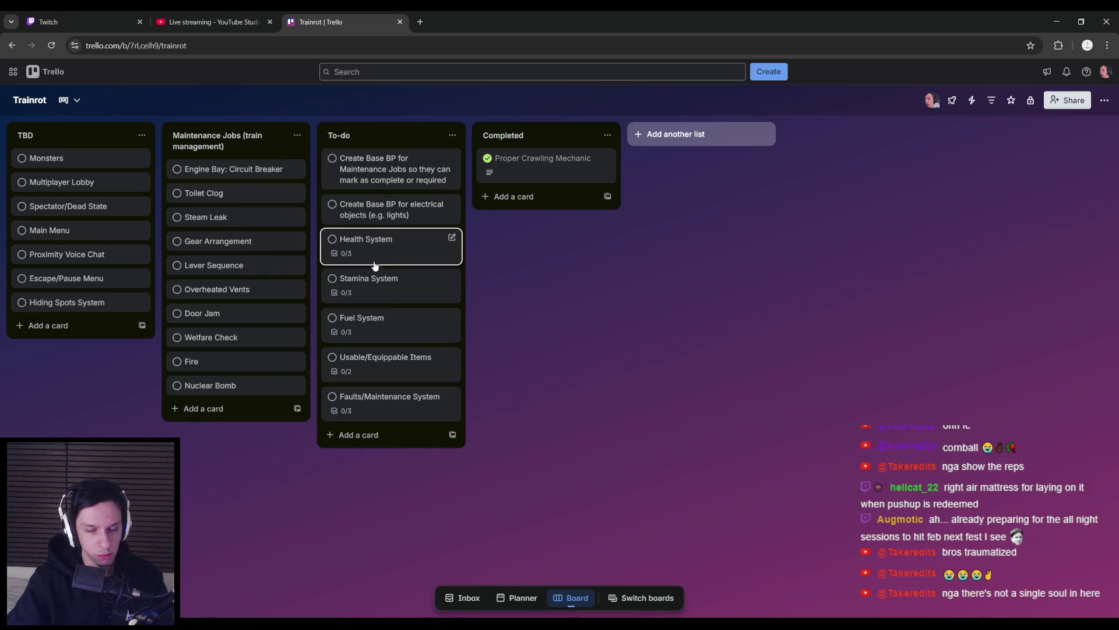
- Add the copied BACKLOG inventory-swap task as a new card in the TBD list
{"action": "left_click", "coordinate": [219, 624]}
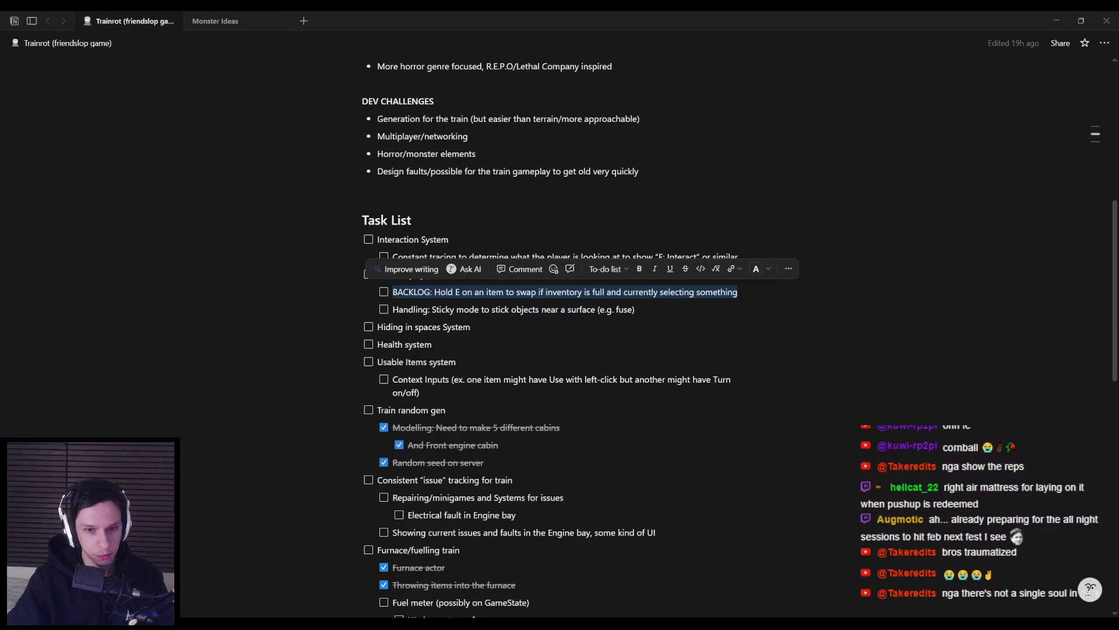
{"action": "left_click", "coordinate": [500, 295]}
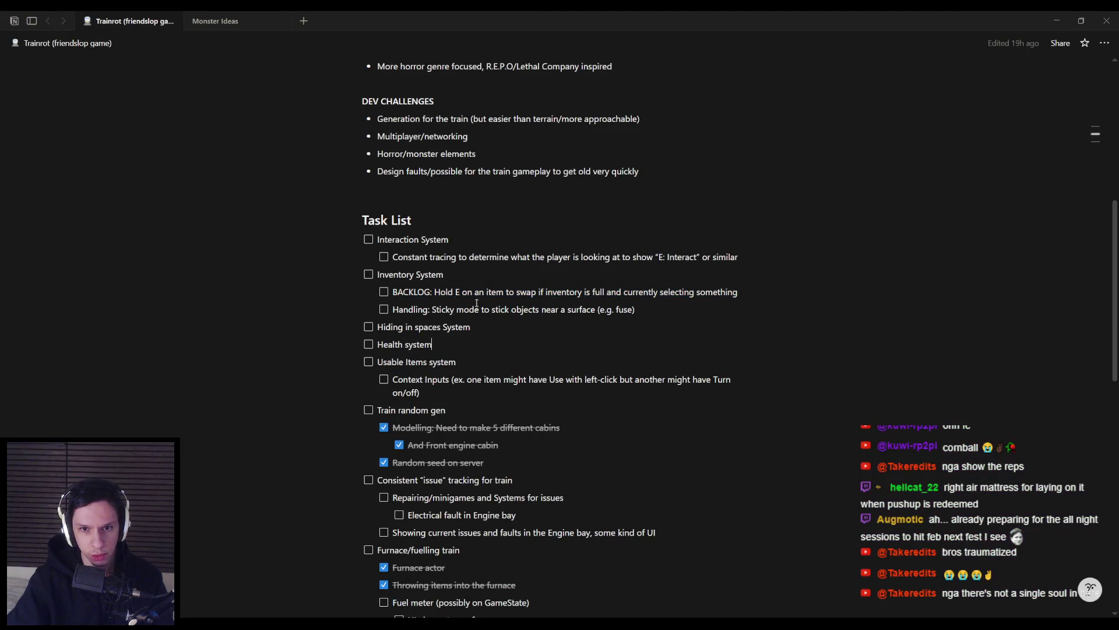
{"action": "key", "text": "alt+Tab"}
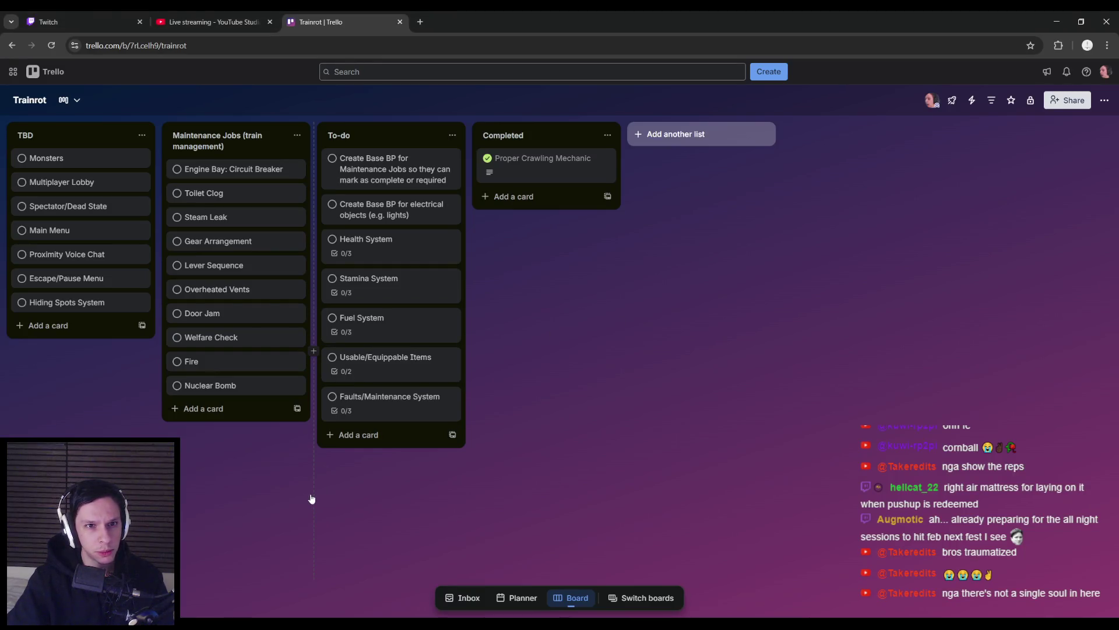
{"action": "left_click", "coordinate": [70, 325]}
{"action": "key", "text": "ctrl+v"}
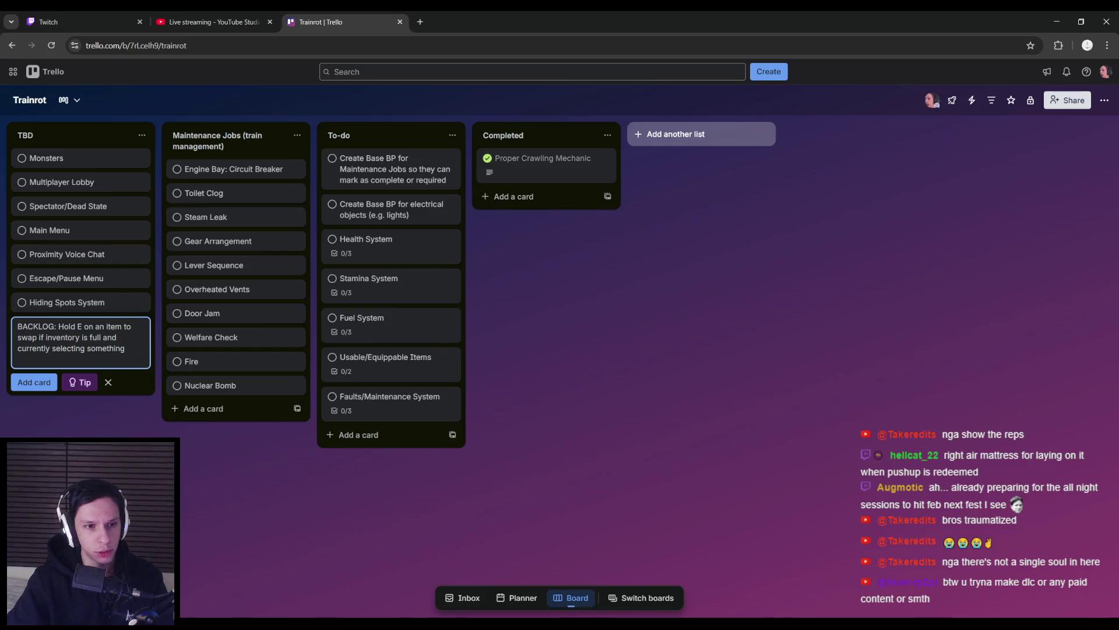
{"action": "key", "text": "Return"}
- Copy the Handling sticky-mode task from Notion and add it as another TBD card
{"action": "key", "text": "alt+Tab"}
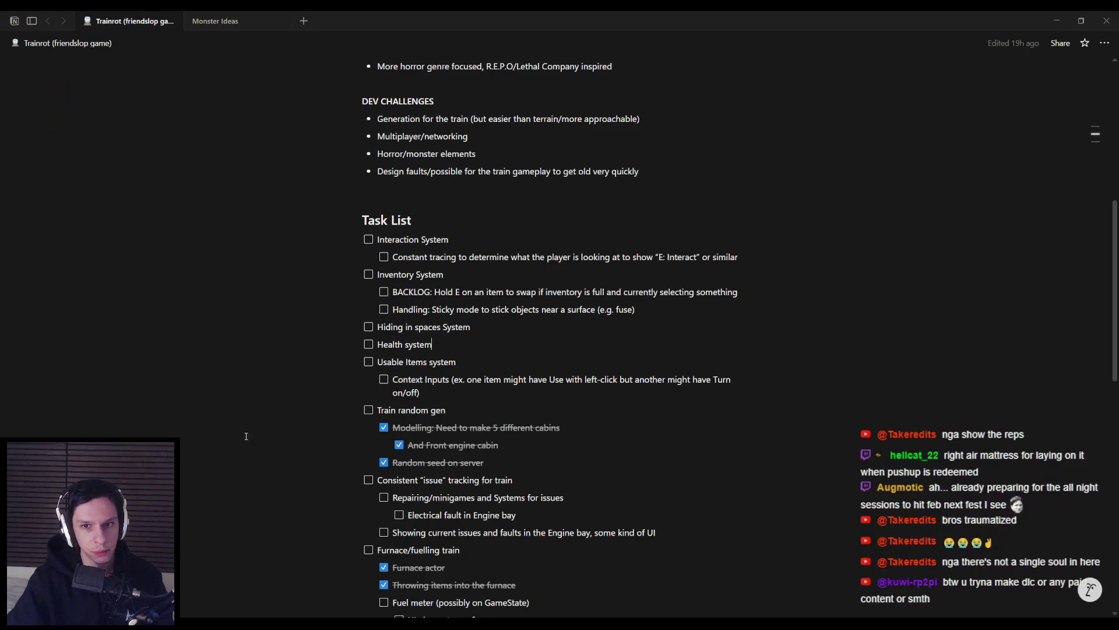
{"action": "left_click_drag", "start_coordinate": [758, 309], "coordinate": [363, 309]}
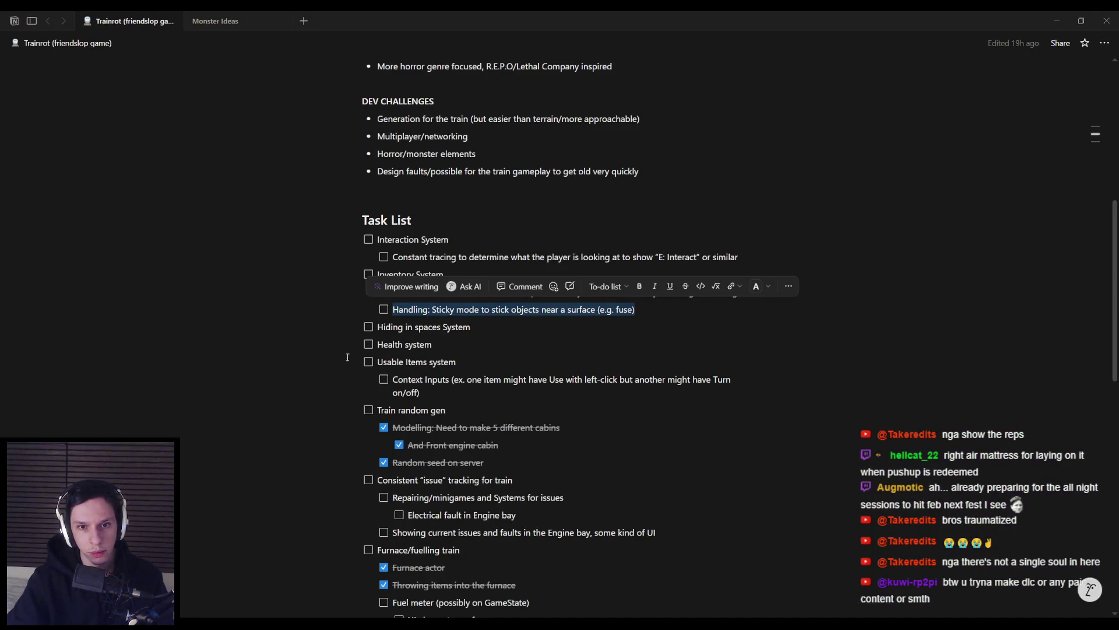
{"action": "key", "text": "ctrl+c"}
{"action": "key", "text": "alt+Tab"}
{"action": "left_click", "coordinate": [48, 371]}
{"action": "key", "text": "ctrl+v"}
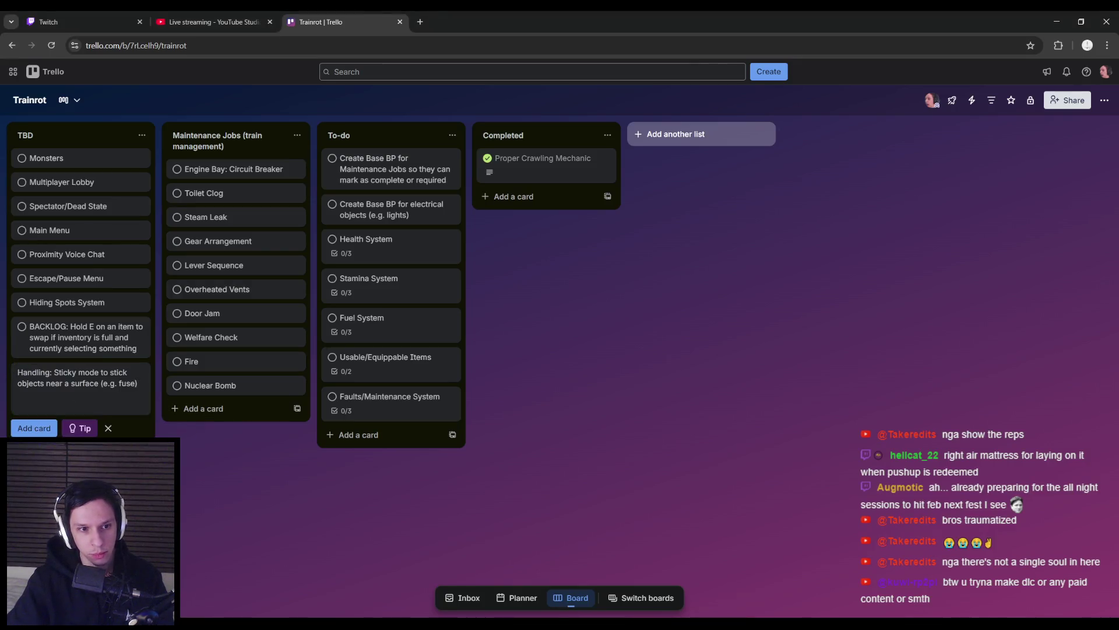
{"action": "key", "text": "Return"}
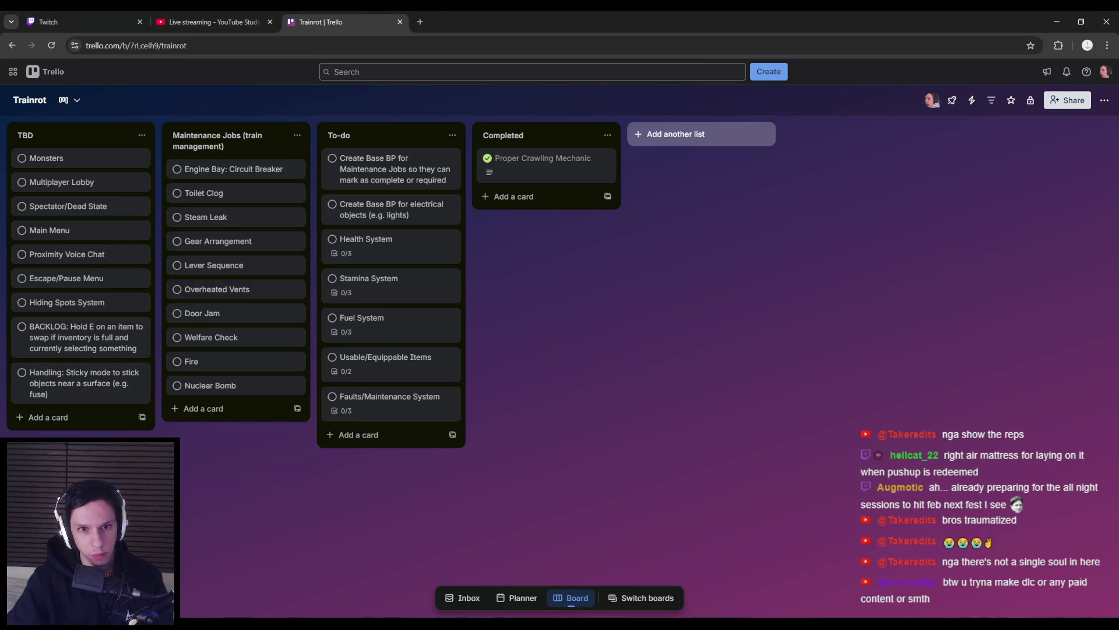
{"action": "key", "text": "alt+Tab"}
{"action": "left_click", "coordinate": [465, 327]}
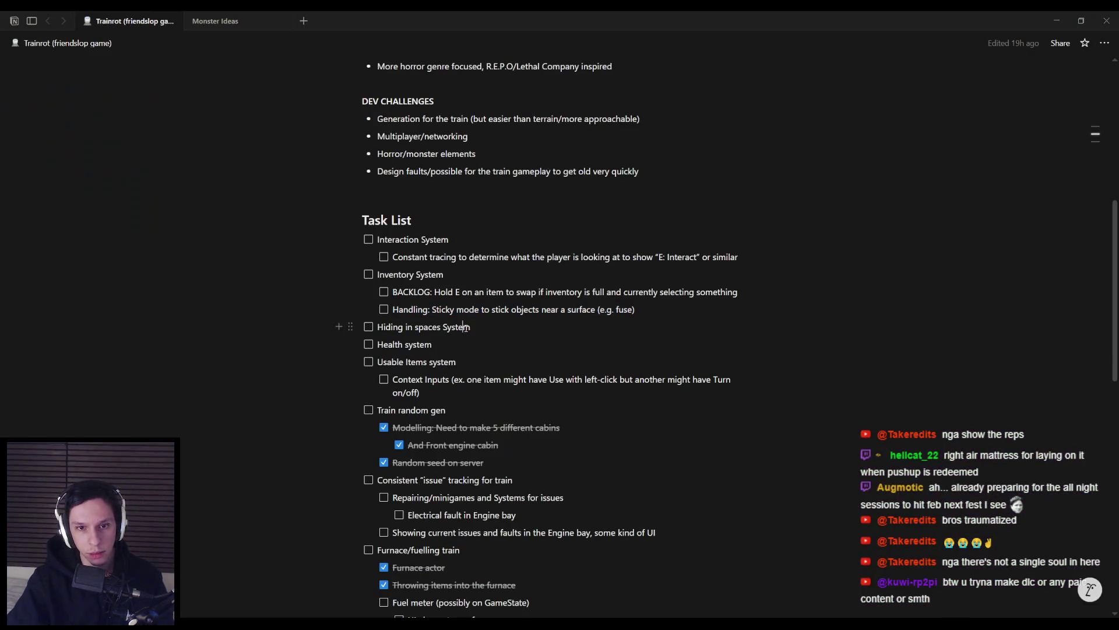
- Scroll further down the Notion task list, then return to the Trello Trainrot board
{"action": "scroll", "coordinate": [441, 332], "scroll_direction": "down", "scroll_amount": 1}
{"action": "key", "text": "alt+Tab"}
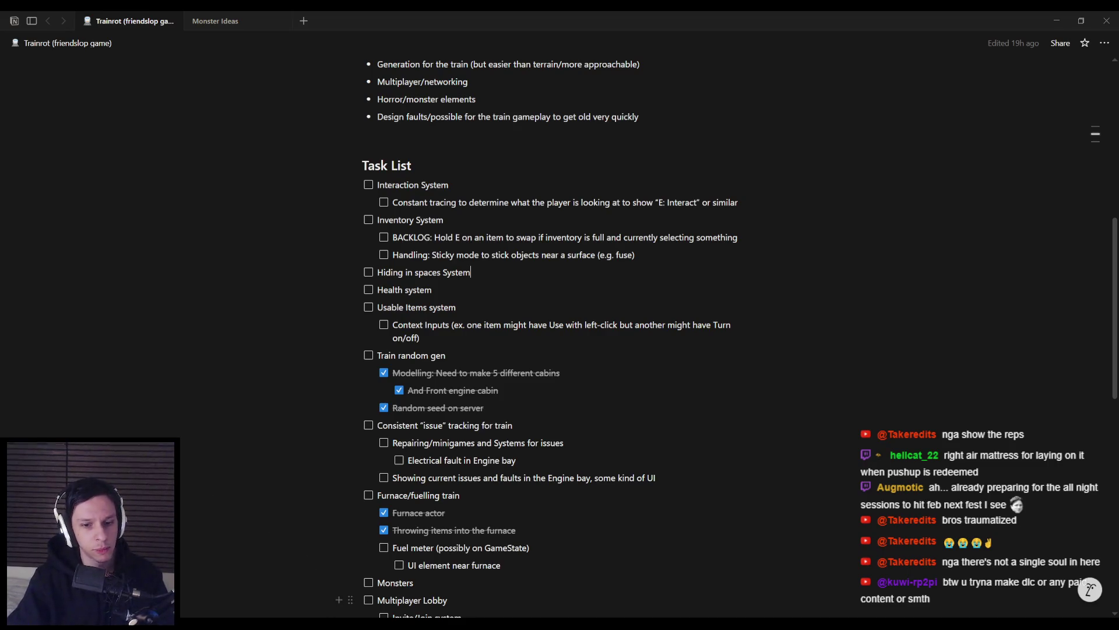
{"action": "left_click", "coordinate": [428, 599]}
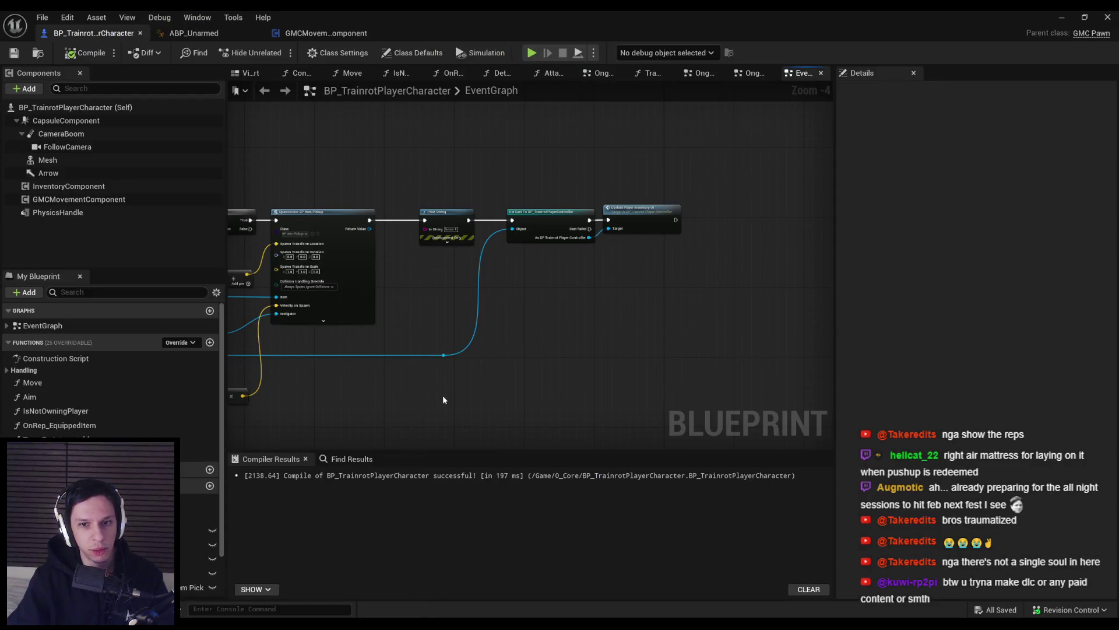
{"action": "key", "text": "alt+Tab"}
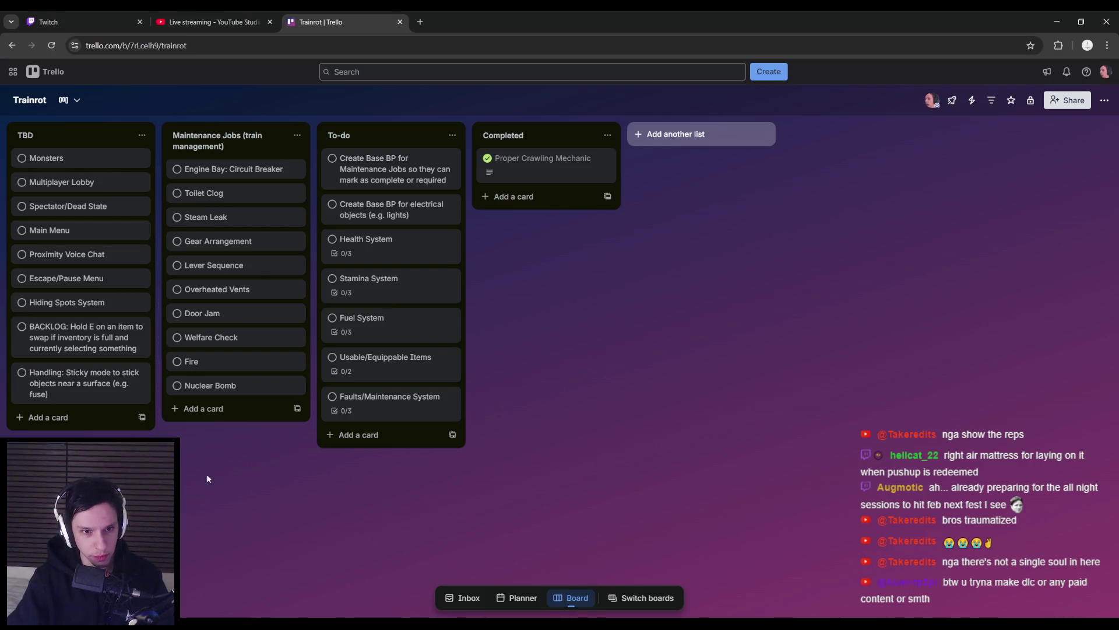
{"action": "key", "text": "alt+Tab"}
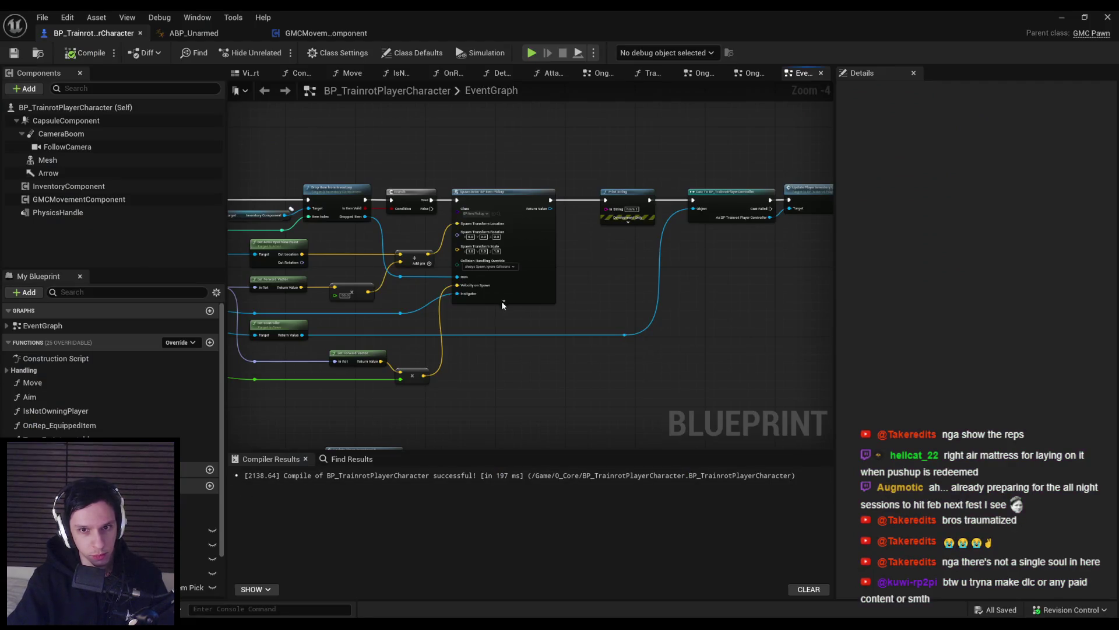
{"action": "key", "text": "alt+Tab"}
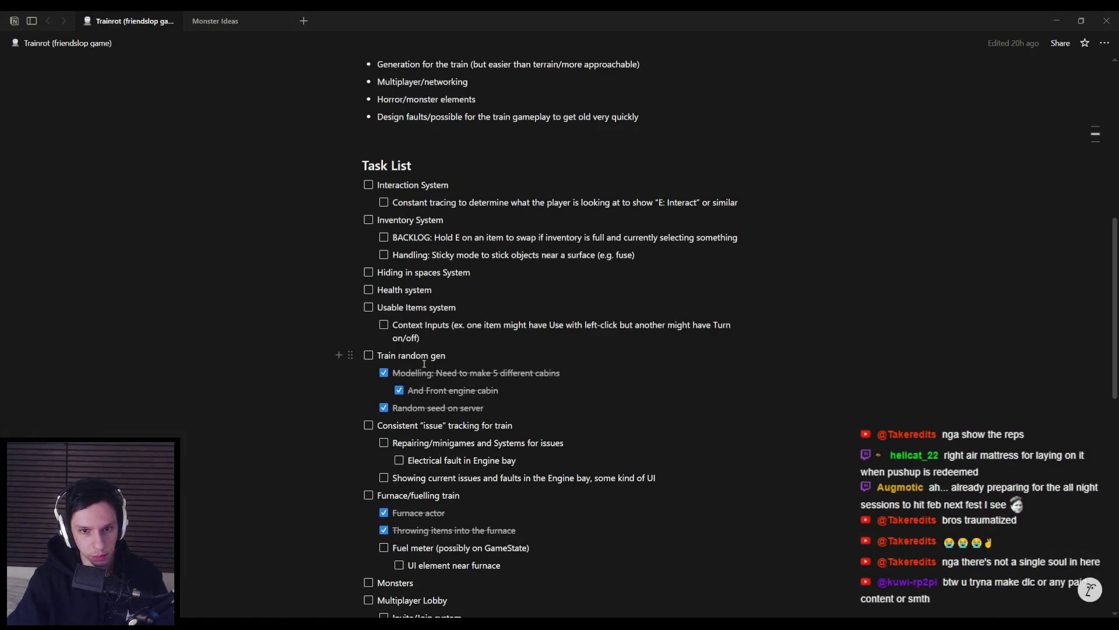
{"action": "scroll", "coordinate": [521, 382], "scroll_direction": "down", "scroll_amount": 1}
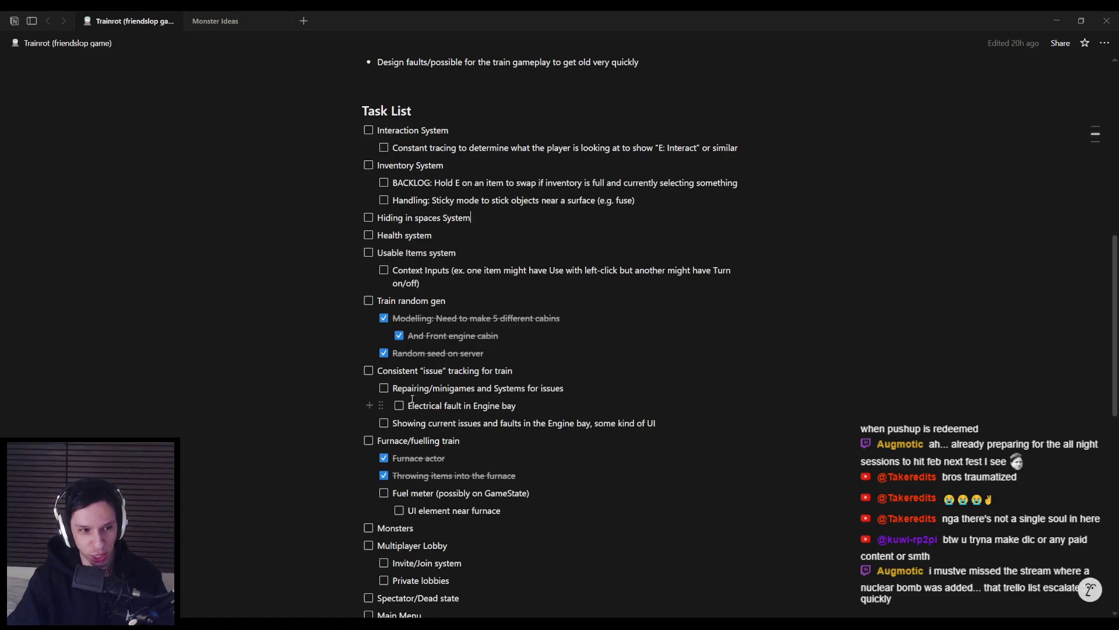
{"action": "key", "text": "alt+Tab"}
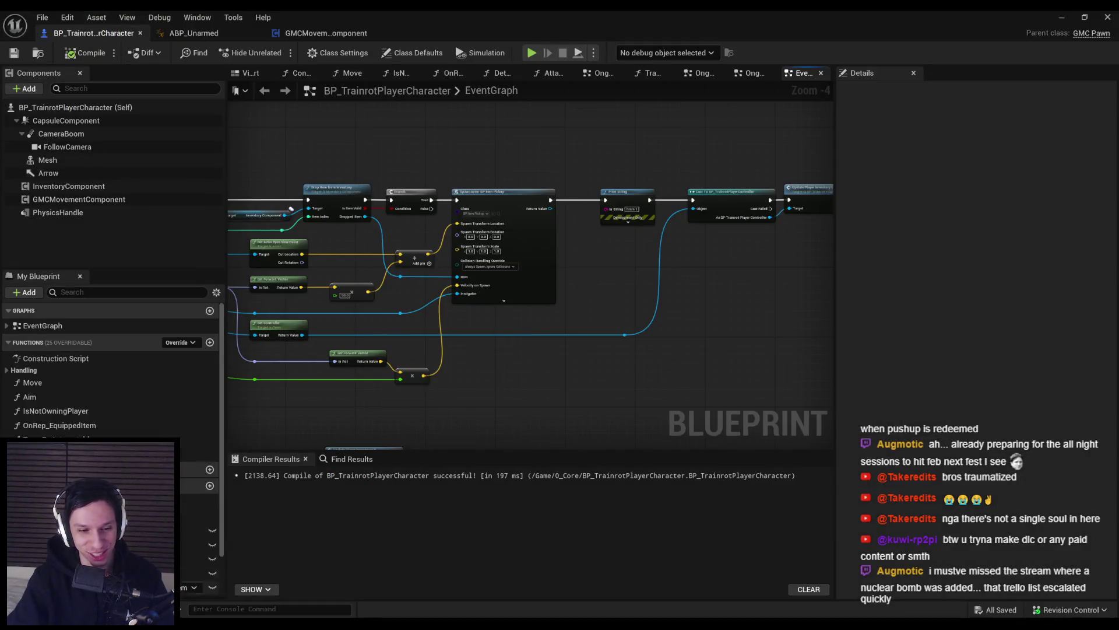
{"action": "key", "text": "alt+Tab"}
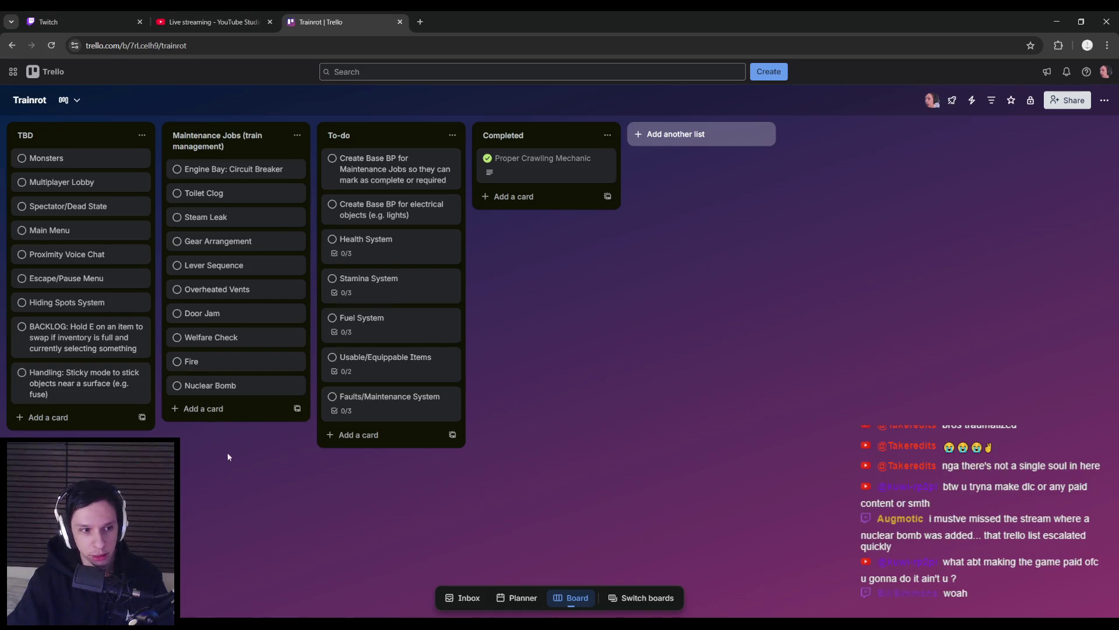
{"action": "left_click", "coordinate": [158, 350]}
{"action": "key", "text": "Escape"}
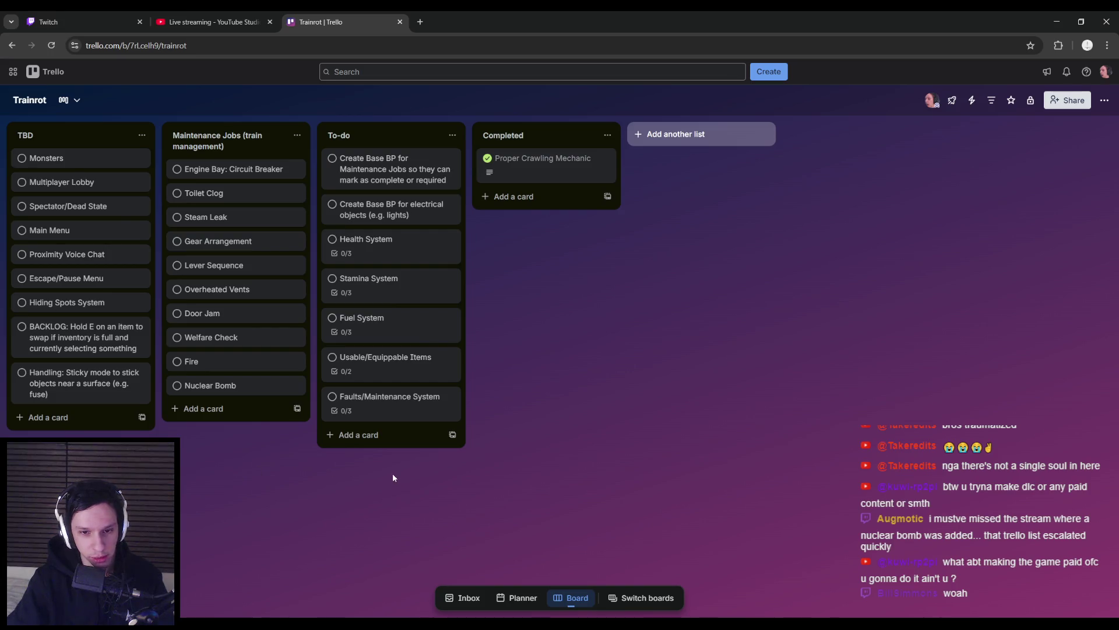
{"action": "double_click", "coordinate": [261, 482]}
{"action": "key", "text": "Escape"}
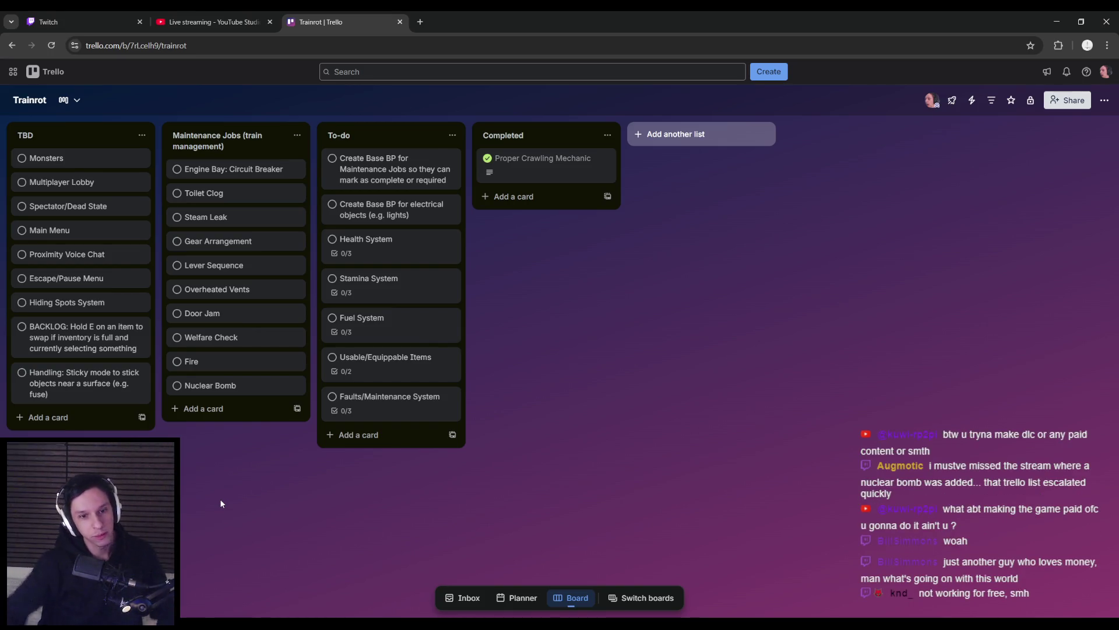
{"action": "mouse_move", "coordinate": [373, 621]}
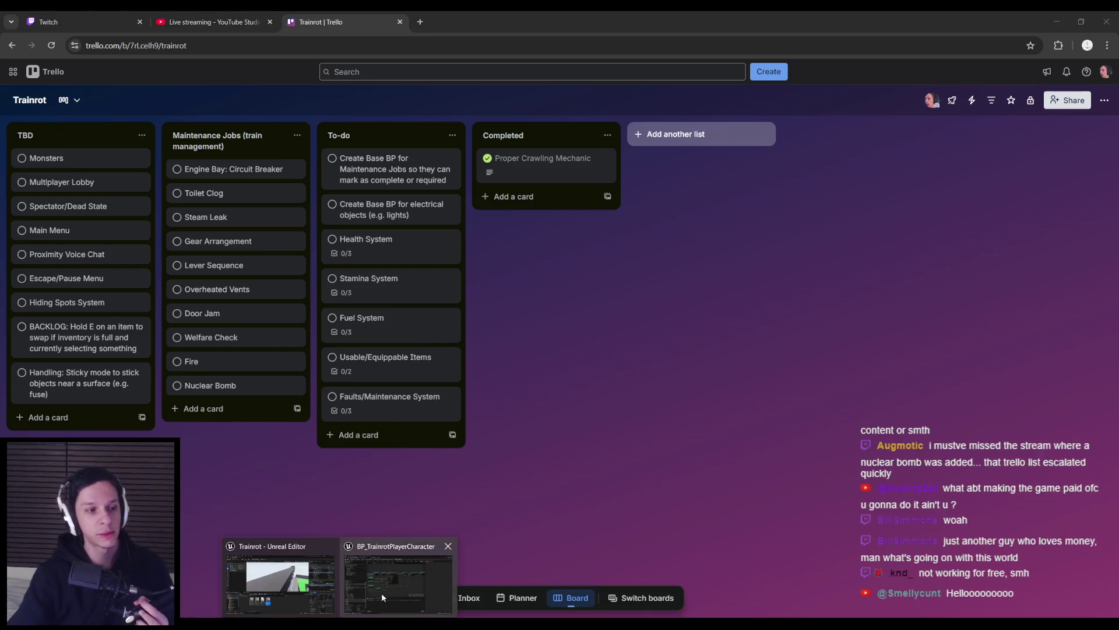
{"action": "left_click", "coordinate": [382, 586]}
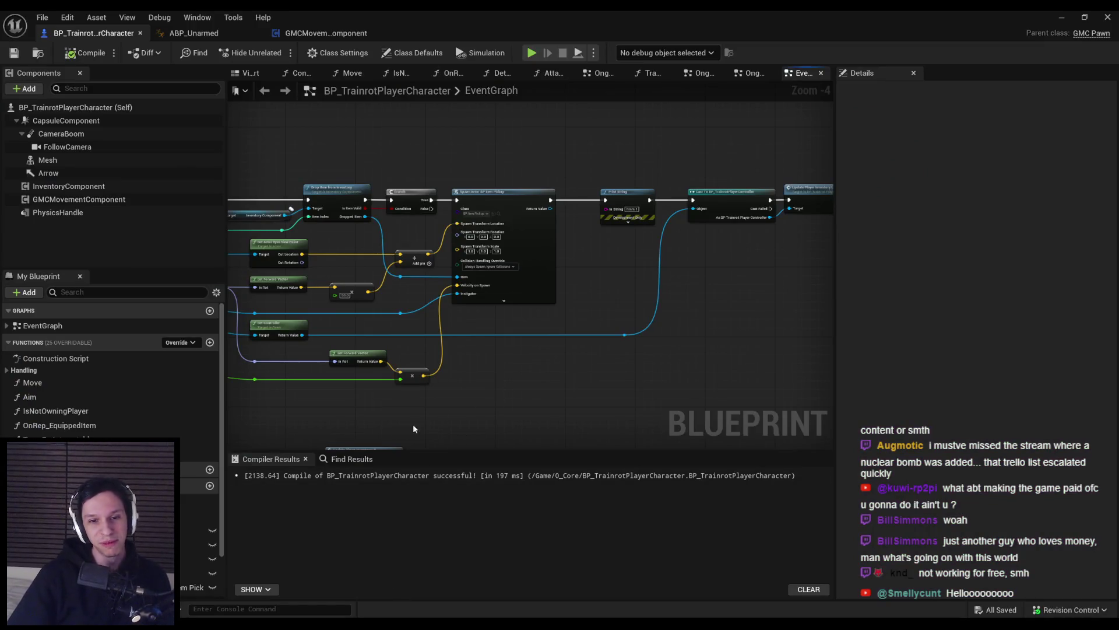
{"action": "left_click_drag", "start_coordinate": [421, 423], "coordinate": [544, 386]}
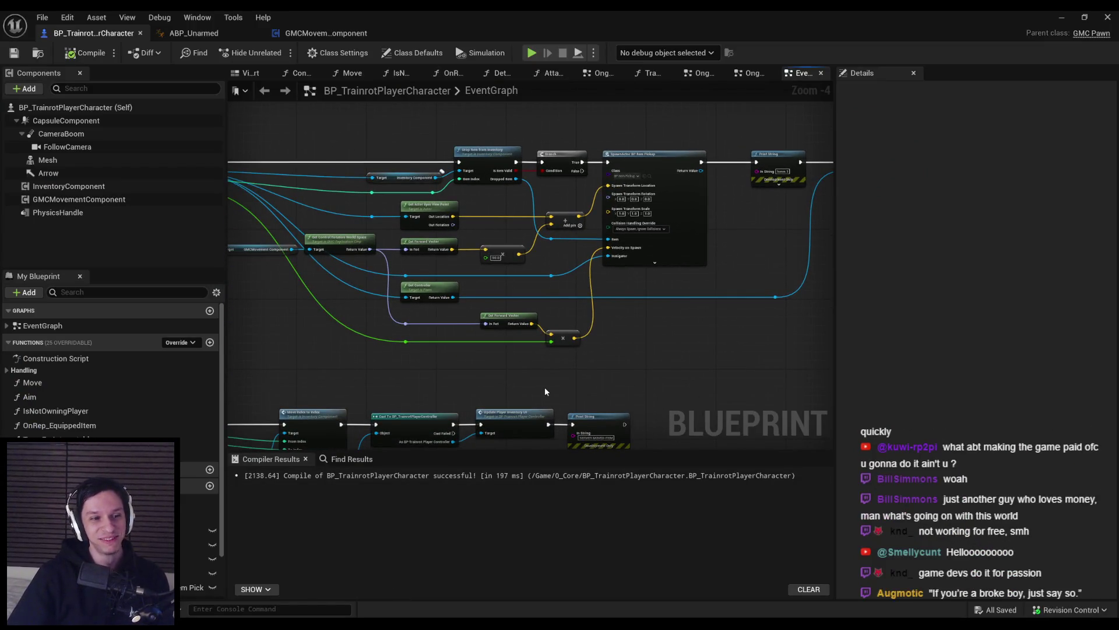
{"action": "mouse_move", "coordinate": [542, 386]}
{"action": "left_mouse_down"}
{"action": "mouse_move", "coordinate": [371, 353]}
{"action": "mouse_move", "coordinate": [402, 350]}
{"action": "left_mouse_up"}
{"action": "key", "text": "alt+Tab"}
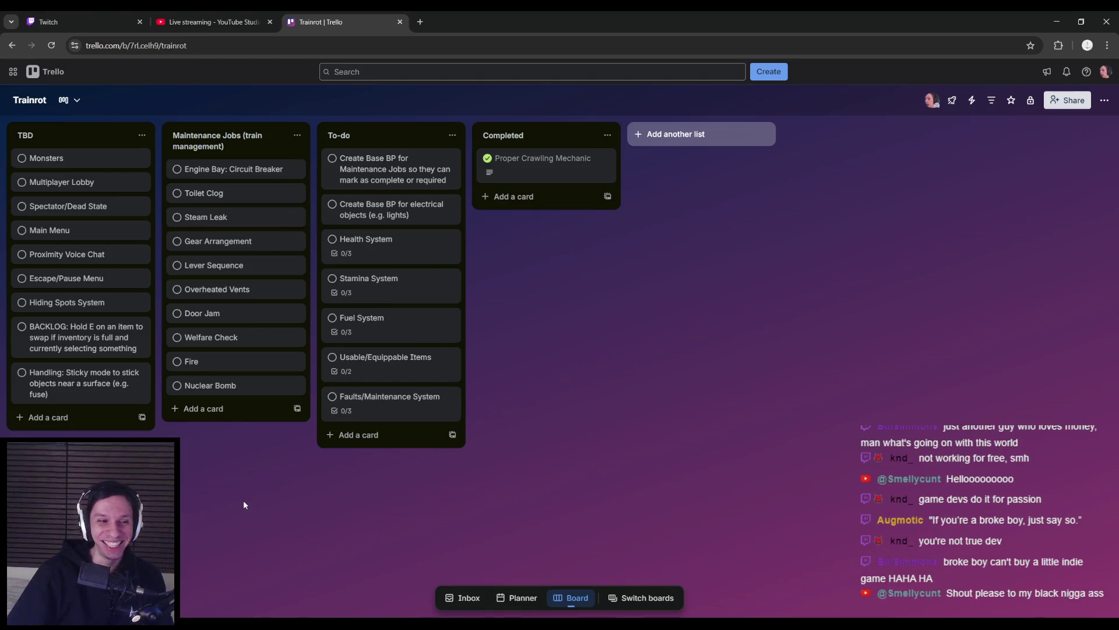
{"action": "left_click", "coordinate": [407, 586]}
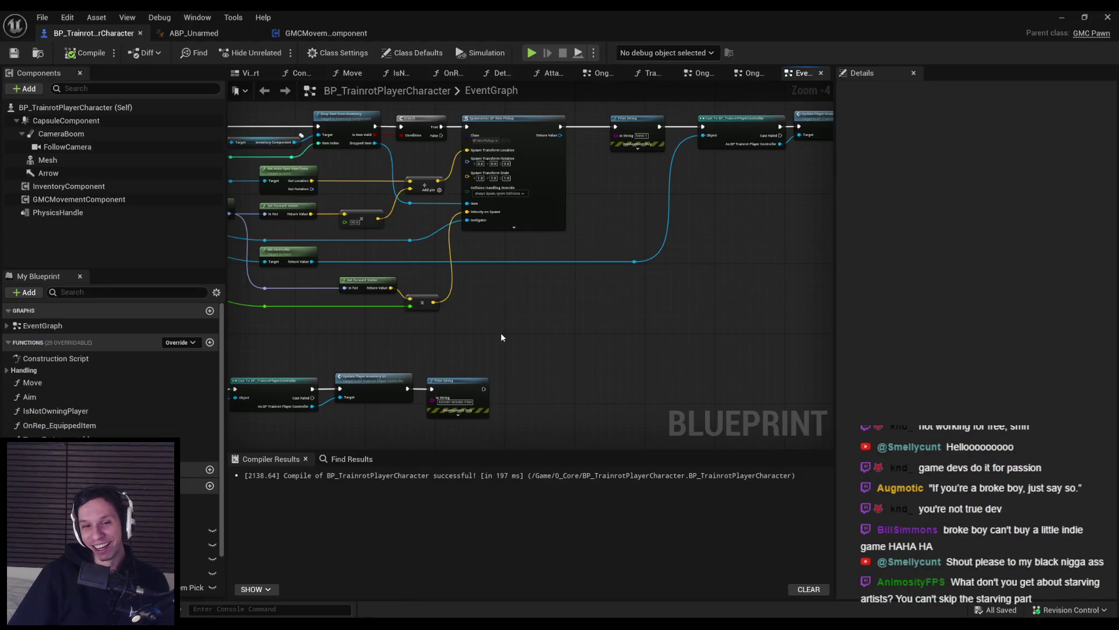
{"action": "mouse_move", "coordinate": [568, 356]}
{"action": "left_mouse_down"}
{"action": "mouse_move", "coordinate": [712, 372]}
{"action": "mouse_move", "coordinate": [412, 338]}
{"action": "mouse_move", "coordinate": [547, 345]}
{"action": "mouse_move", "coordinate": [514, 371]}
{"action": "left_mouse_up"}
{"action": "scroll", "coordinate": [460, 362], "scroll_direction": "up", "scroll_amount": 1}
{"action": "scroll", "coordinate": [453, 355], "scroll_direction": "down", "scroll_amount": 1}
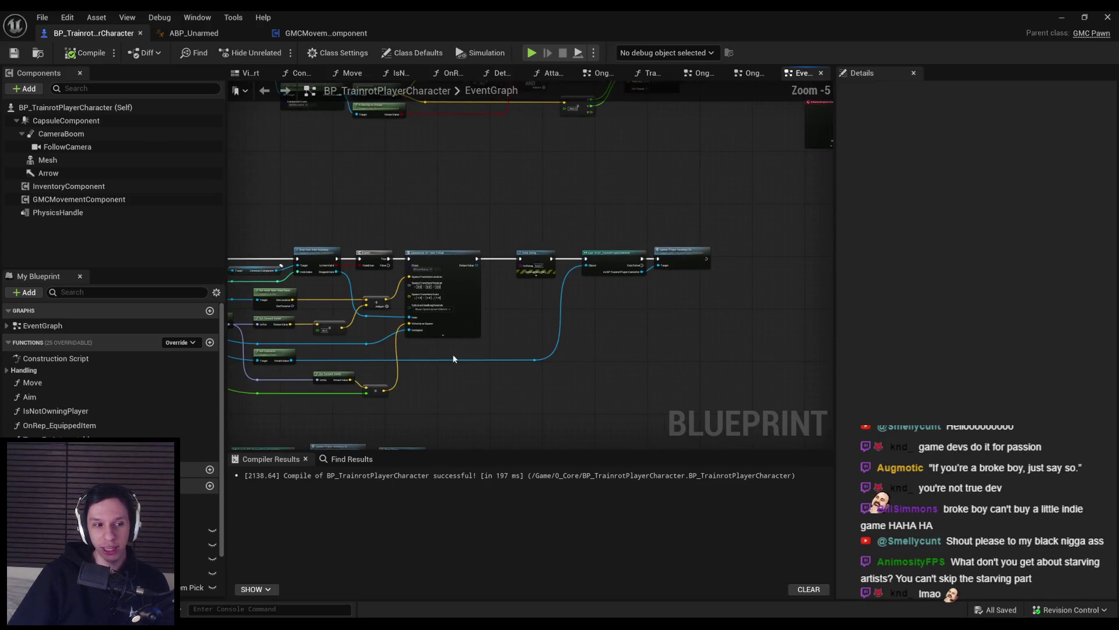
{"action": "scroll", "coordinate": [431, 339], "scroll_direction": "up", "scroll_amount": 1}
{"action": "scroll", "coordinate": [452, 372], "scroll_direction": "up", "scroll_amount": 1}
{"action": "scroll", "coordinate": [460, 376], "scroll_direction": "down", "scroll_amount": 1}
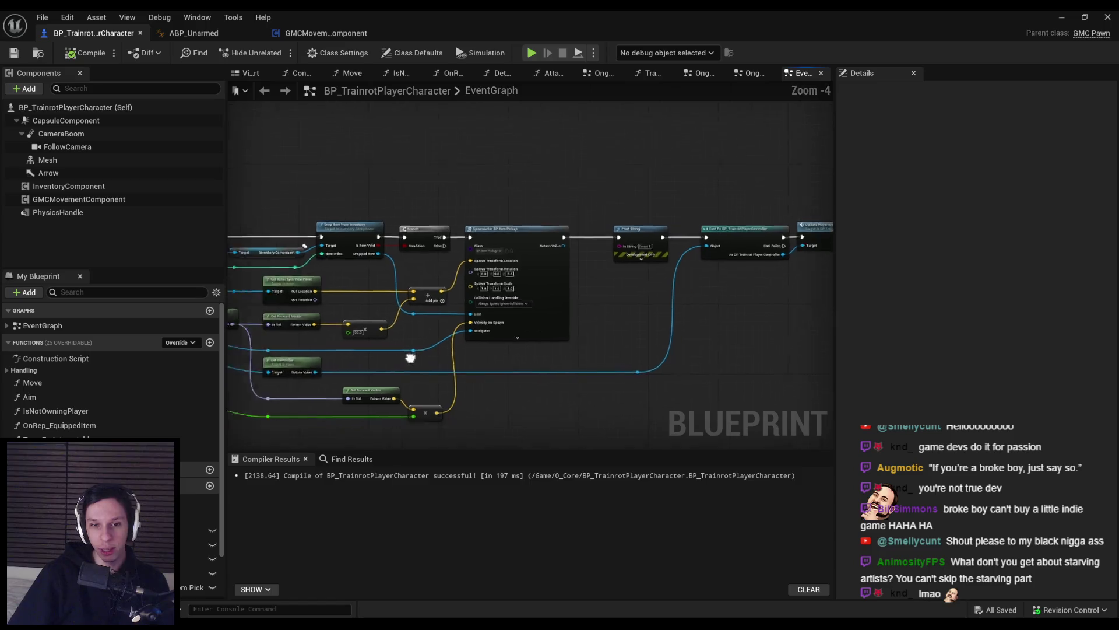
{"action": "scroll", "coordinate": [608, 298], "scroll_direction": "up", "scroll_amount": 2}
{"action": "scroll", "coordinate": [607, 295], "scroll_direction": "down", "scroll_amount": 2}
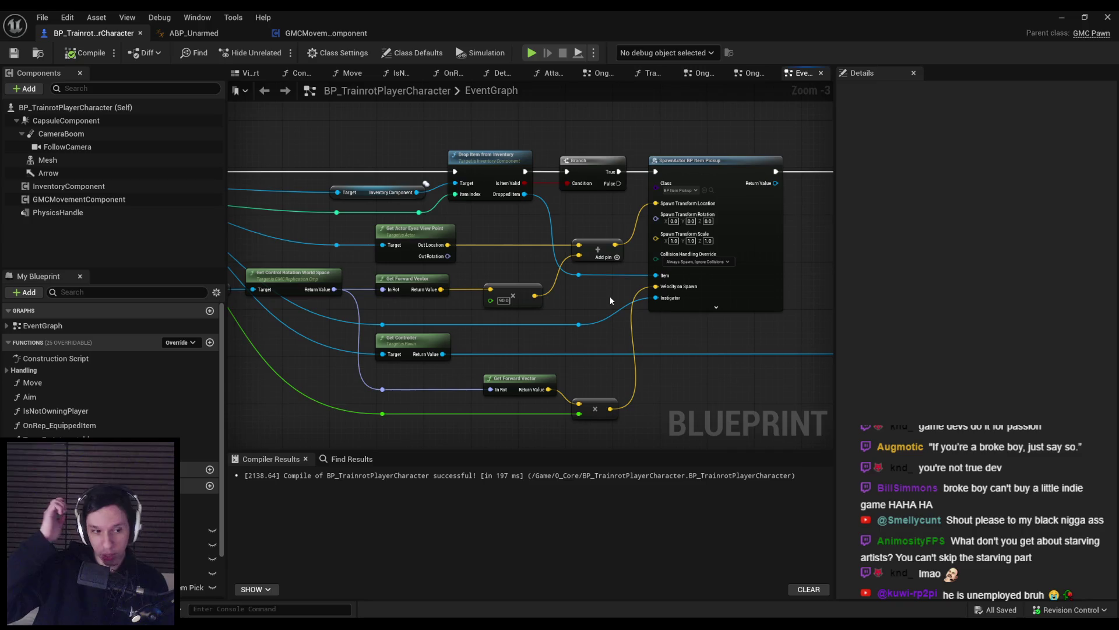
{"action": "left_click_drag", "start_coordinate": [612, 299], "coordinate": [528, 268]}
{"action": "key", "text": "alt+Tab"}
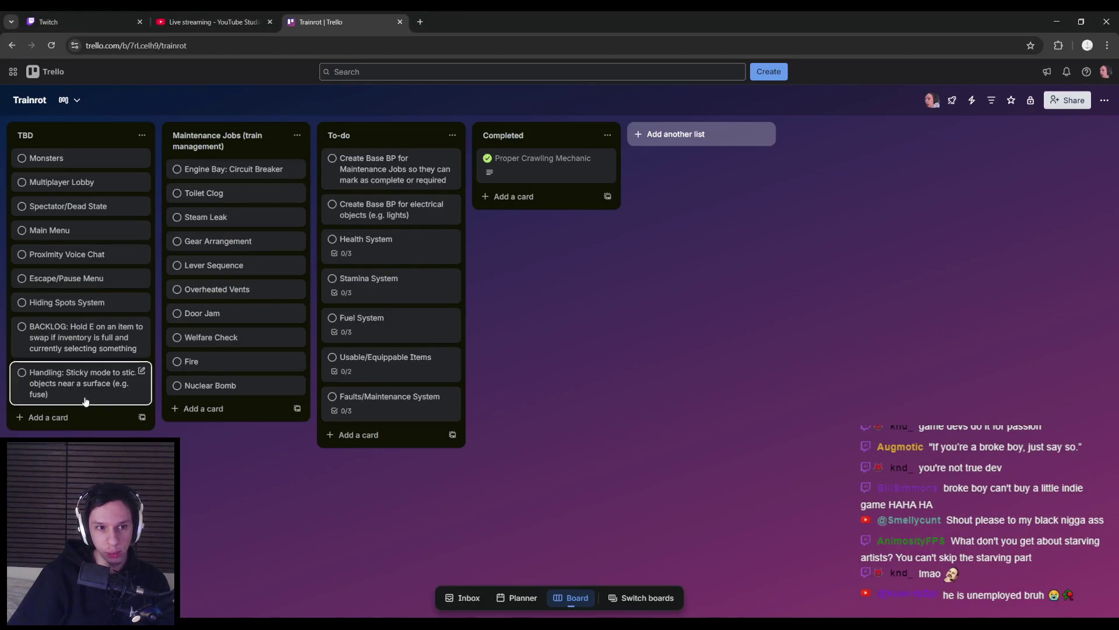
{"action": "key", "text": "alt+Tab"}
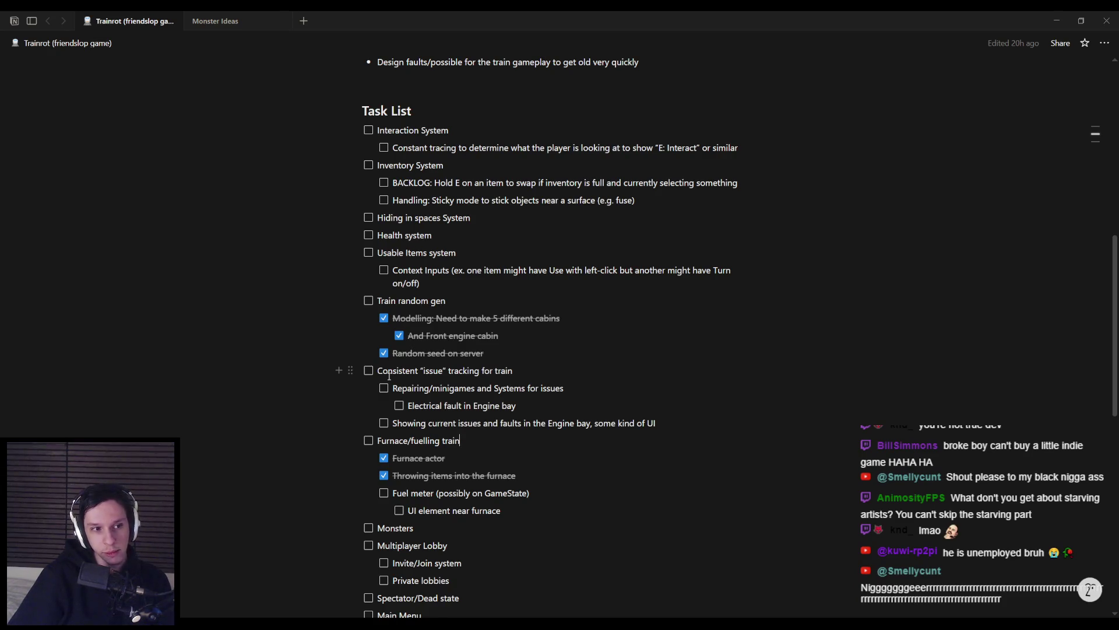
{"action": "left_click", "coordinate": [375, 370]}
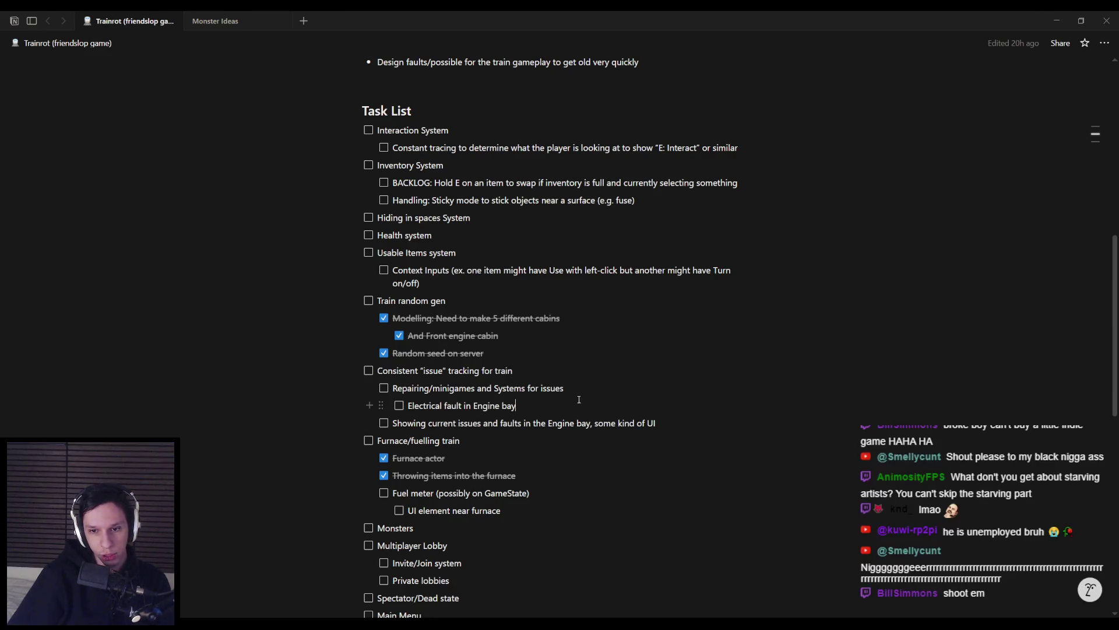
{"action": "left_click", "coordinate": [634, 439]}
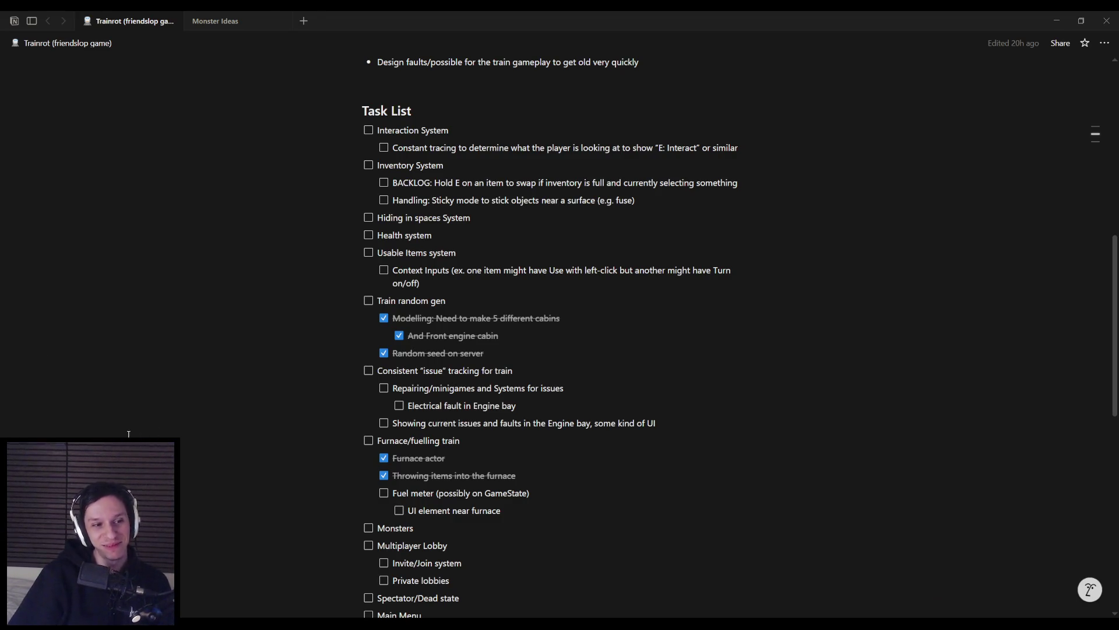
{"action": "mouse_move", "coordinate": [758, 423]}
{"action": "left_mouse_down"}
{"action": "mouse_move", "coordinate": [429, 388]}
{"action": "mouse_move", "coordinate": [375, 365]}
{"action": "mouse_move", "coordinate": [758, 422]}
{"action": "left_mouse_up"}
- Select the issue tracking subtasks and place the caret after Context Inputs and Hiding in spaces System
{"action": "mouse_move", "coordinate": [577, 403]}
{"action": "left_mouse_down"}
{"action": "mouse_move", "coordinate": [573, 383]}
{"action": "mouse_move", "coordinate": [381, 372]}
{"action": "mouse_move", "coordinate": [445, 369]}
{"action": "mouse_move", "coordinate": [507, 392]}
{"action": "mouse_move", "coordinate": [378, 355]}
{"action": "left_mouse_up"}
{"action": "scroll", "coordinate": [381, 372], "scroll_direction": "up", "scroll_amount": 1}
{"action": "scroll", "coordinate": [403, 378], "scroll_direction": "up", "scroll_amount": 1}
{"action": "left_click_drag", "start_coordinate": [425, 388], "coordinate": [370, 365]}
{"action": "left_click", "coordinate": [445, 393]}
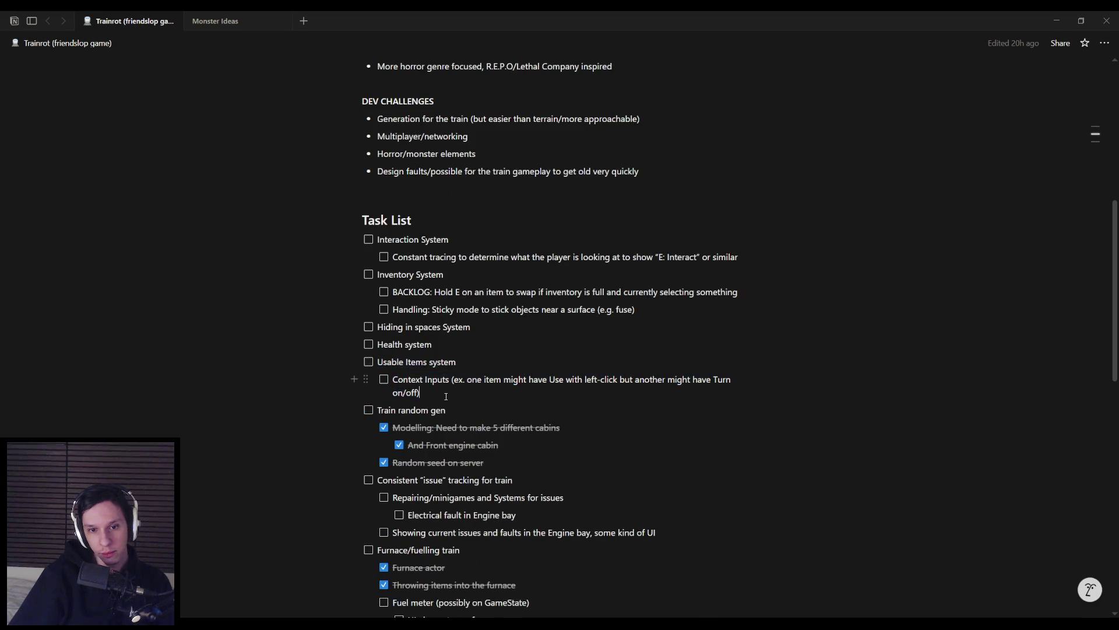
{"action": "scroll", "coordinate": [445, 392], "scroll_direction": "up", "scroll_amount": 1}
{"action": "left_click", "coordinate": [471, 384]}
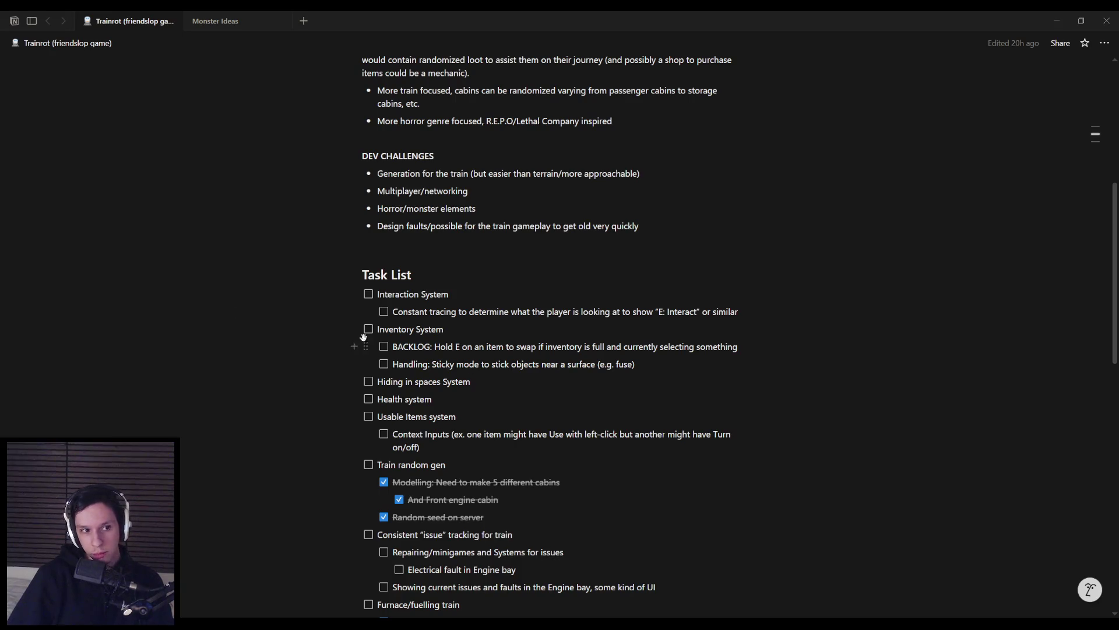
{"action": "left_click", "coordinate": [484, 382]}
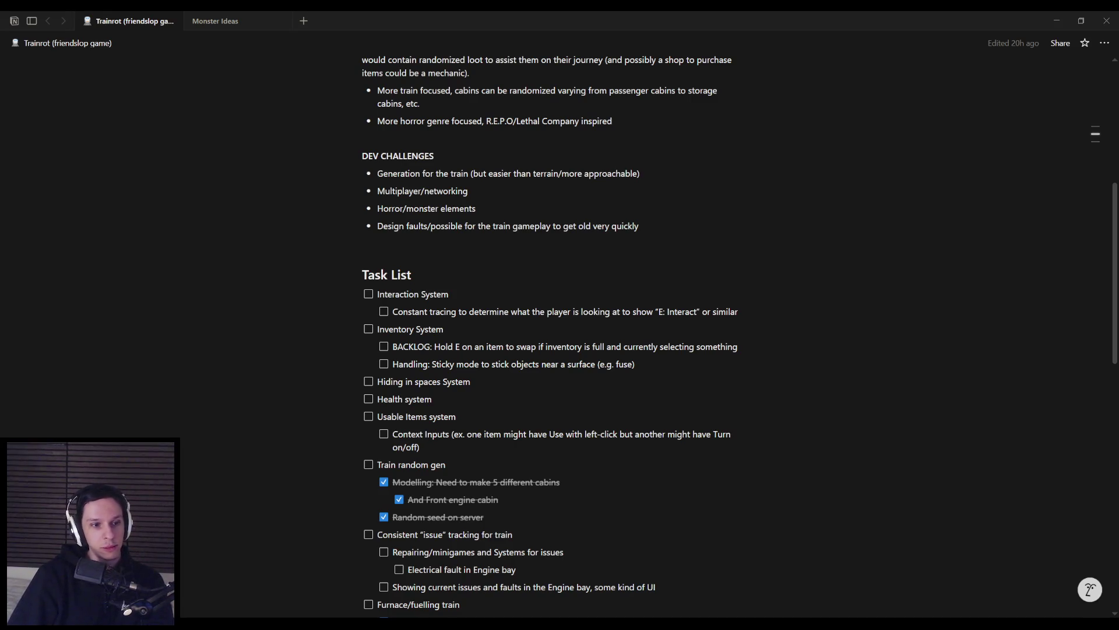
- Step through the Usable Items, Modelling, issue tracking and Repairing/minigames tasks, then return to Unreal Engine
{"action": "left_click", "coordinate": [480, 421]}
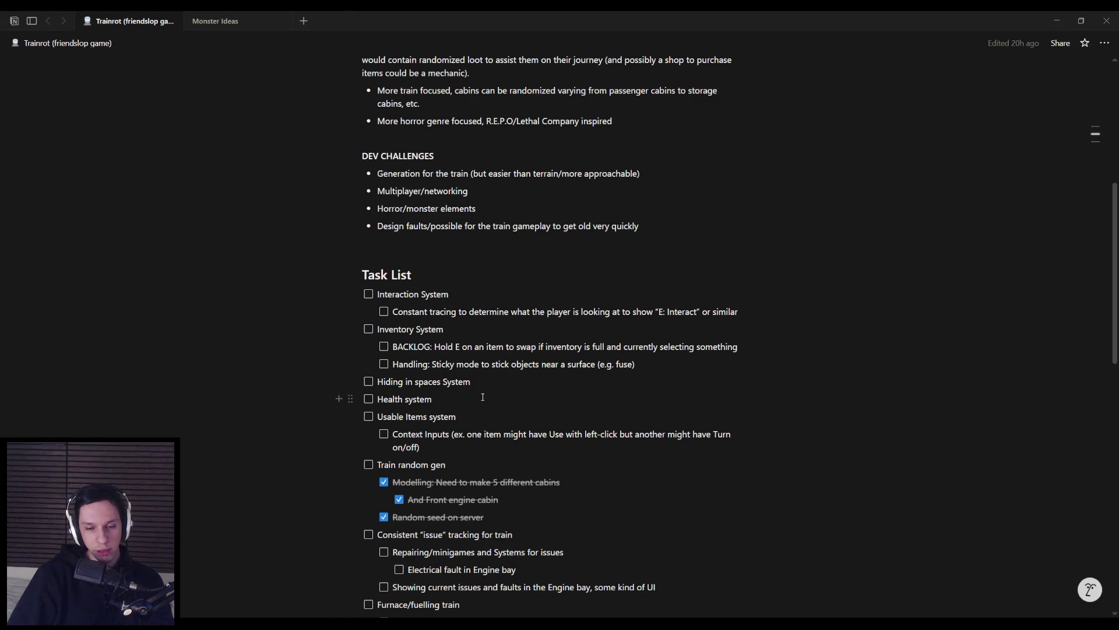
{"action": "scroll", "coordinate": [482, 399], "scroll_direction": "down", "scroll_amount": 1}
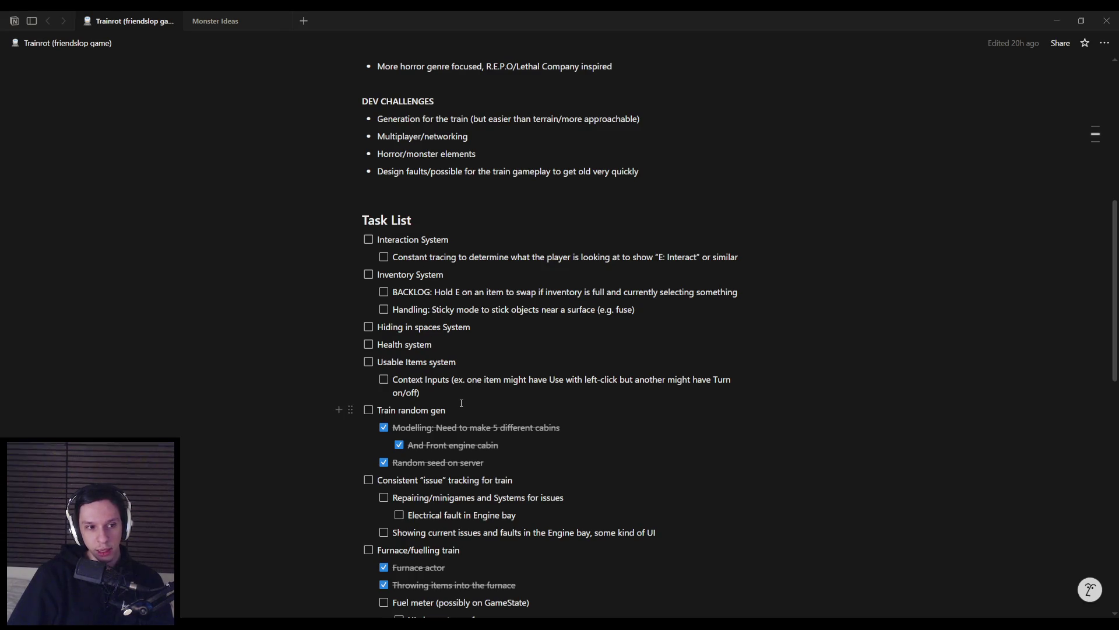
{"action": "left_click", "coordinate": [582, 428]}
{"action": "left_click", "coordinate": [568, 480]}
{"action": "scroll", "coordinate": [568, 491], "scroll_direction": "down", "scroll_amount": 1}
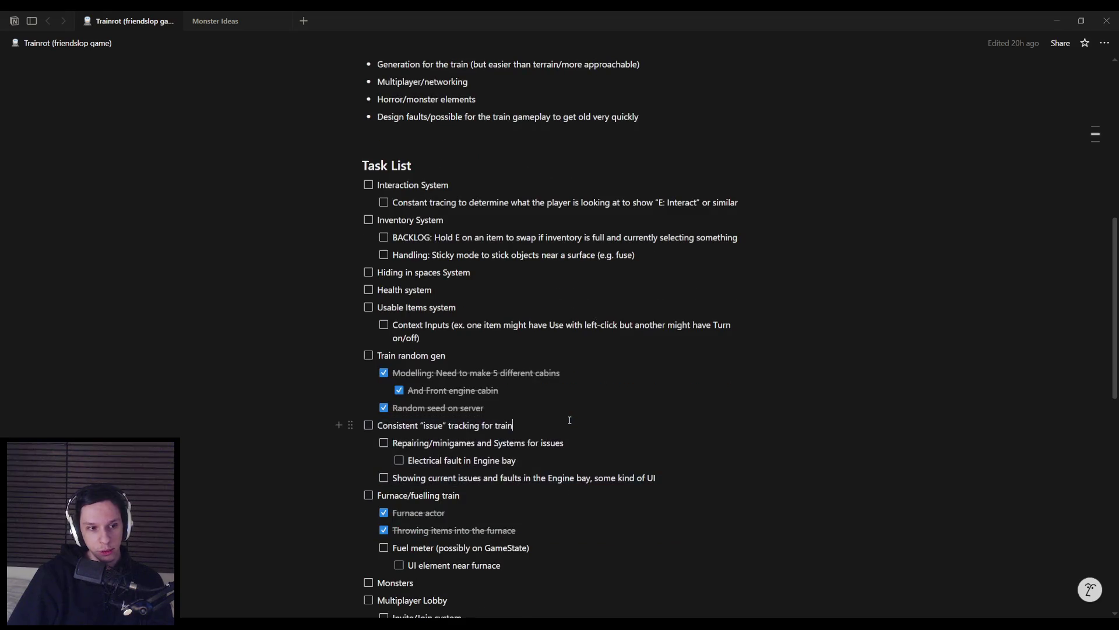
{"action": "left_click", "coordinate": [585, 439]}
{"action": "key", "text": "alt+Tab"}
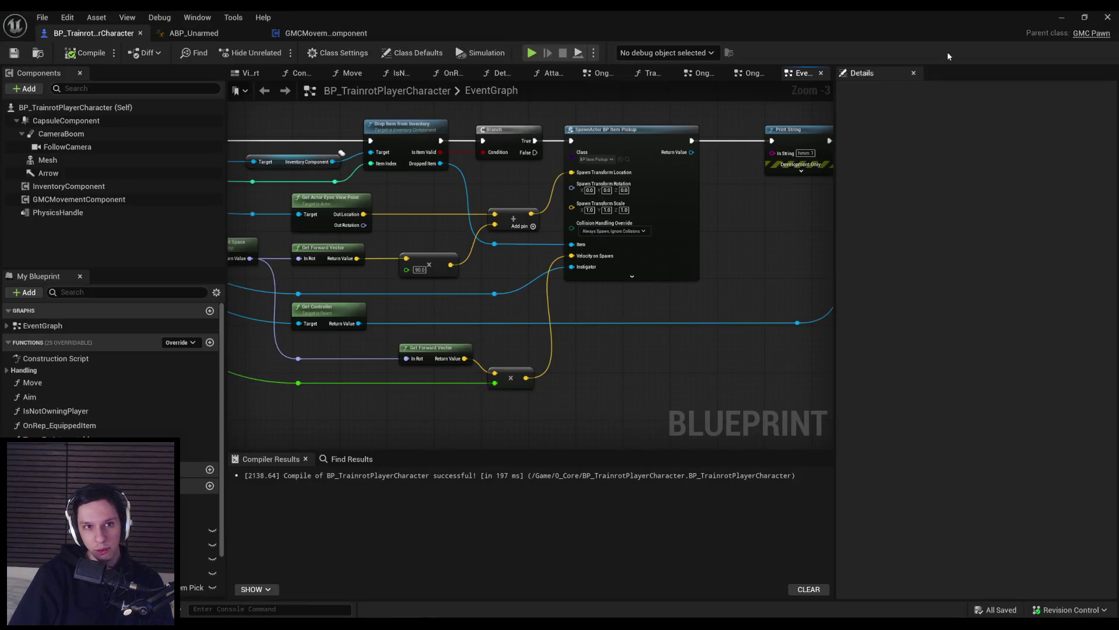
- Open GMCMovementComponent in the full editor and follow its parent classes to BP_TPMovement
{"action": "left_click", "coordinate": [1062, 17]}
{"action": "left_click", "coordinate": [406, 585]}
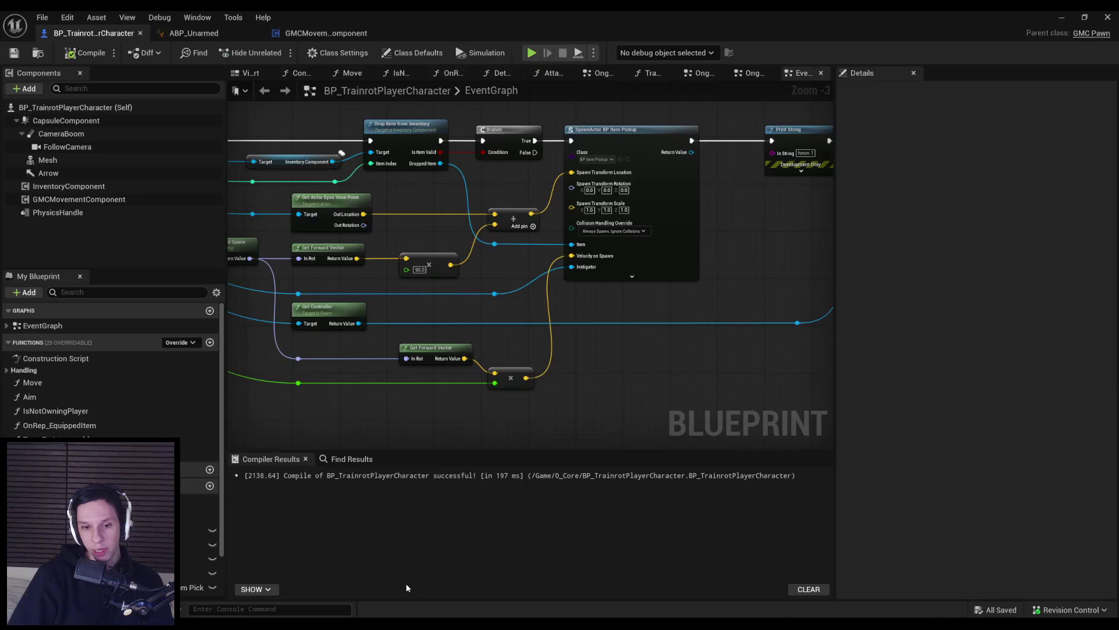
{"action": "left_click", "coordinate": [315, 33]}
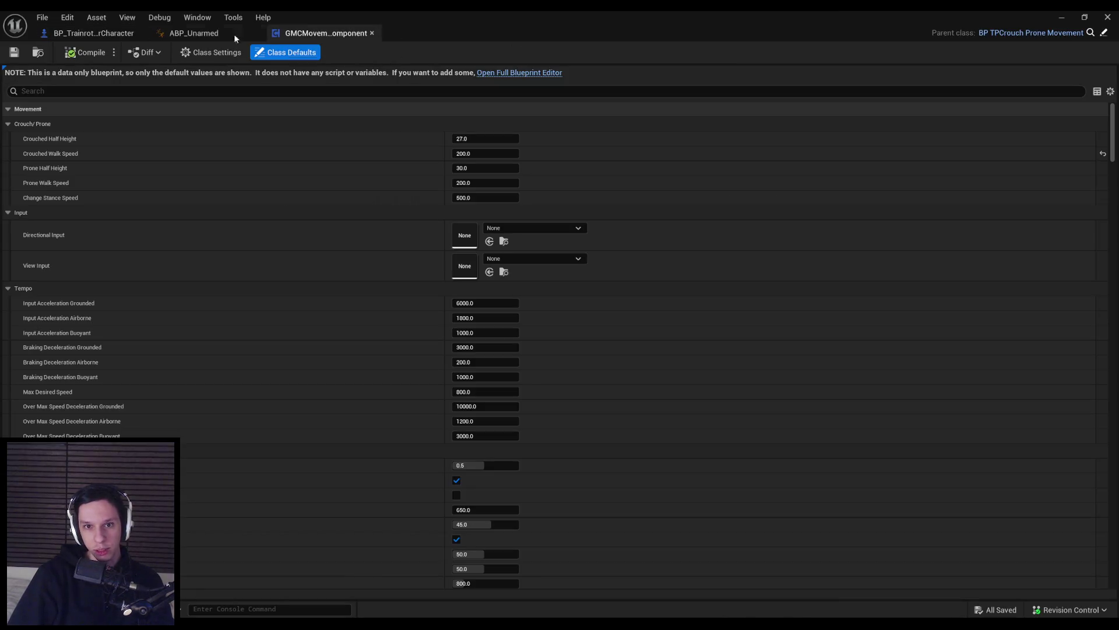
{"action": "left_click", "coordinate": [519, 73]}
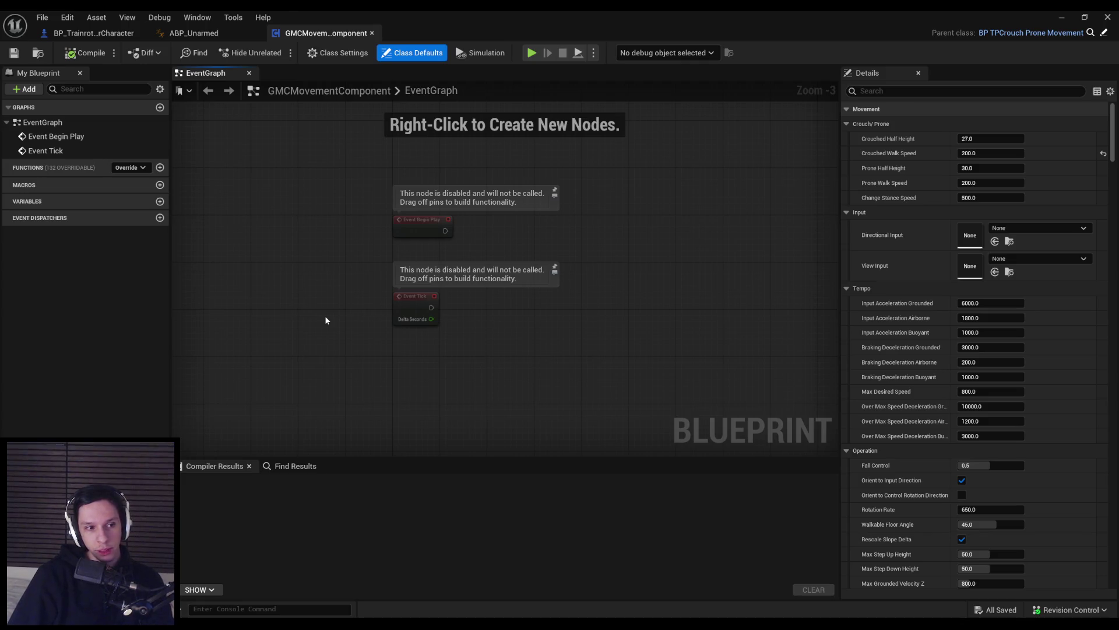
{"action": "left_click", "coordinate": [1032, 33]}
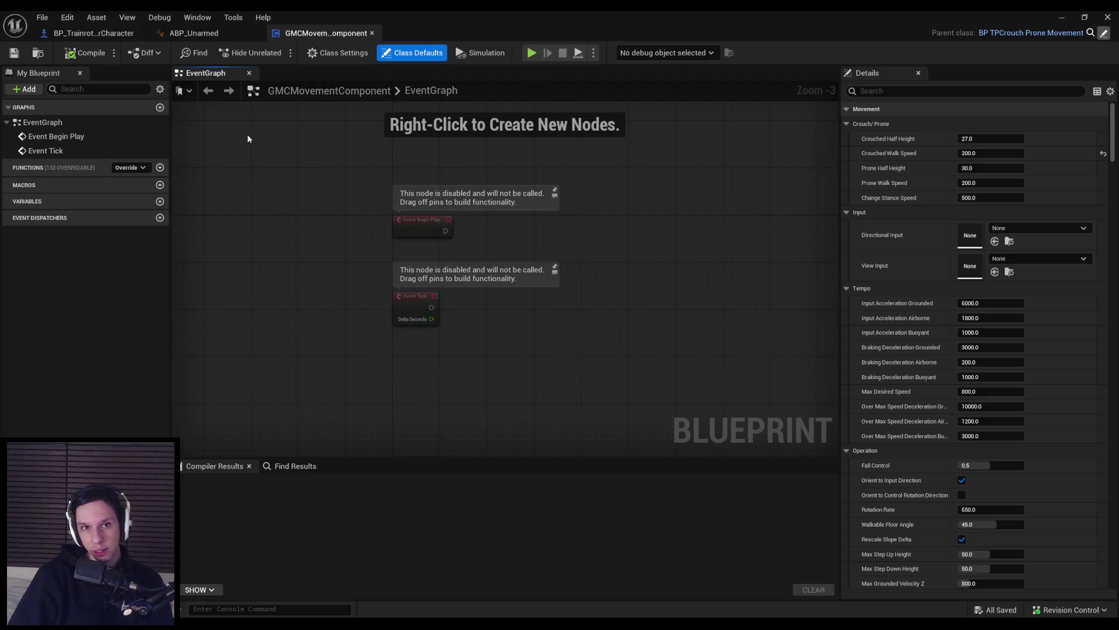
{"action": "left_click", "coordinate": [1104, 33]}
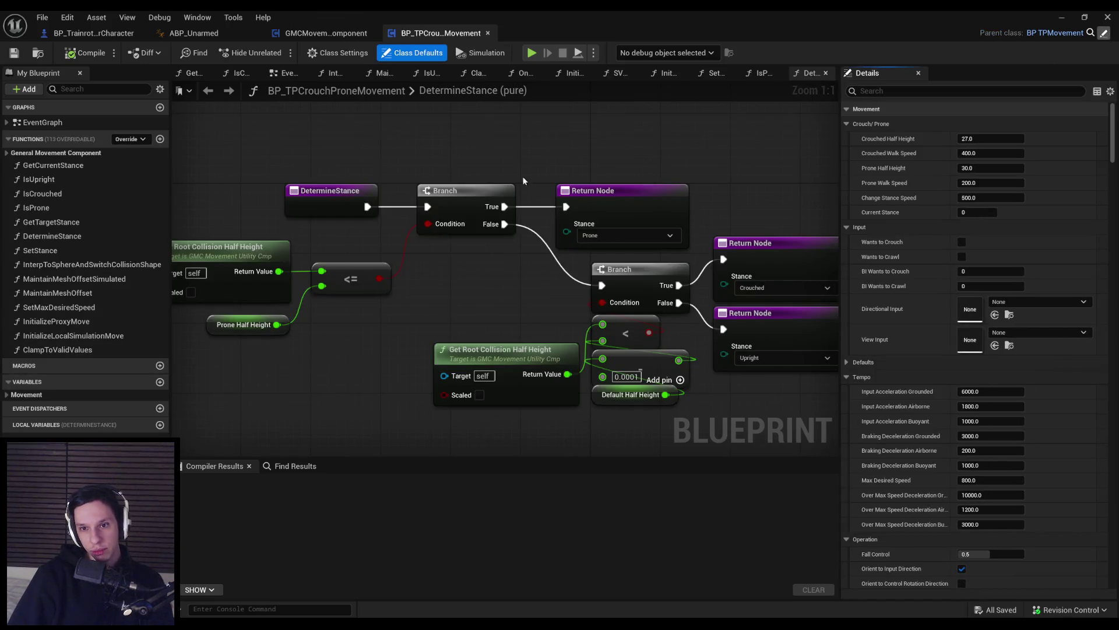
- Delete the redundant reroute node beside the 1.8 multiply, then check out and save BP_TPMovement
{"action": "scroll", "coordinate": [383, 284], "scroll_direction": "down", "scroll_amount": 2}
{"action": "scroll", "coordinate": [384, 284], "scroll_direction": "up", "scroll_amount": 2}
{"action": "mouse_move", "coordinate": [471, 391]}
{"action": "left_mouse_down"}
{"action": "mouse_move", "coordinate": [439, 318]}
{"action": "mouse_move", "coordinate": [443, 372]}
{"action": "left_mouse_up"}
{"action": "left_click", "coordinate": [522, 354]}
{"action": "key", "text": "Delete"}
{"action": "left_click", "coordinate": [523, 387]}
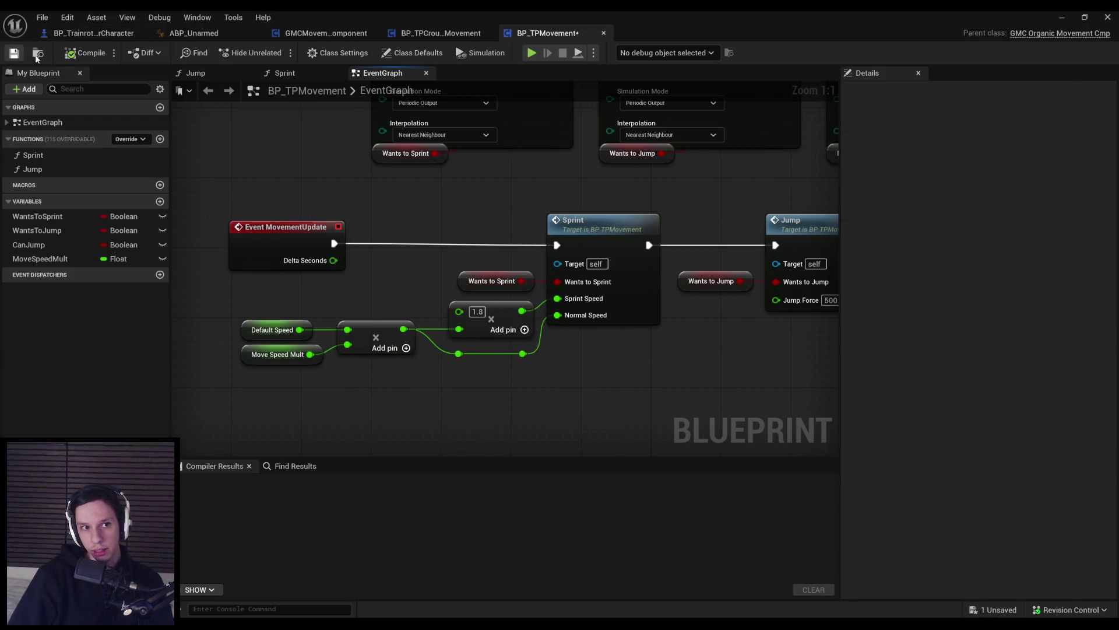
{"action": "left_click", "coordinate": [14, 53]}
{"action": "left_click", "coordinate": [568, 443]}
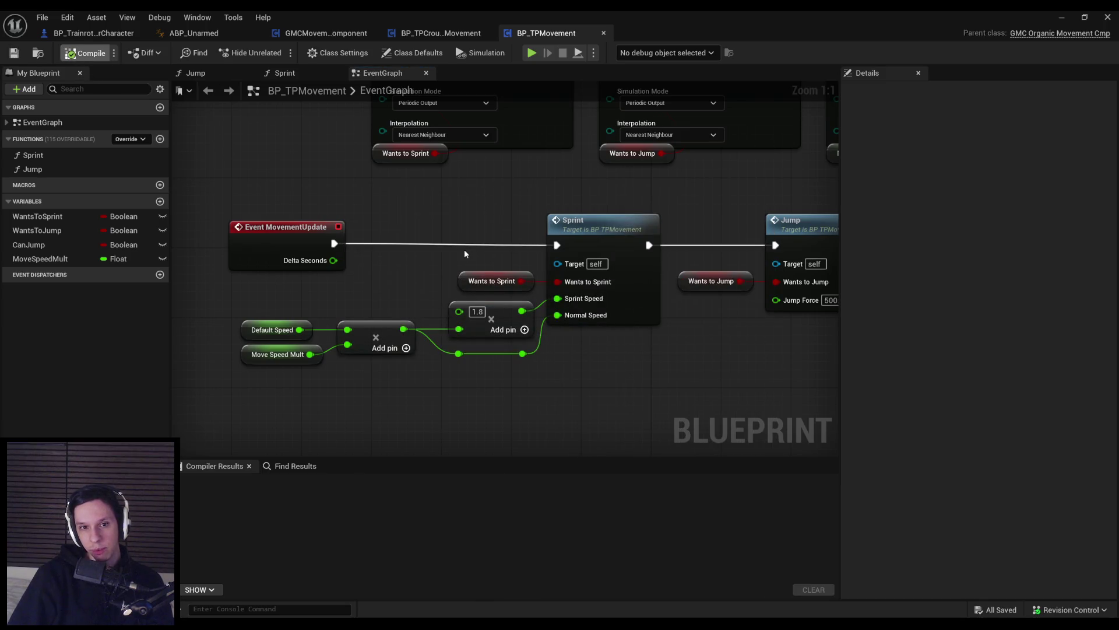
- Move Event BindReplicationData over toward the Parent node
{"action": "scroll", "coordinate": [334, 299], "scroll_direction": "down", "scroll_amount": 1}
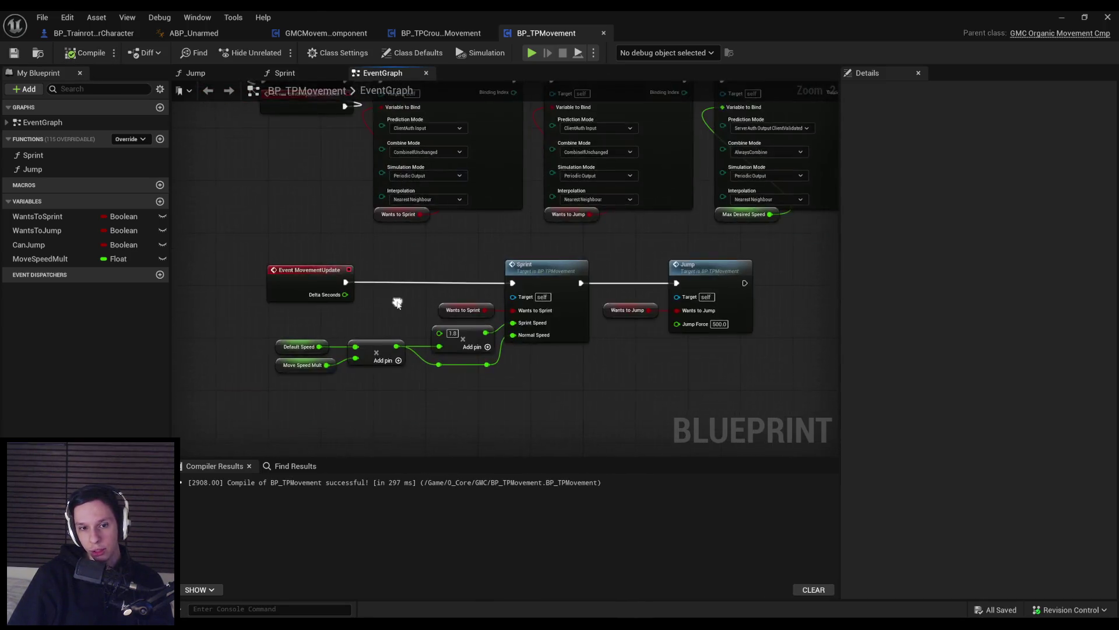
{"action": "scroll", "coordinate": [334, 317], "scroll_direction": "down", "scroll_amount": 1}
{"action": "mouse_move", "coordinate": [334, 317]}
{"action": "left_mouse_down"}
{"action": "mouse_move", "coordinate": [405, 309]}
{"action": "mouse_move", "coordinate": [354, 341]}
{"action": "mouse_move", "coordinate": [405, 297]}
{"action": "mouse_move", "coordinate": [307, 345]}
{"action": "left_mouse_up"}
{"action": "scroll", "coordinate": [363, 323], "scroll_direction": "down", "scroll_amount": 1}
{"action": "scroll", "coordinate": [359, 285], "scroll_direction": "down", "scroll_amount": 1}
{"action": "scroll", "coordinate": [449, 295], "scroll_direction": "up", "scroll_amount": 2}
{"action": "scroll", "coordinate": [411, 310], "scroll_direction": "down", "scroll_amount": 1}
{"action": "scroll", "coordinate": [307, 346], "scroll_direction": "down", "scroll_amount": 2}
{"action": "scroll", "coordinate": [306, 327], "scroll_direction": "up", "scroll_amount": 2}
{"action": "scroll", "coordinate": [254, 298], "scroll_direction": "up", "scroll_amount": 2}
{"action": "left_click_drag", "start_coordinate": [254, 297], "coordinate": [395, 269]}
{"action": "left_click", "coordinate": [390, 288]}
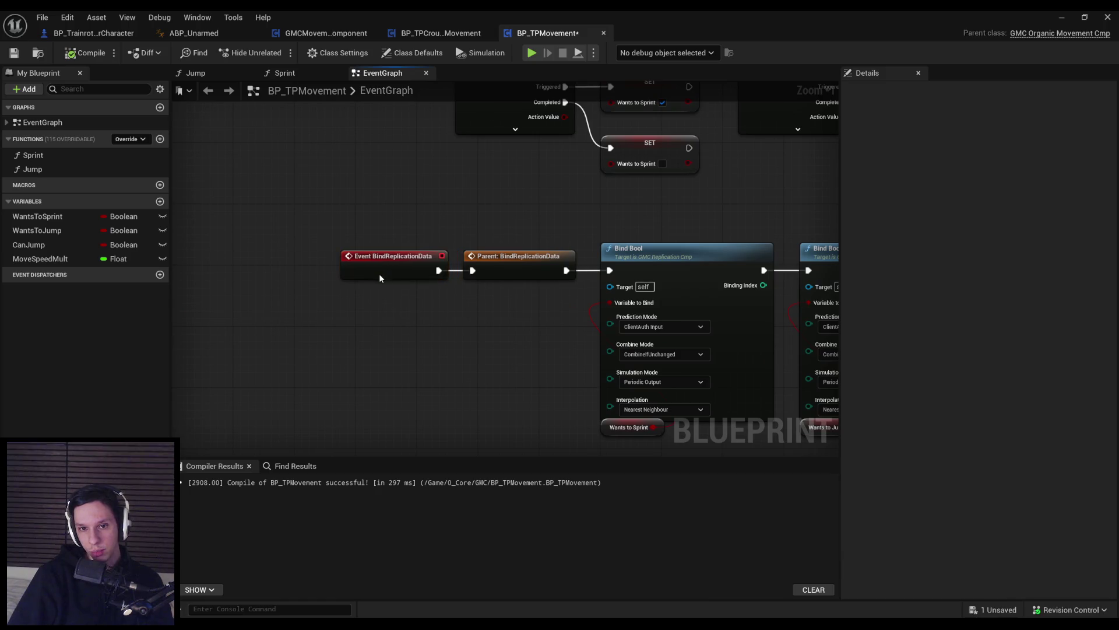
- Shift the BindReplicationData event, Parent and four Bind nodes to the right as one row
{"action": "scroll", "coordinate": [270, 220], "scroll_direction": "down", "scroll_amount": 4}
{"action": "left_click_drag", "start_coordinate": [270, 220], "coordinate": [770, 337]}
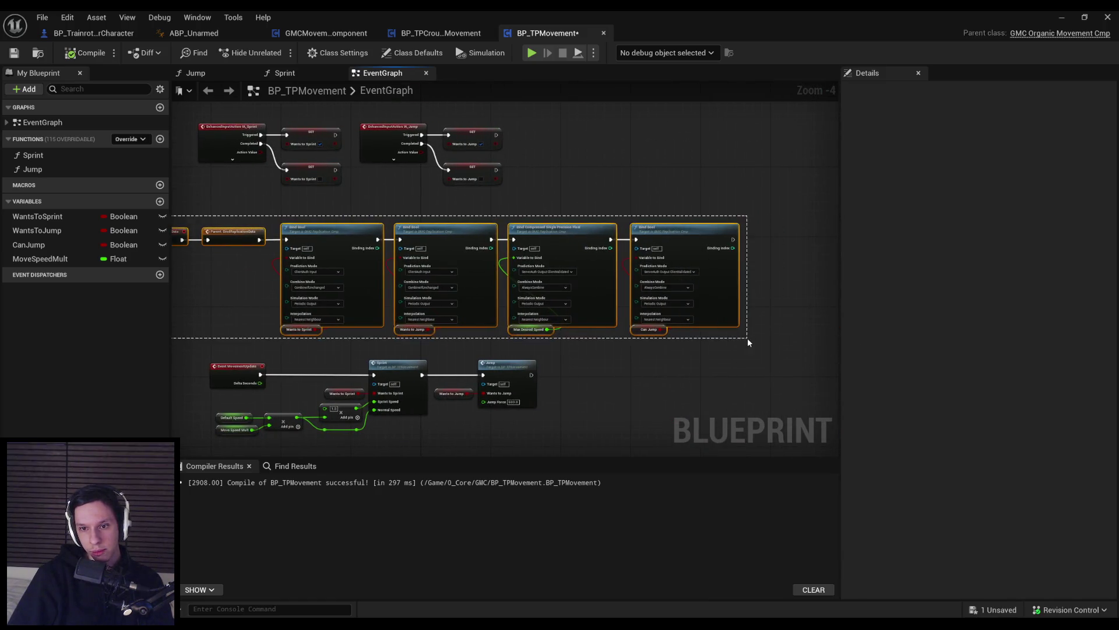
{"action": "scroll", "coordinate": [274, 247], "scroll_direction": "up", "scroll_amount": 2}
{"action": "left_click", "coordinate": [364, 245], "text": "shift"}
{"action": "mouse_move", "coordinate": [364, 245]}
{"action": "left_mouse_down"}
{"action": "mouse_move", "coordinate": [491, 248]}
{"action": "mouse_move", "coordinate": [464, 249]}
{"action": "left_mouse_up"}
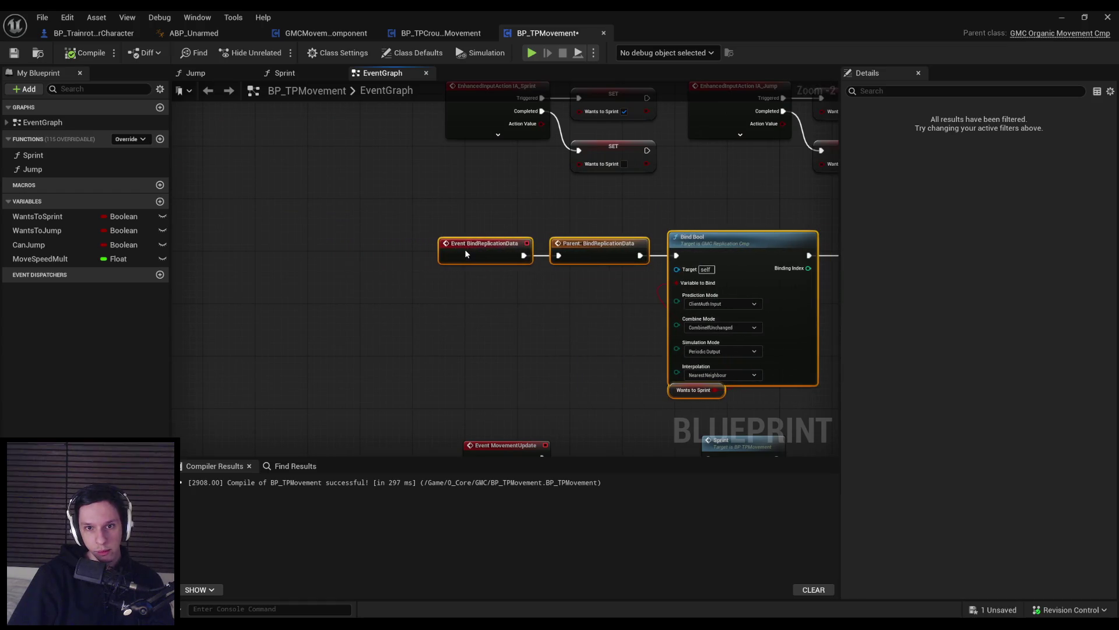
{"action": "left_click", "coordinate": [424, 312]}
- Align the replication row with Event MovementUpdate, nudge the input action and SET nodes, then save and compile
{"action": "scroll", "coordinate": [424, 312], "scroll_direction": "down", "scroll_amount": 2}
{"action": "scroll", "coordinate": [366, 283], "scroll_direction": "up", "scroll_amount": 1}
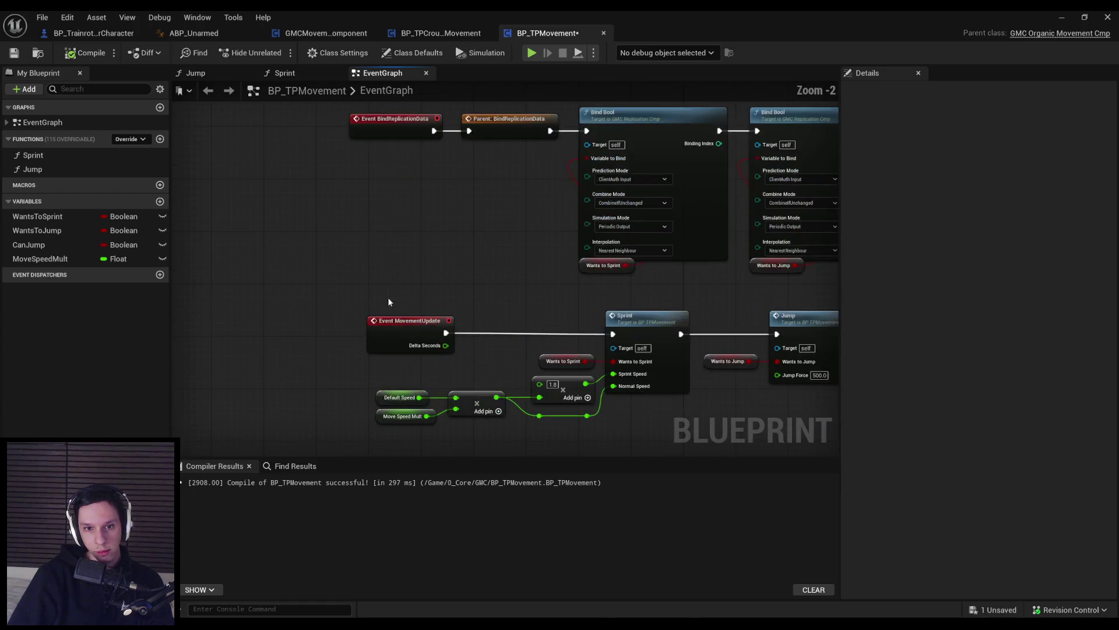
{"action": "scroll", "coordinate": [284, 201], "scroll_direction": "down", "scroll_amount": 2}
{"action": "left_click_drag", "start_coordinate": [277, 204], "coordinate": [777, 294]}
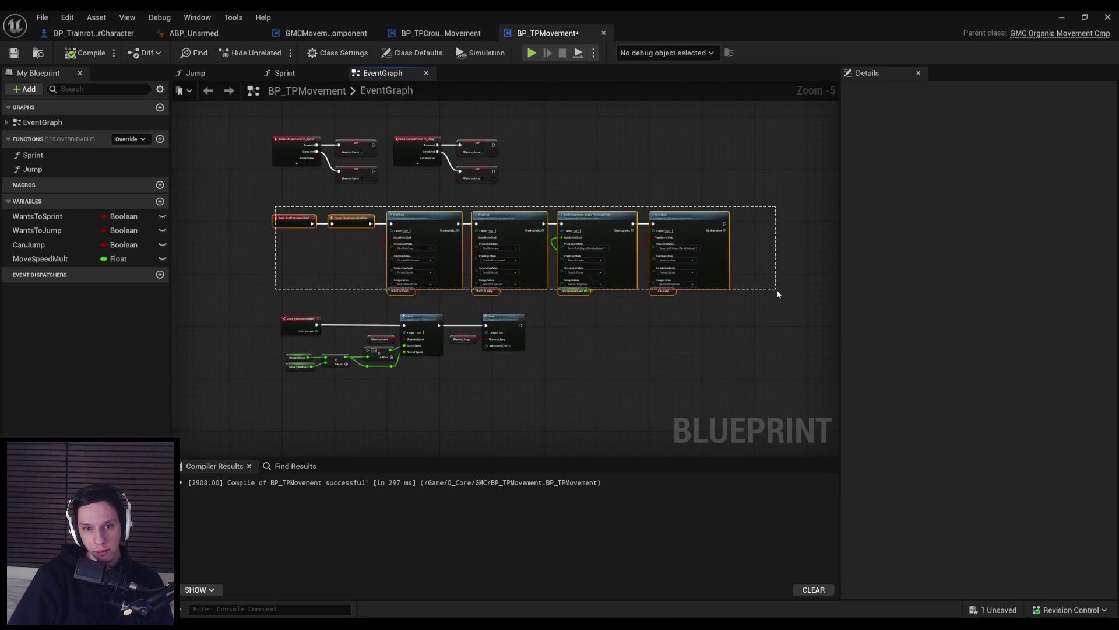
{"action": "scroll", "coordinate": [318, 220], "scroll_direction": "up", "scroll_amount": 2}
{"action": "mouse_move", "coordinate": [382, 236]}
{"action": "left_mouse_down"}
{"action": "mouse_move", "coordinate": [400, 242]}
{"action": "mouse_move", "coordinate": [316, 311]}
{"action": "left_mouse_up"}
{"action": "mouse_move", "coordinate": [700, 280]}
{"action": "left_mouse_down"}
{"action": "mouse_move", "coordinate": [268, 175]}
{"action": "mouse_move", "coordinate": [302, 199]}
{"action": "mouse_move", "coordinate": [295, 207]}
{"action": "left_mouse_up"}
{"action": "left_click", "coordinate": [274, 163]}
{"action": "left_click", "coordinate": [14, 52]}
{"action": "left_click", "coordinate": [84, 52]}
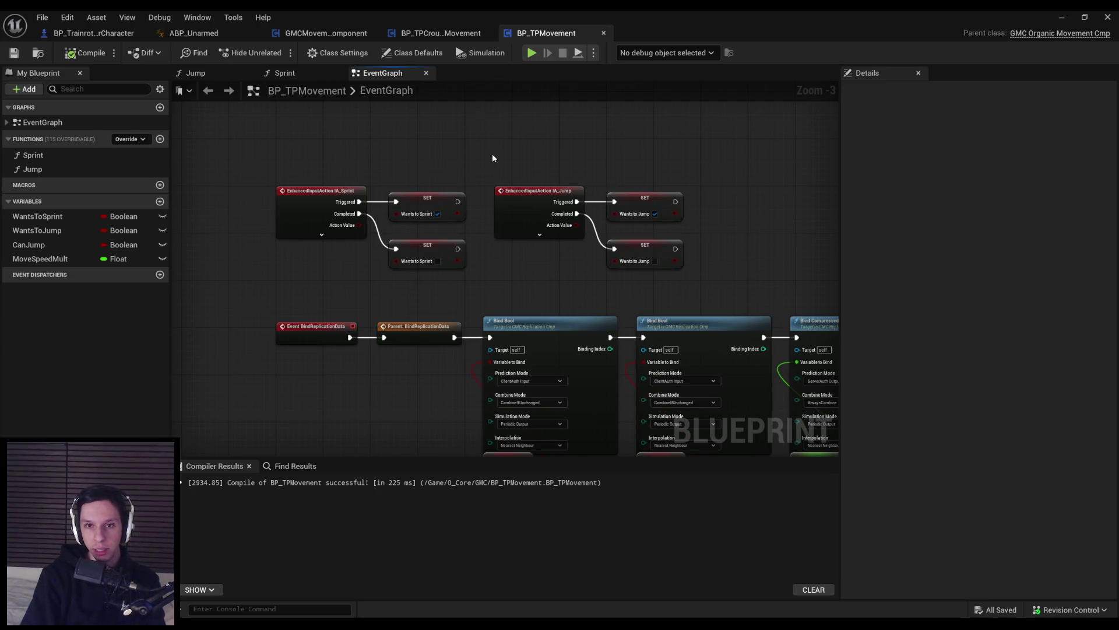
- Move the IA_Jump event and its SET nodes slightly to the right
{"action": "left_click_drag", "start_coordinate": [494, 167], "coordinate": [717, 278]}
{"action": "scroll", "coordinate": [522, 212], "scroll_direction": "up", "scroll_amount": 3}
{"action": "left_click_drag", "start_coordinate": [523, 212], "coordinate": [554, 210]}
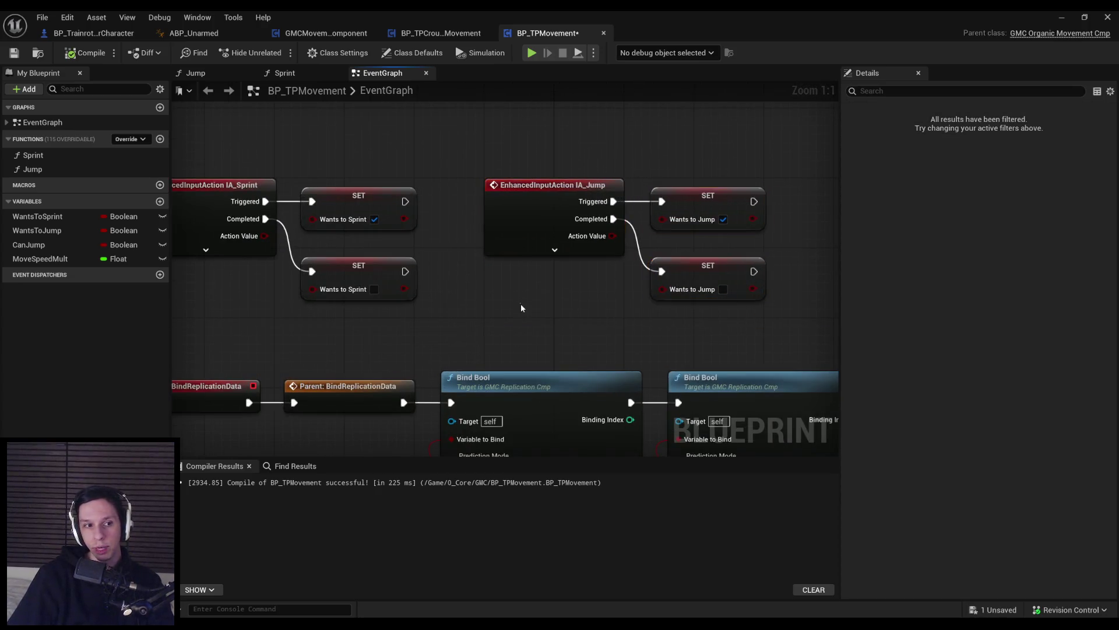
{"action": "left_click", "coordinate": [520, 303]}
{"action": "scroll", "coordinate": [619, 292], "scroll_direction": "down", "scroll_amount": 3}
{"action": "scroll", "coordinate": [404, 328], "scroll_direction": "up", "scroll_amount": 1}
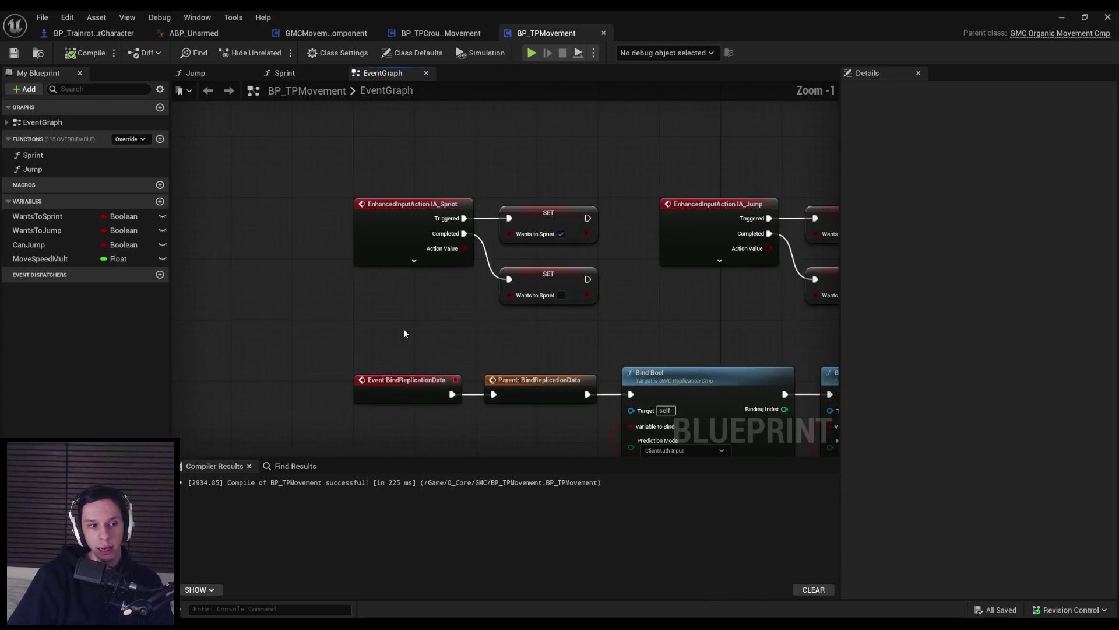
{"action": "scroll", "coordinate": [335, 241], "scroll_direction": "down", "scroll_amount": 3}
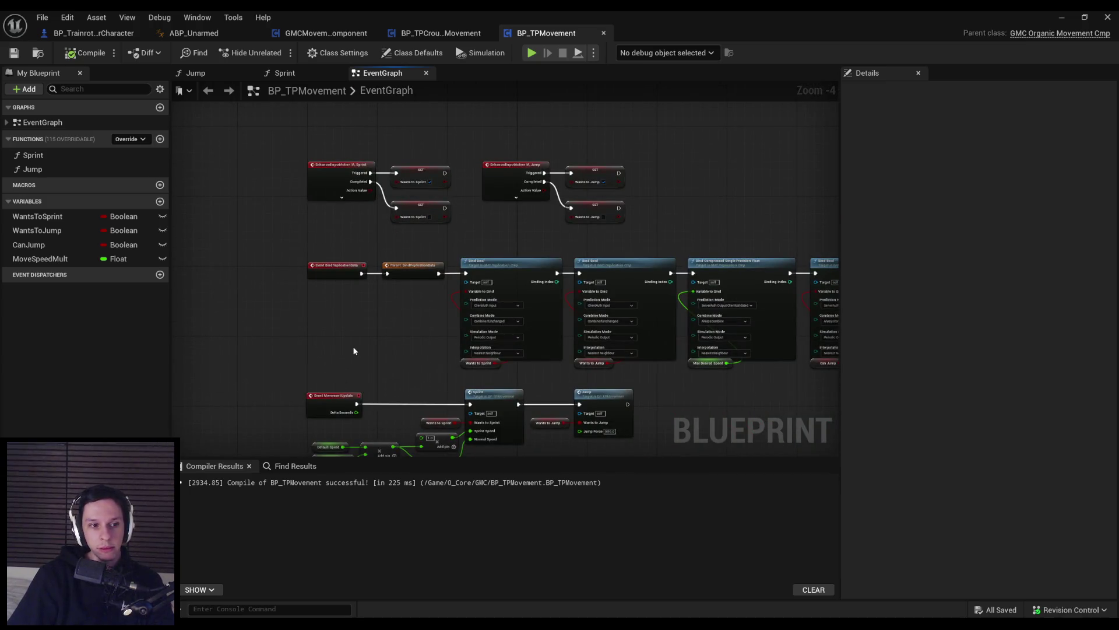
{"action": "scroll", "coordinate": [341, 348], "scroll_direction": "up", "scroll_amount": 2}
{"action": "scroll", "coordinate": [335, 351], "scroll_direction": "down", "scroll_amount": 3}
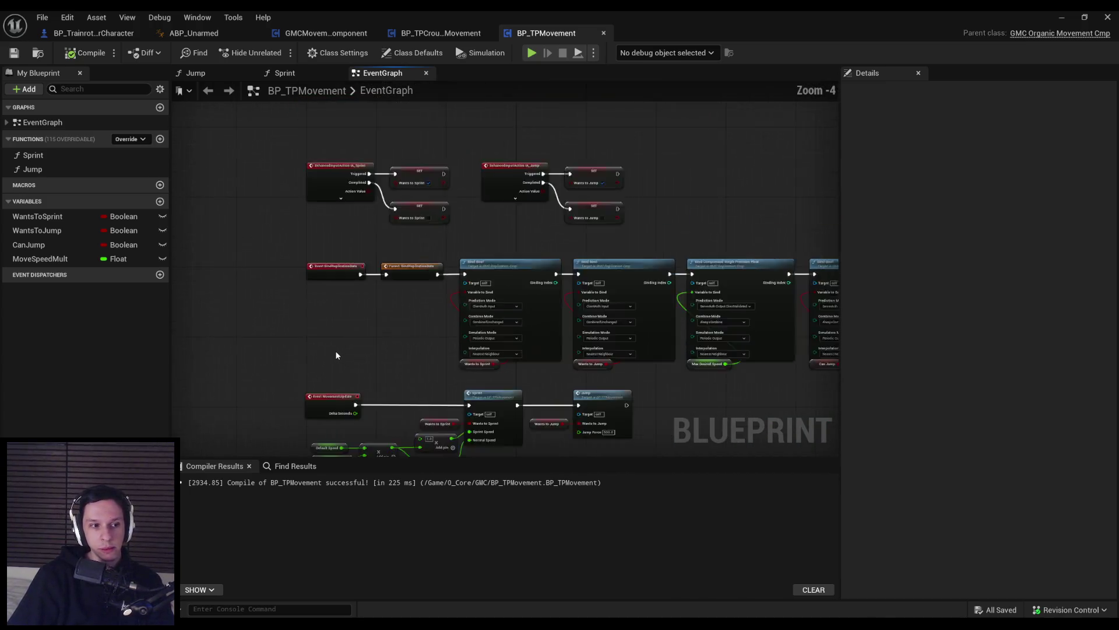
{"action": "scroll", "coordinate": [339, 360], "scroll_direction": "up", "scroll_amount": 1}
{"action": "scroll", "coordinate": [358, 354], "scroll_direction": "up", "scroll_amount": 2}
{"action": "scroll", "coordinate": [444, 327], "scroll_direction": "down", "scroll_amount": 2}
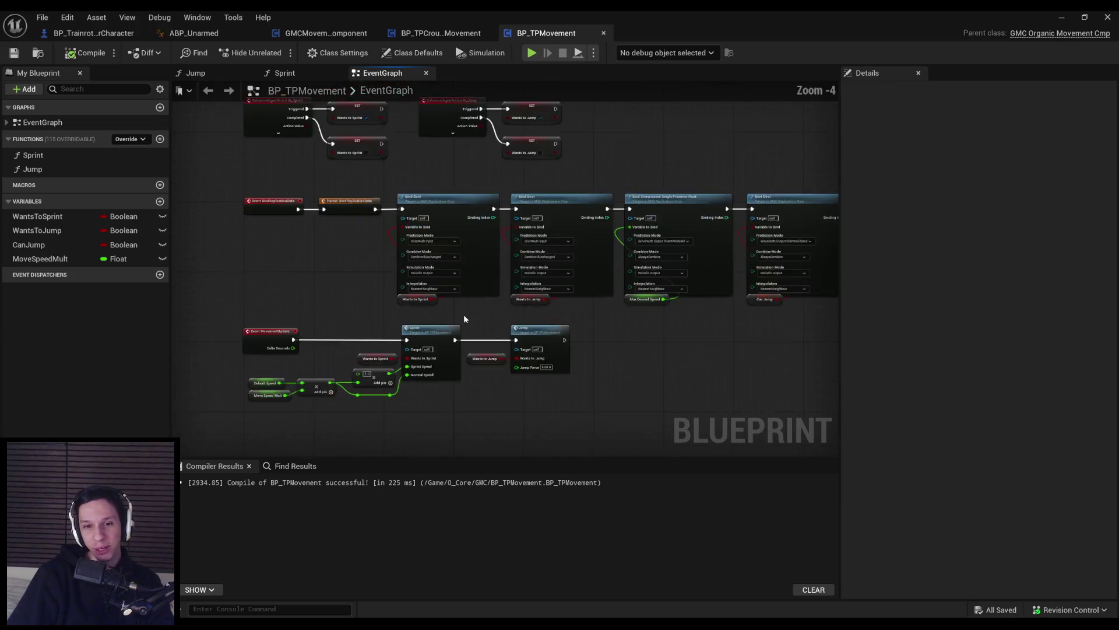
{"action": "scroll", "coordinate": [461, 314], "scroll_direction": "up", "scroll_amount": 3}
- Delete the CONTROLS comment box around the sprint and jump nodes
{"action": "left_click_drag", "start_coordinate": [456, 317], "coordinate": [573, 317]}
{"action": "scroll", "coordinate": [467, 327], "scroll_direction": "down", "scroll_amount": 2}
{"action": "mouse_move", "coordinate": [473, 346]}
{"action": "left_mouse_down"}
{"action": "mouse_move", "coordinate": [371, 344]}
{"action": "mouse_move", "coordinate": [655, 310]}
{"action": "left_mouse_up"}
{"action": "scroll", "coordinate": [655, 309], "scroll_direction": "down", "scroll_amount": 1}
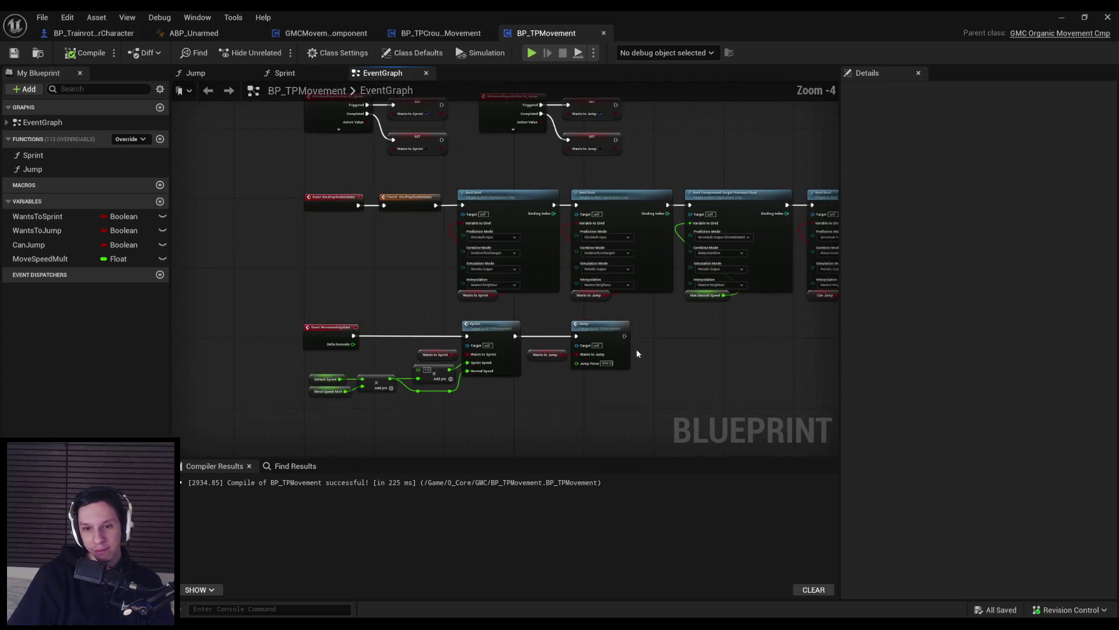
{"action": "scroll", "coordinate": [641, 311], "scroll_direction": "up", "scroll_amount": 1}
{"action": "scroll", "coordinate": [445, 315], "scroll_direction": "down", "scroll_amount": 2}
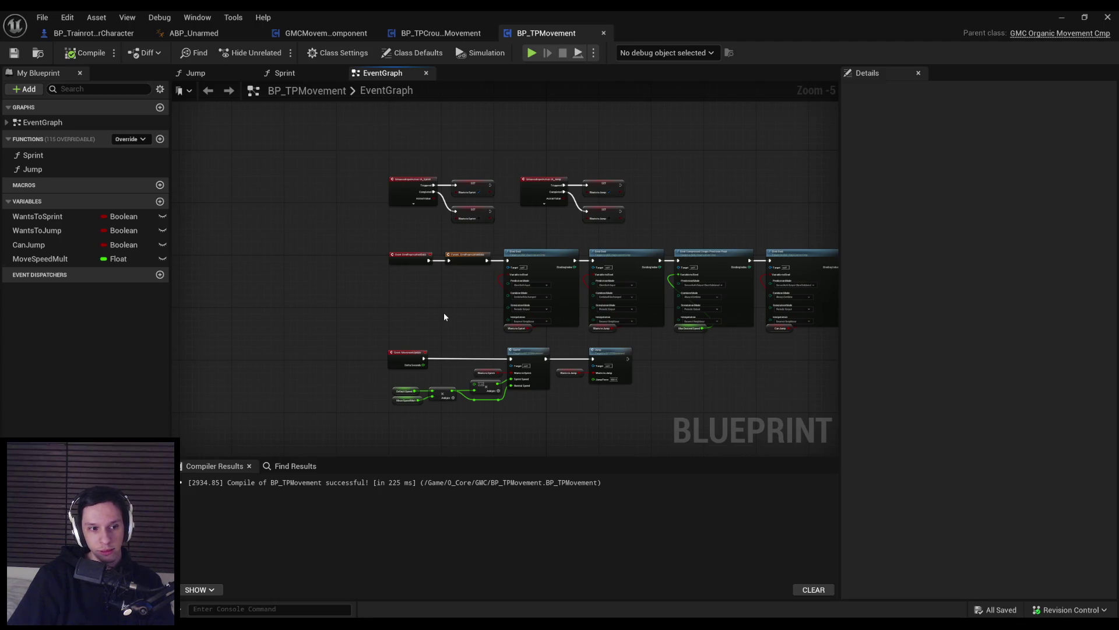
{"action": "scroll", "coordinate": [358, 306], "scroll_direction": "up", "scroll_amount": 4}
{"action": "scroll", "coordinate": [360, 375], "scroll_direction": "down", "scroll_amount": 4}
{"action": "scroll", "coordinate": [376, 258], "scroll_direction": "up", "scroll_amount": 3}
{"action": "scroll", "coordinate": [384, 274], "scroll_direction": "down", "scroll_amount": 3}
{"action": "left_click_drag", "start_coordinate": [384, 274], "coordinate": [308, 148]}
{"action": "key", "text": "Delete"}
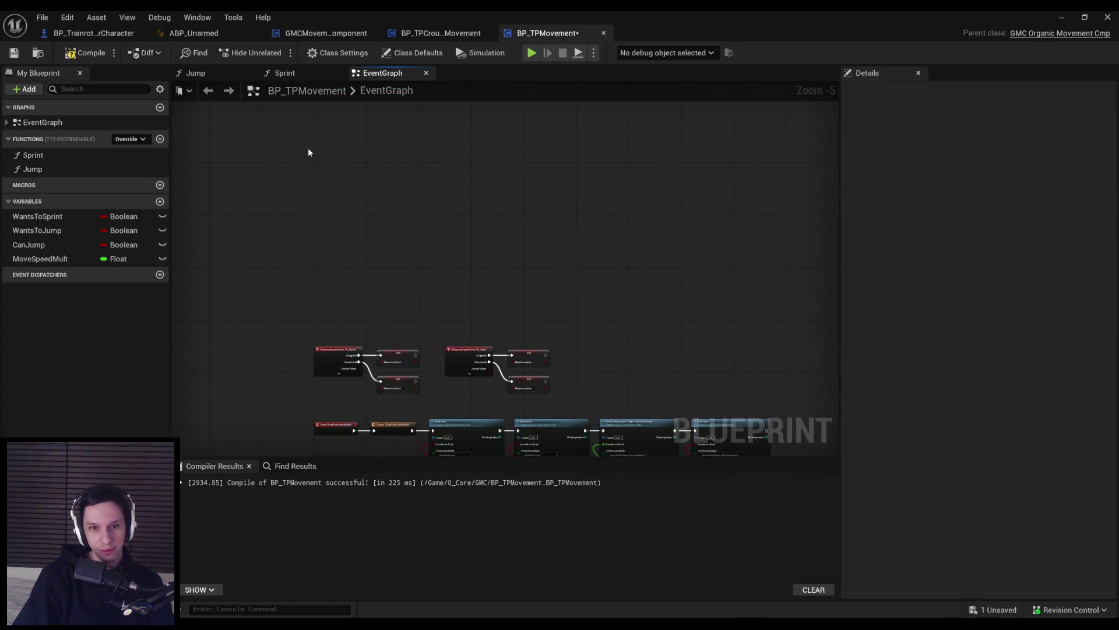
- Fit all event graph nodes in view, then save and compile BP_TPMovement
{"action": "key", "text": "Home"}
{"action": "key", "text": "ctrl+s"}
{"action": "left_click", "coordinate": [94, 52]}
{"action": "scroll", "coordinate": [519, 245], "scroll_direction": "down", "scroll_amount": 2}
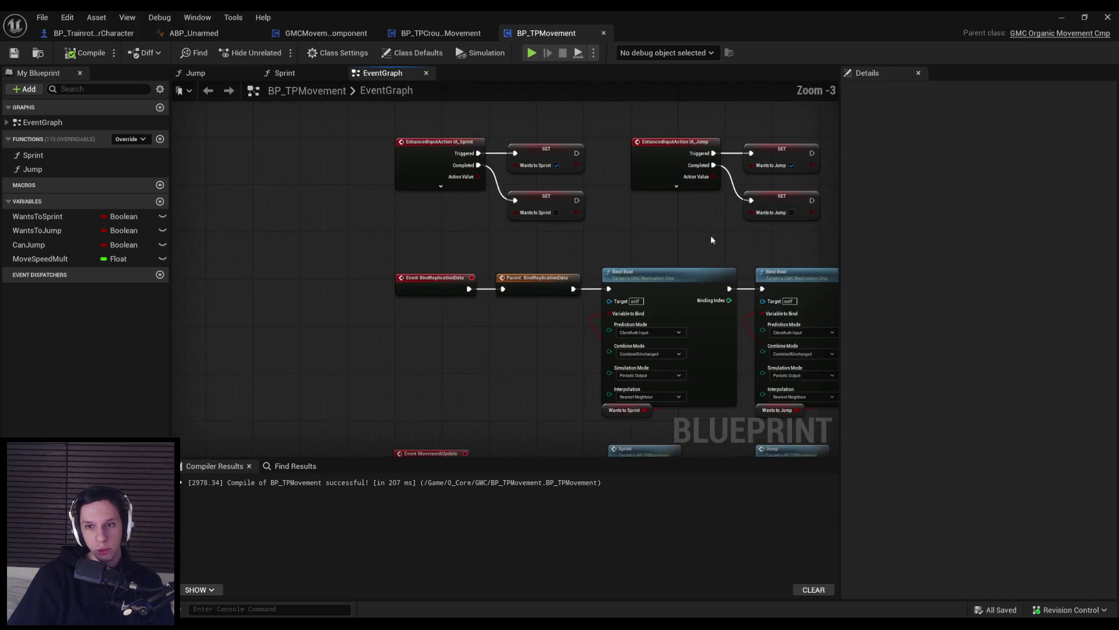
- Box-select the input action and SET nodes, then the middle and bottom rows, clearing each selection
{"action": "mouse_move", "coordinate": [618, 290]}
{"action": "left_mouse_down"}
{"action": "mouse_move", "coordinate": [432, 243]}
{"action": "mouse_move", "coordinate": [357, 177]}
{"action": "mouse_move", "coordinate": [350, 279]}
{"action": "left_mouse_up"}
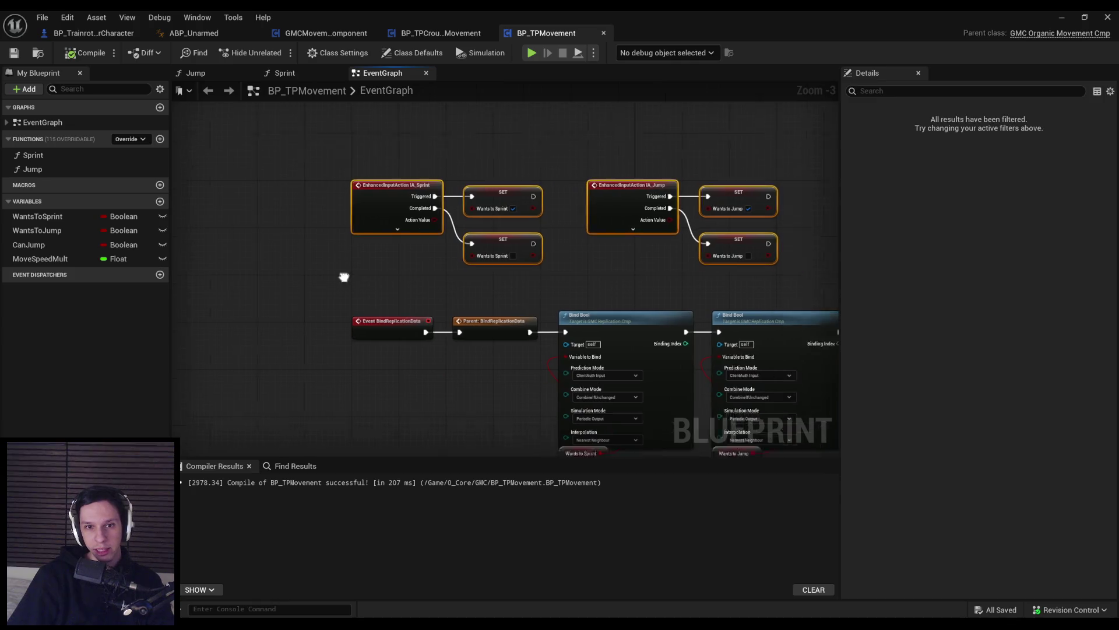
{"action": "scroll", "coordinate": [350, 280], "scroll_direction": "down", "scroll_amount": 2}
{"action": "scroll", "coordinate": [251, 238], "scroll_direction": "up", "scroll_amount": 3}
{"action": "left_click", "coordinate": [202, 237]}
{"action": "scroll", "coordinate": [202, 236], "scroll_direction": "down", "scroll_amount": 1}
{"action": "scroll", "coordinate": [202, 237], "scroll_direction": "down", "scroll_amount": 2}
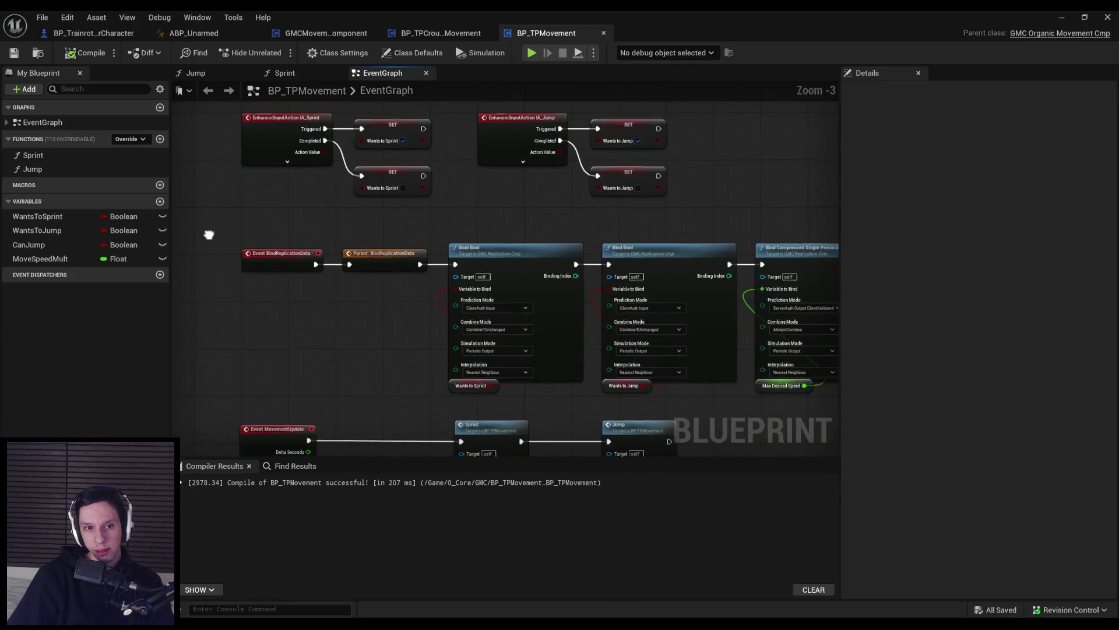
{"action": "mouse_move", "coordinate": [217, 211]}
{"action": "left_mouse_down"}
{"action": "mouse_move", "coordinate": [647, 379]}
{"action": "mouse_move", "coordinate": [307, 287]}
{"action": "mouse_move", "coordinate": [327, 292]}
{"action": "left_mouse_up"}
{"action": "scroll", "coordinate": [460, 267], "scroll_direction": "up", "scroll_amount": 1}
{"action": "left_click", "coordinate": [366, 290]}
- Save BP_TPMovement again with Ctrl+S so it recompiles successfully
{"action": "key", "text": "ctrl+s"}
{"action": "scroll", "coordinate": [347, 235], "scroll_direction": "up", "scroll_amount": 1}
{"action": "scroll", "coordinate": [349, 238], "scroll_direction": "up", "scroll_amount": 3}
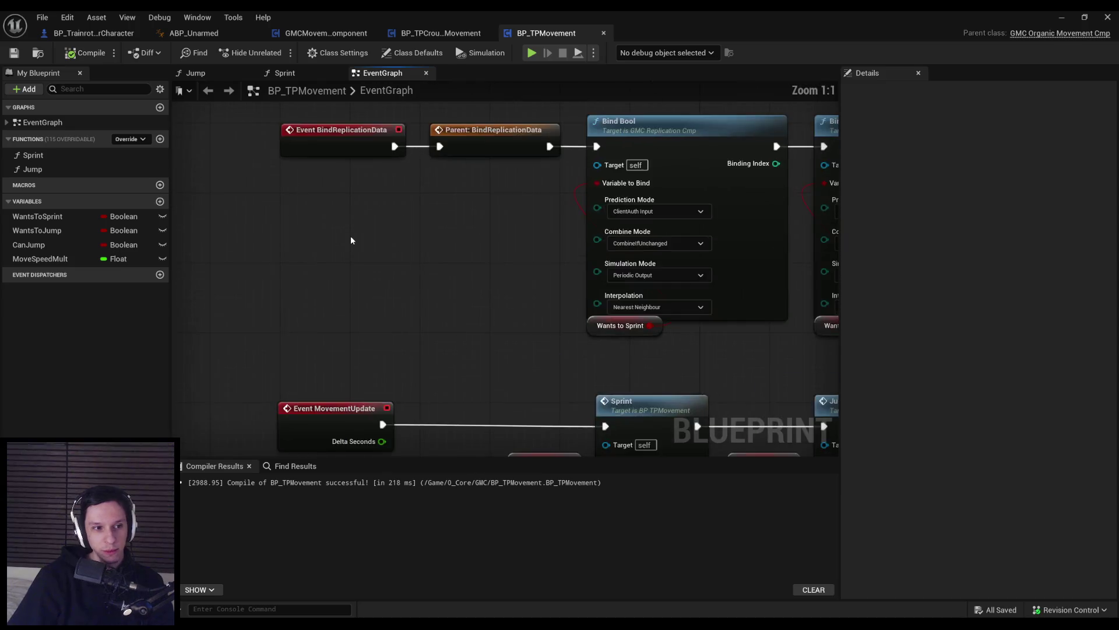
{"action": "scroll", "coordinate": [305, 261], "scroll_direction": "down", "scroll_amount": 2}
{"action": "scroll", "coordinate": [318, 262], "scroll_direction": "up", "scroll_amount": 1}
{"action": "scroll", "coordinate": [322, 266], "scroll_direction": "down", "scroll_amount": 1}
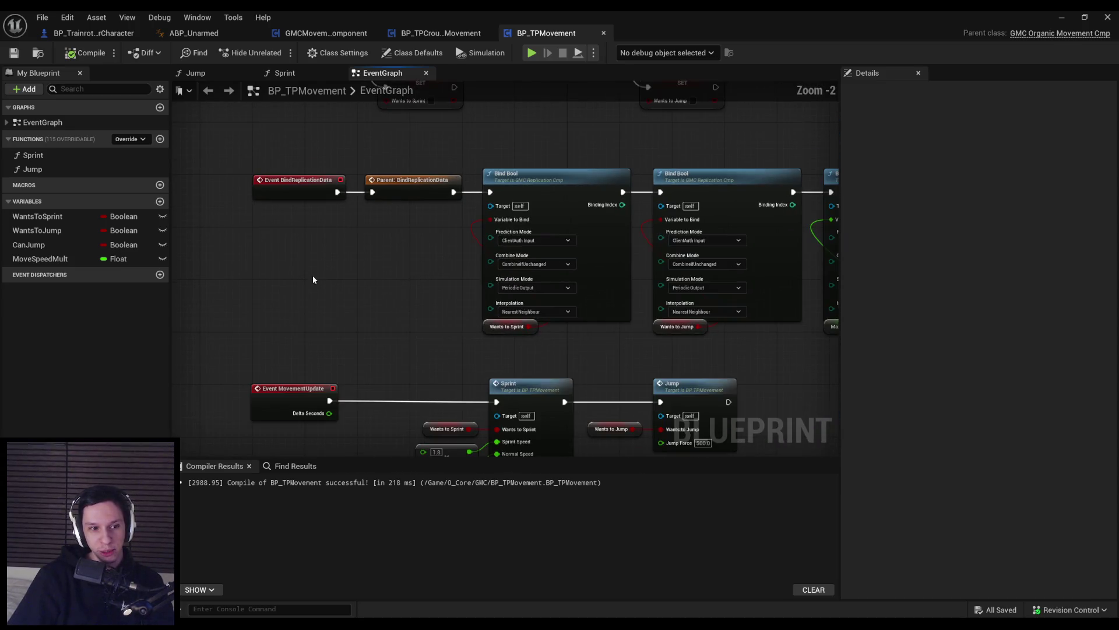
- Pan the graph to review the Sprint and Jump nodes with the bind and movement update rows
{"action": "left_click_drag", "start_coordinate": [383, 315], "coordinate": [303, 212]}
{"action": "scroll", "coordinate": [304, 217], "scroll_direction": "up", "scroll_amount": 2}
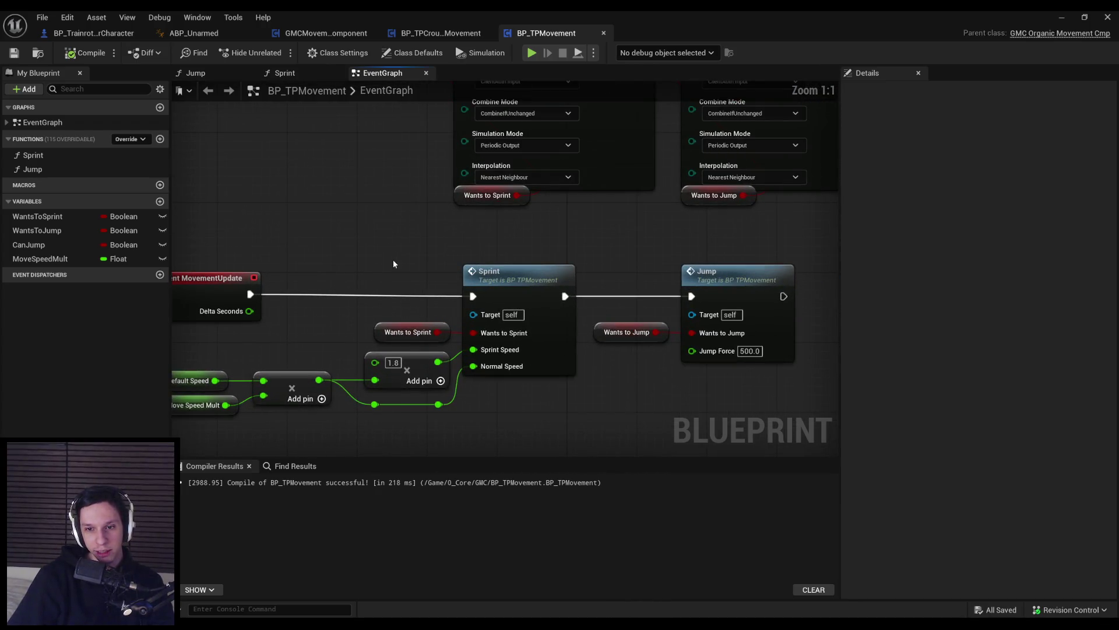
{"action": "scroll", "coordinate": [392, 262], "scroll_direction": "down", "scroll_amount": 2}
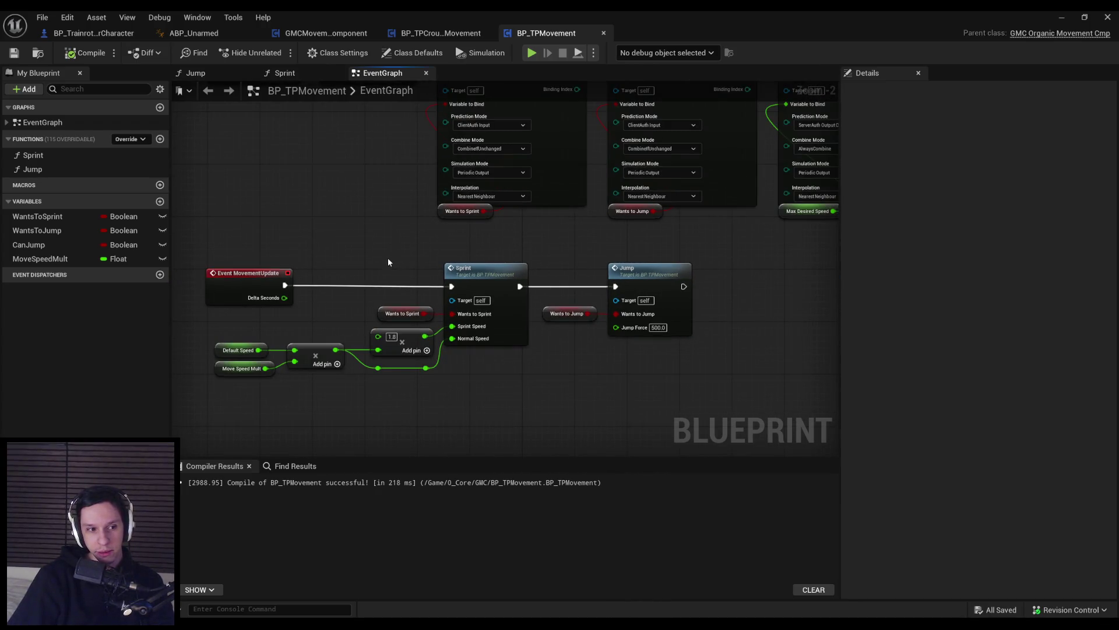
{"action": "scroll", "coordinate": [377, 251], "scroll_direction": "down", "scroll_amount": 1}
{"action": "mouse_move", "coordinate": [377, 251]}
{"action": "left_mouse_down"}
{"action": "mouse_move", "coordinate": [360, 299]}
{"action": "mouse_move", "coordinate": [345, 307]}
{"action": "mouse_move", "coordinate": [370, 294]}
{"action": "mouse_move", "coordinate": [543, 330]}
{"action": "left_mouse_up"}
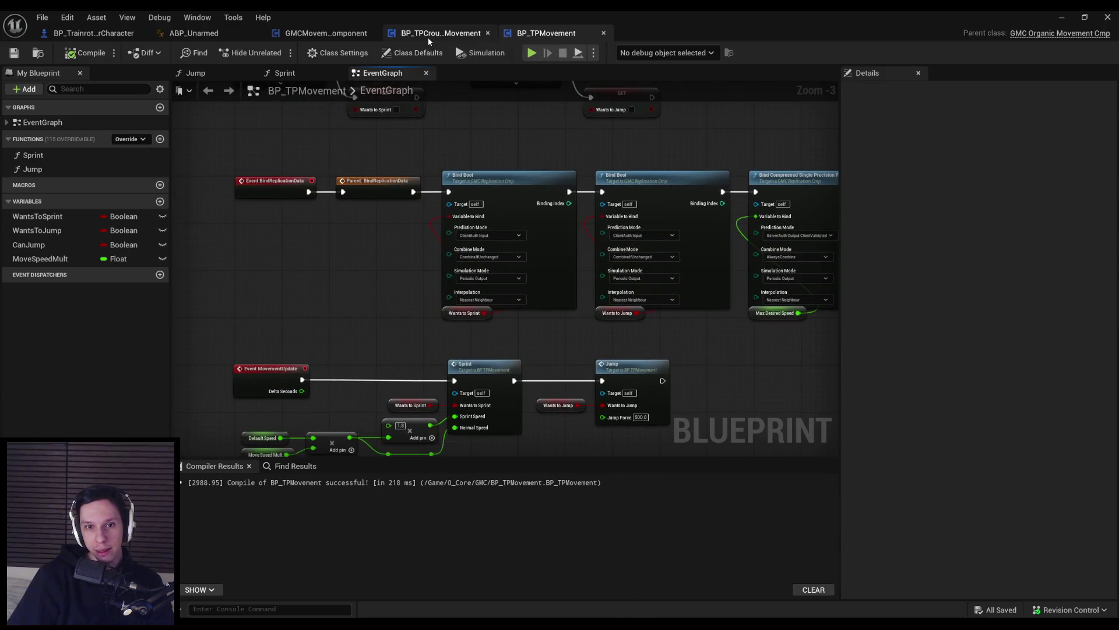
{"action": "left_click", "coordinate": [428, 35]}
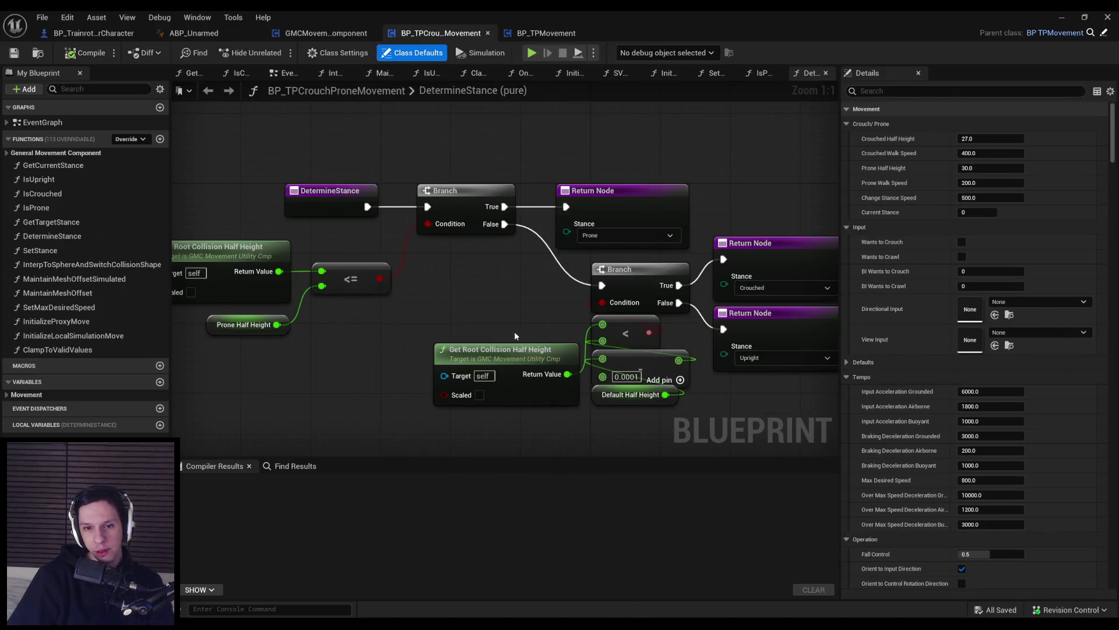
{"action": "left_click", "coordinate": [534, 36]}
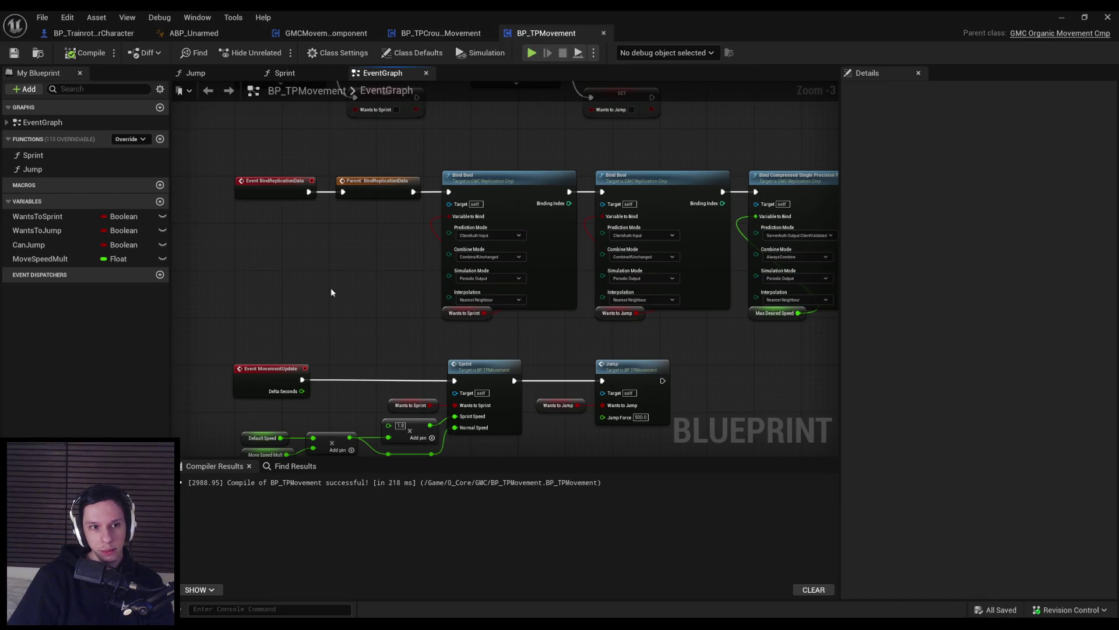
{"action": "left_click_drag", "start_coordinate": [330, 288], "coordinate": [337, 239]}
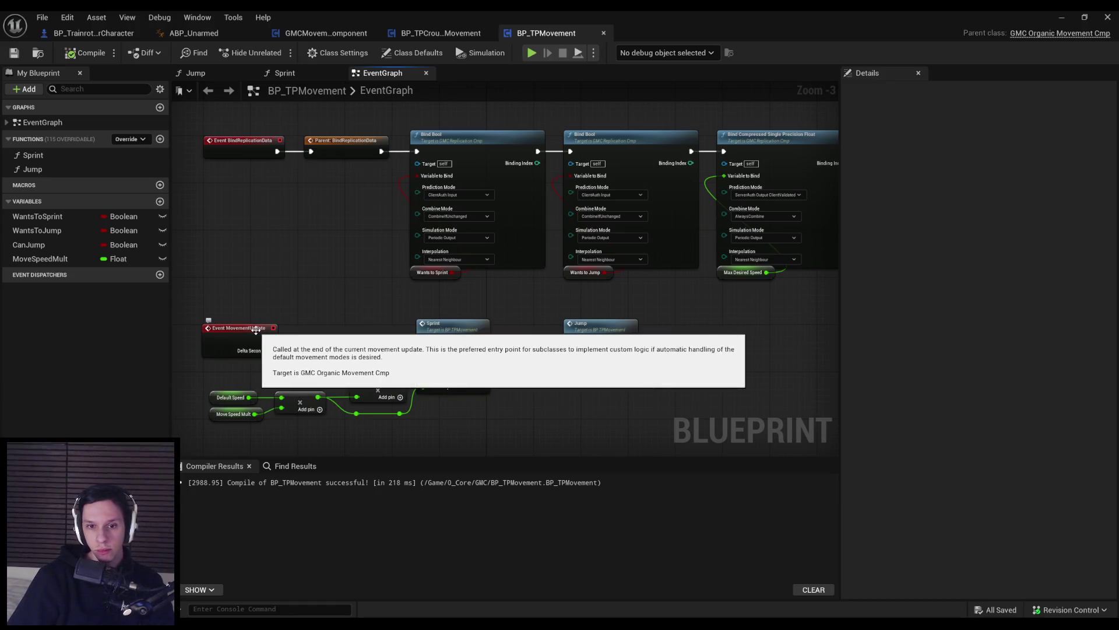
{"action": "left_click_drag", "start_coordinate": [346, 362], "coordinate": [512, 99]}
{"action": "scroll", "coordinate": [430, 387], "scroll_direction": "down", "scroll_amount": 3}
{"action": "scroll", "coordinate": [415, 388], "scroll_direction": "up", "scroll_amount": 3}
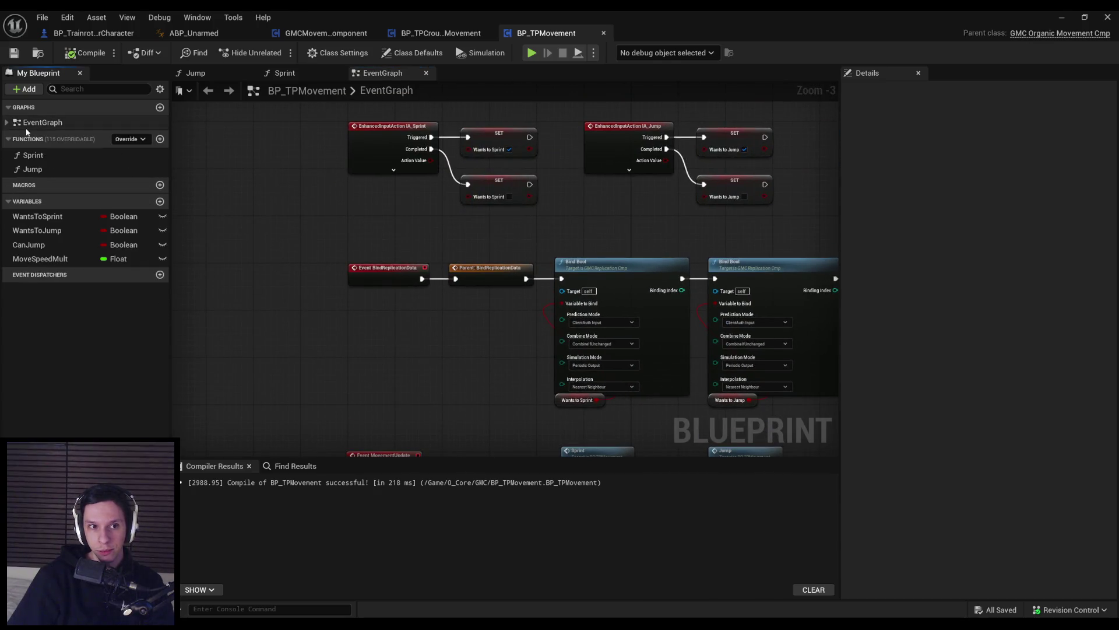
{"action": "left_click", "coordinate": [129, 138]}
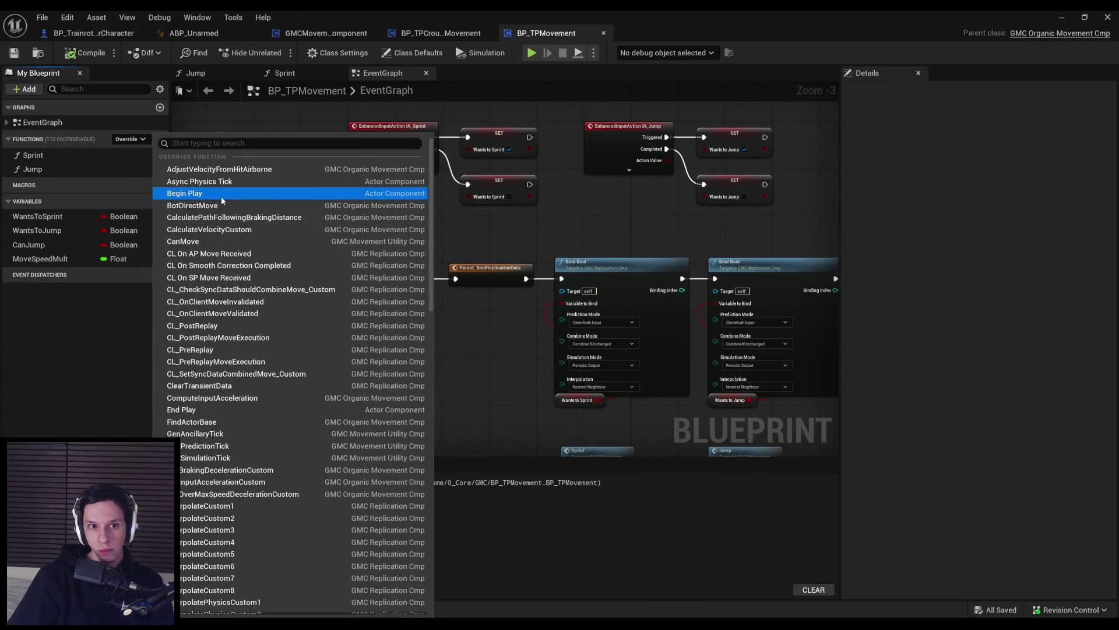
{"action": "scroll", "coordinate": [215, 236], "scroll_direction": "down", "scroll_amount": 15}
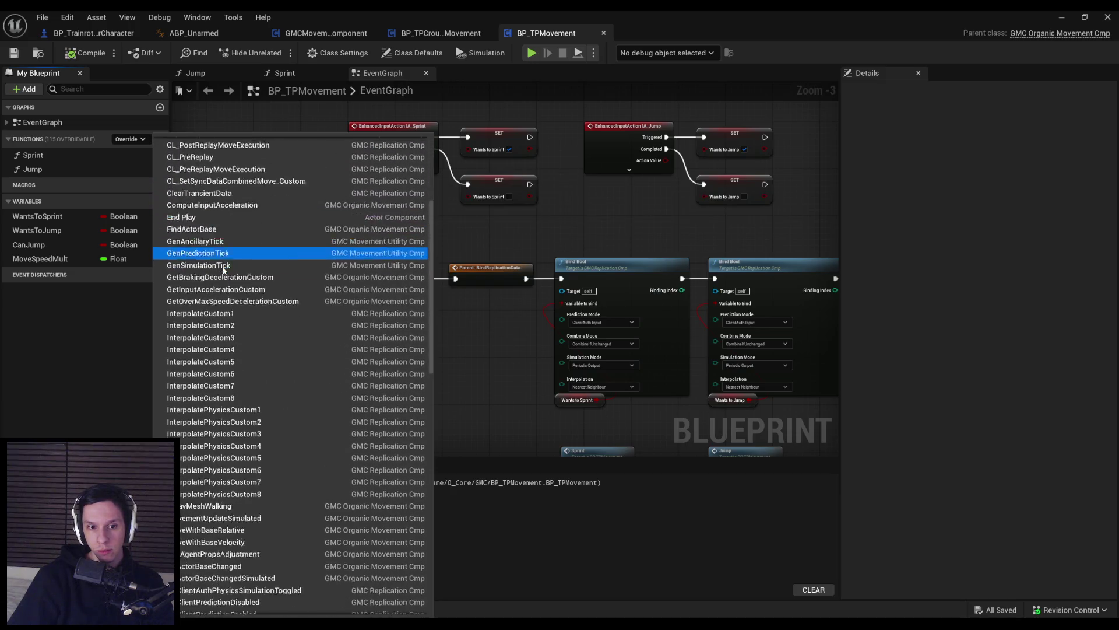
{"action": "scroll", "coordinate": [221, 271], "scroll_direction": "down", "scroll_amount": 10}
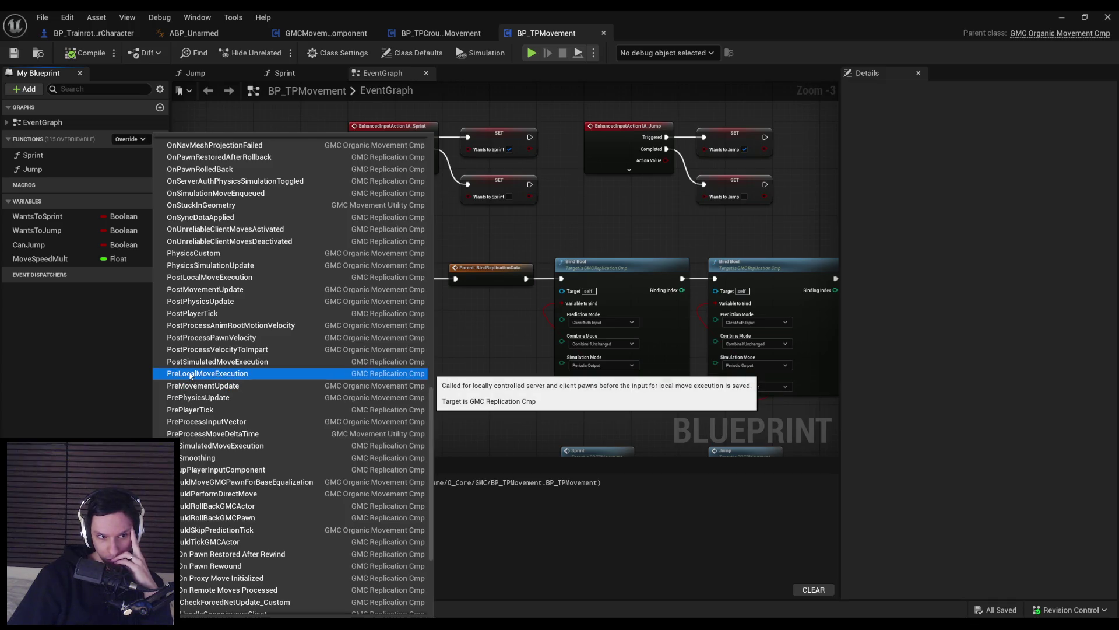
{"action": "scroll", "coordinate": [190, 376], "scroll_direction": "down", "scroll_amount": 3}
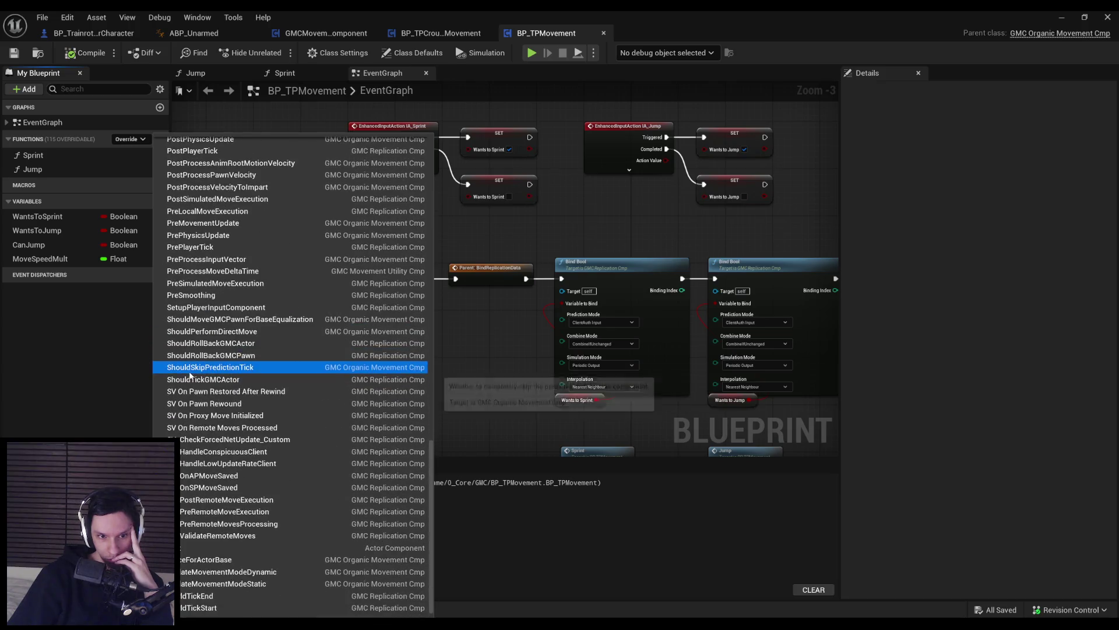
{"action": "scroll", "coordinate": [190, 376], "scroll_direction": "up", "scroll_amount": 3}
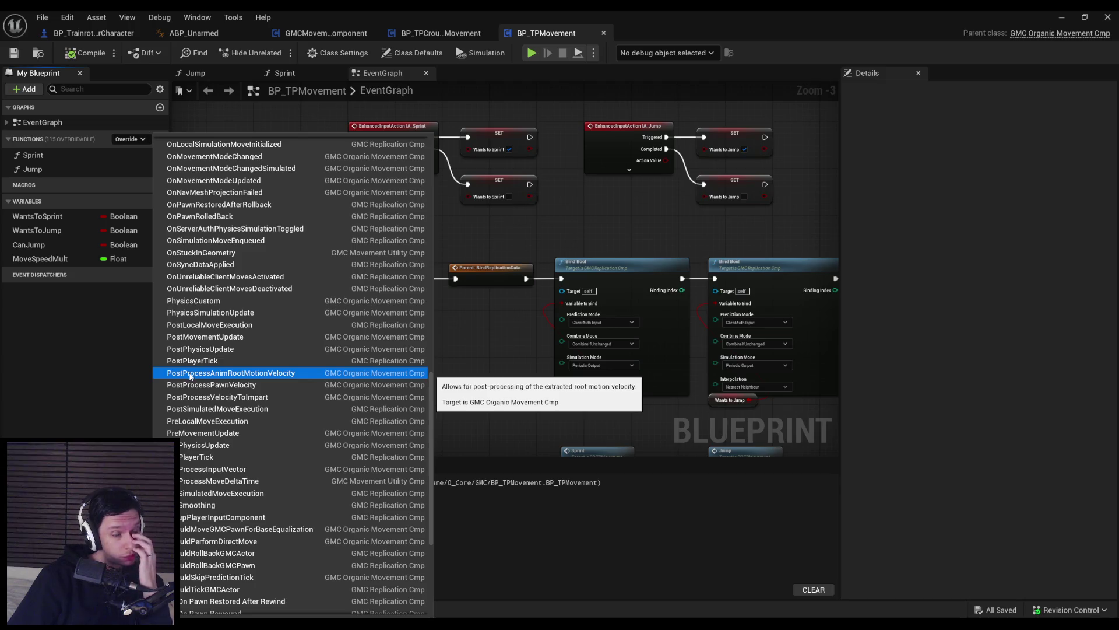
{"action": "left_click", "coordinate": [471, 330]}
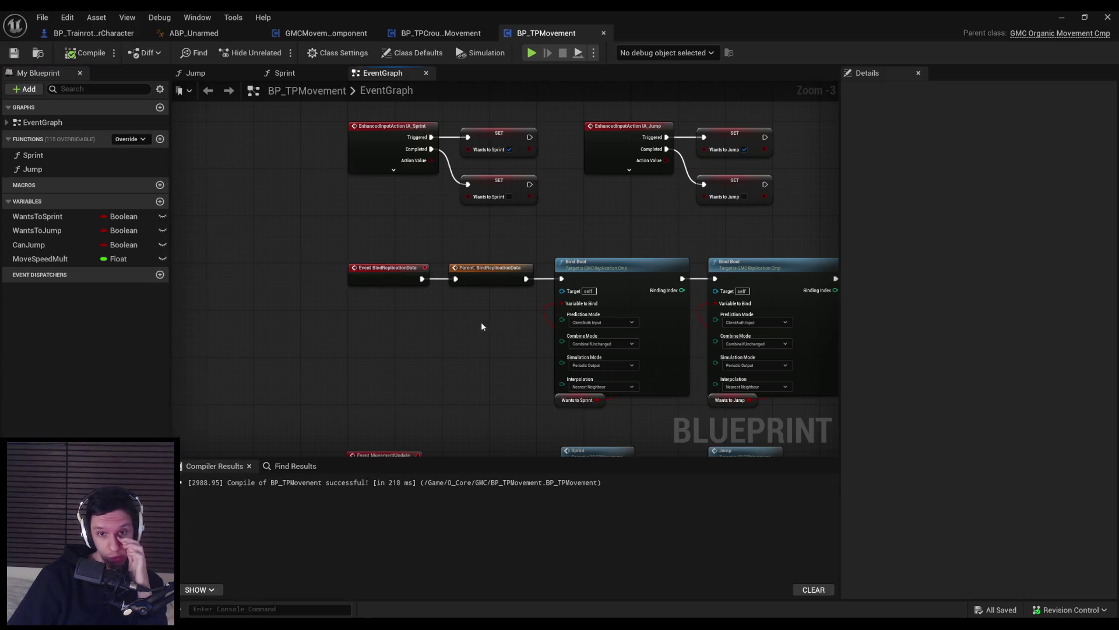
{"action": "mouse_move", "coordinate": [454, 323]}
{"action": "left_mouse_down"}
{"action": "mouse_move", "coordinate": [213, 331]}
{"action": "mouse_move", "coordinate": [313, 310]}
{"action": "left_mouse_up"}
{"action": "scroll", "coordinate": [213, 331], "scroll_direction": "down", "scroll_amount": 1}
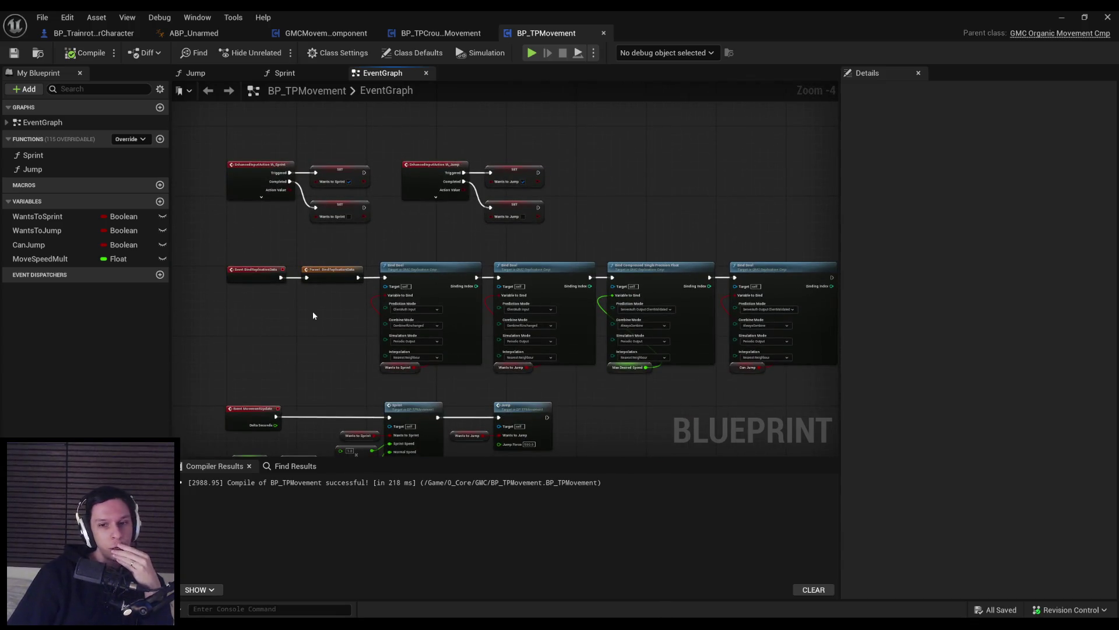
{"action": "mouse_move", "coordinate": [447, 382]}
{"action": "left_mouse_down"}
{"action": "mouse_move", "coordinate": [450, 348]}
{"action": "mouse_move", "coordinate": [484, 332]}
{"action": "left_mouse_up"}
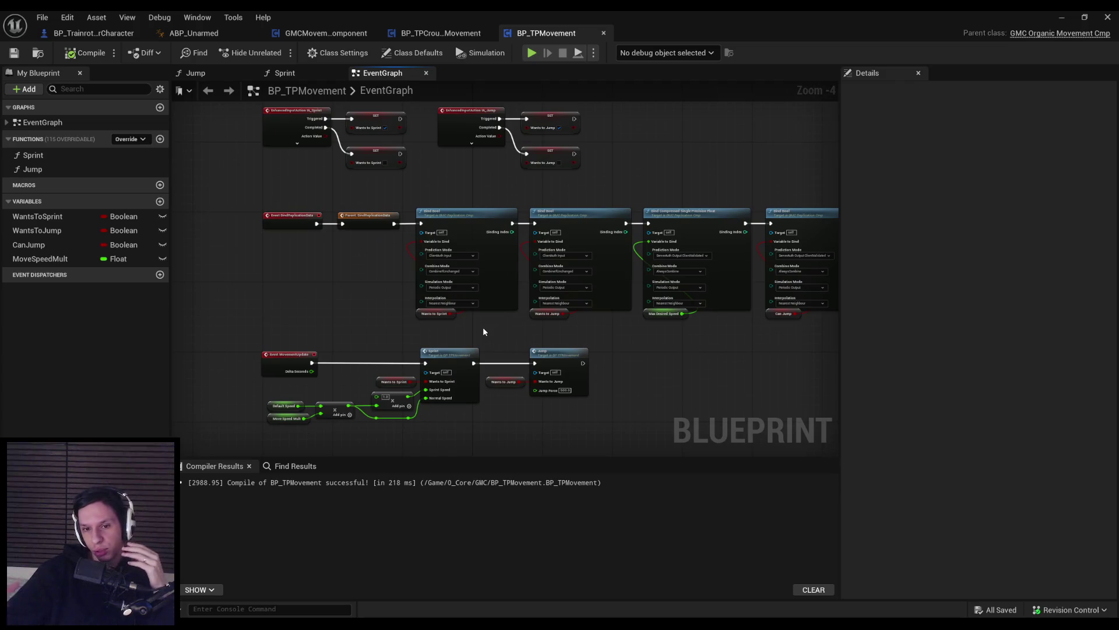
{"action": "scroll", "coordinate": [483, 332], "scroll_direction": "up", "scroll_amount": 3}
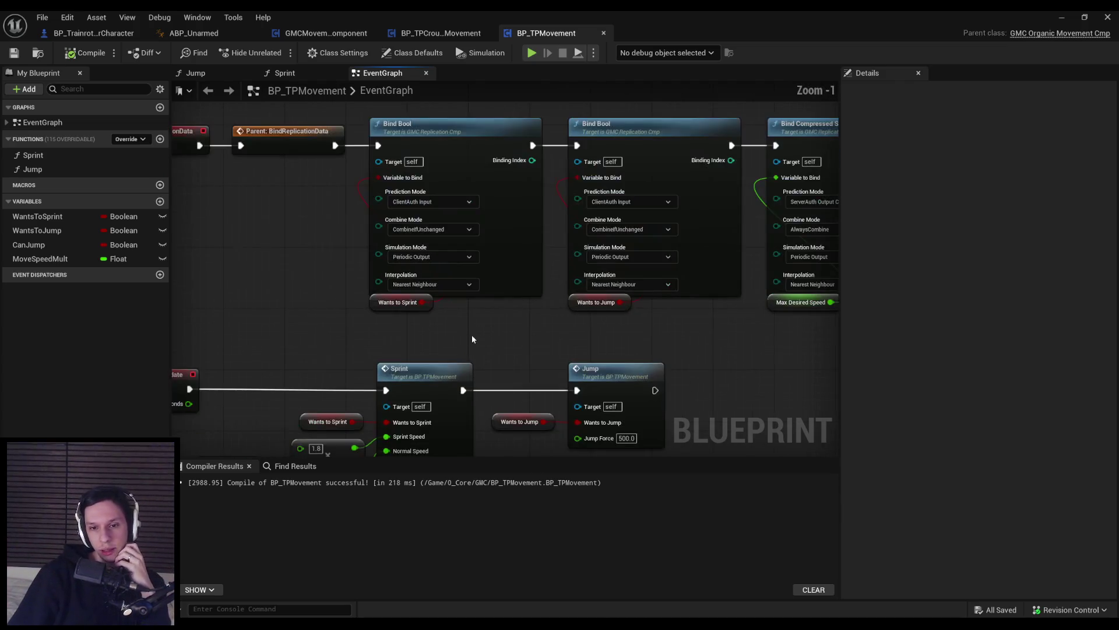
{"action": "scroll", "coordinate": [454, 335], "scroll_direction": "down", "scroll_amount": 1}
{"action": "left_click_drag", "start_coordinate": [364, 372], "coordinate": [431, 276]}
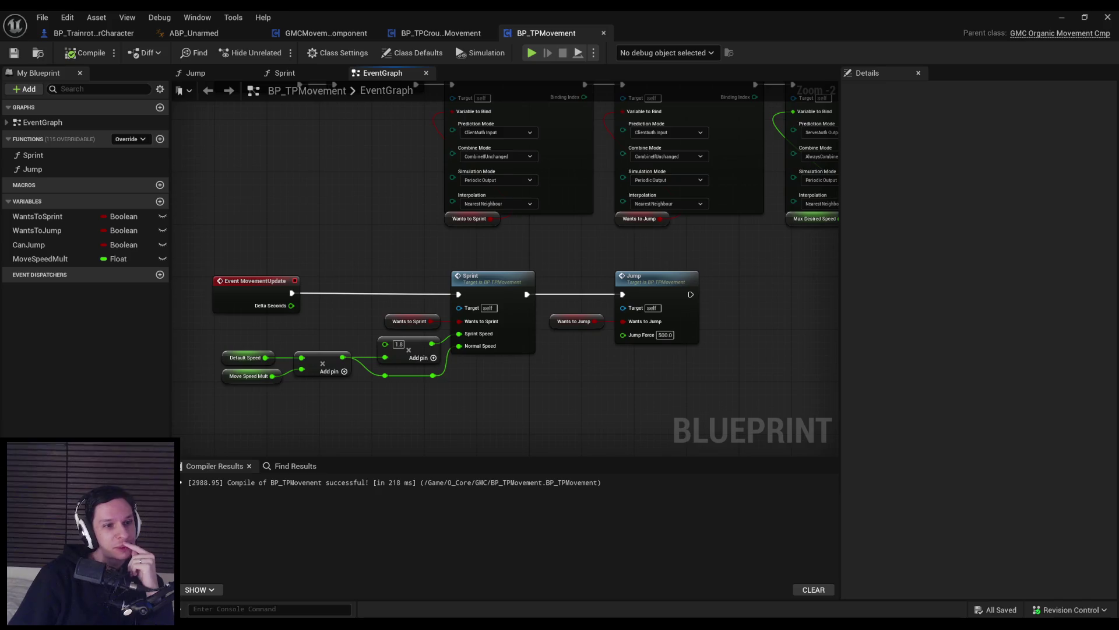
{"action": "left_click_drag", "start_coordinate": [322, 267], "coordinate": [284, 275]}
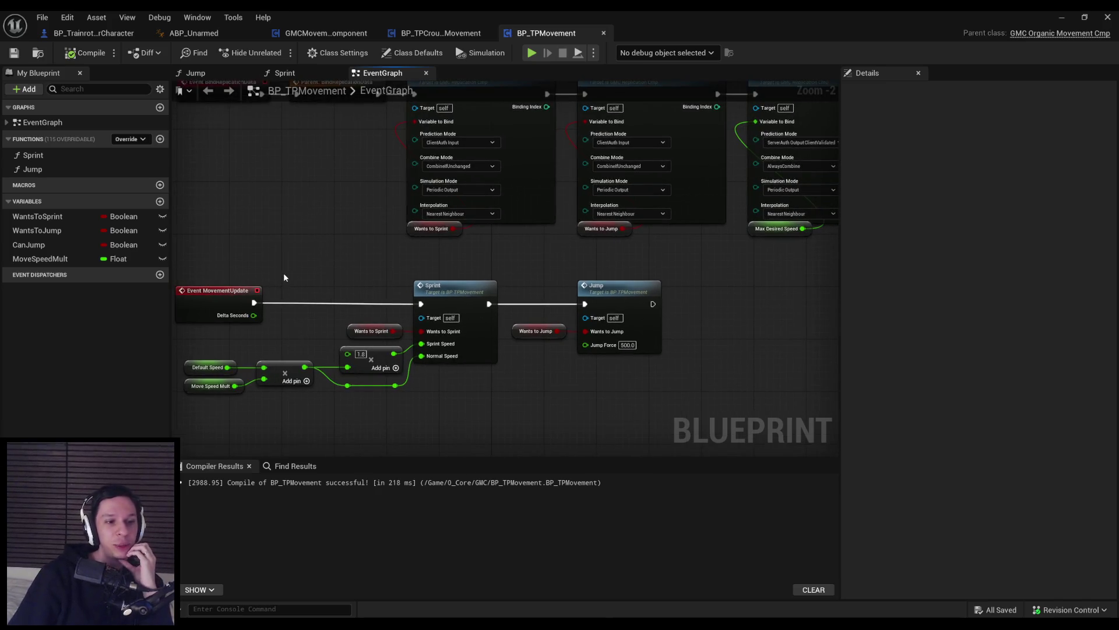
{"action": "scroll", "coordinate": [283, 277], "scroll_direction": "down", "scroll_amount": 1}
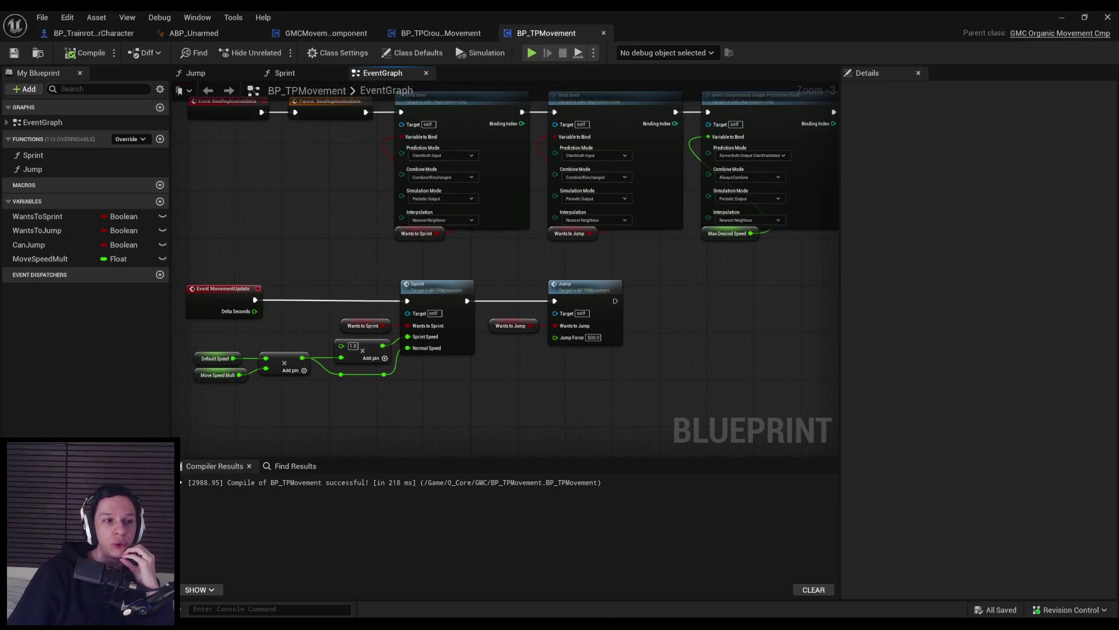
{"action": "scroll", "coordinate": [279, 279], "scroll_direction": "up", "scroll_amount": 2}
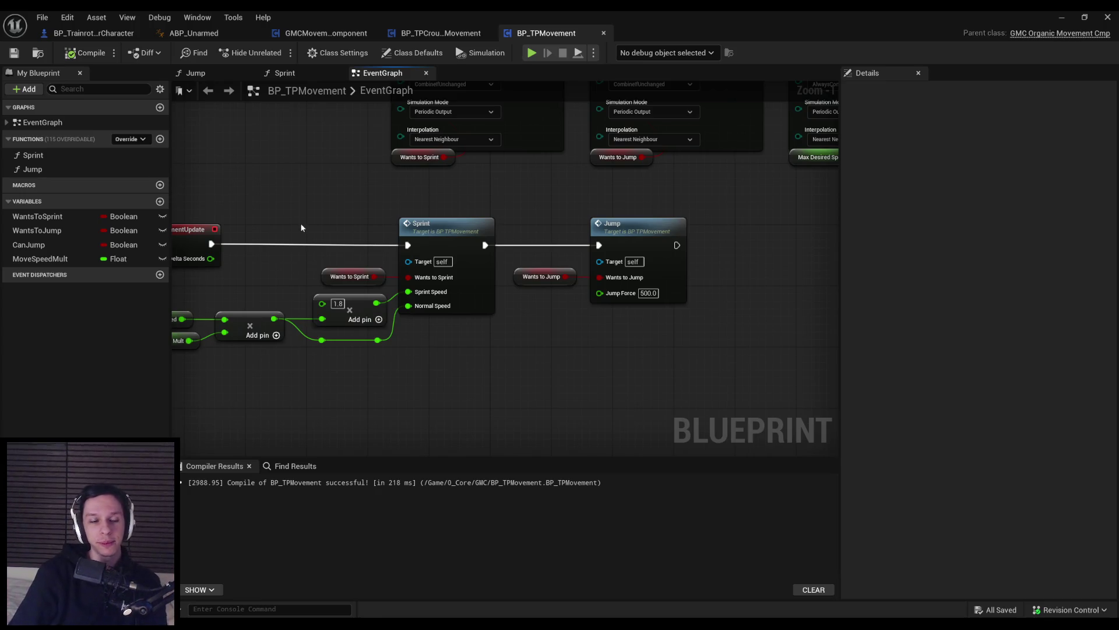
{"action": "left_click_drag", "start_coordinate": [253, 278], "coordinate": [344, 269]}
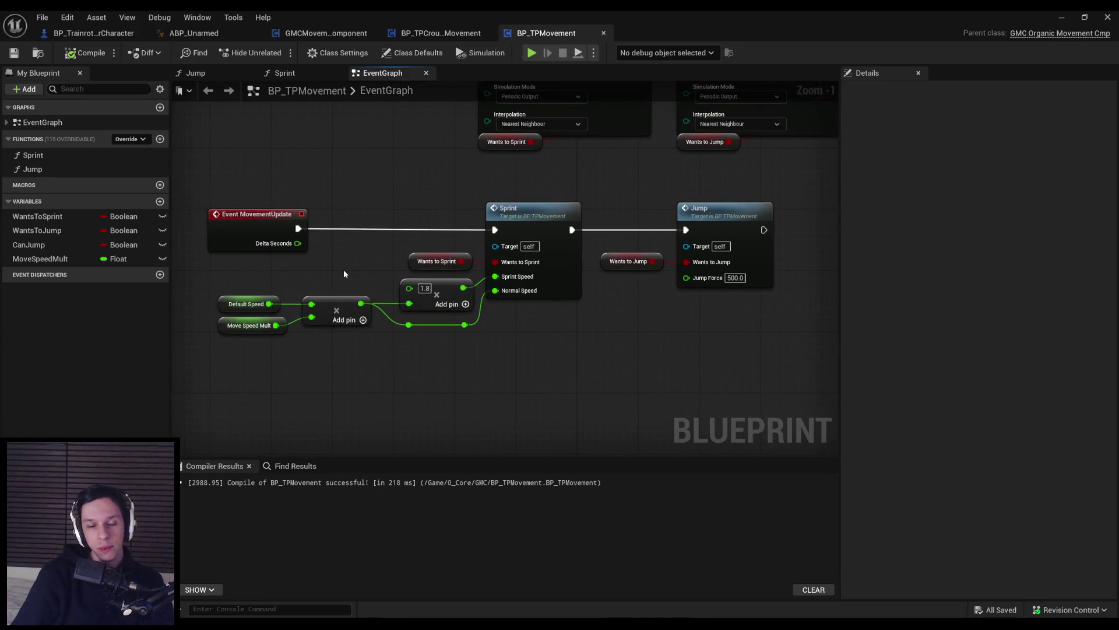
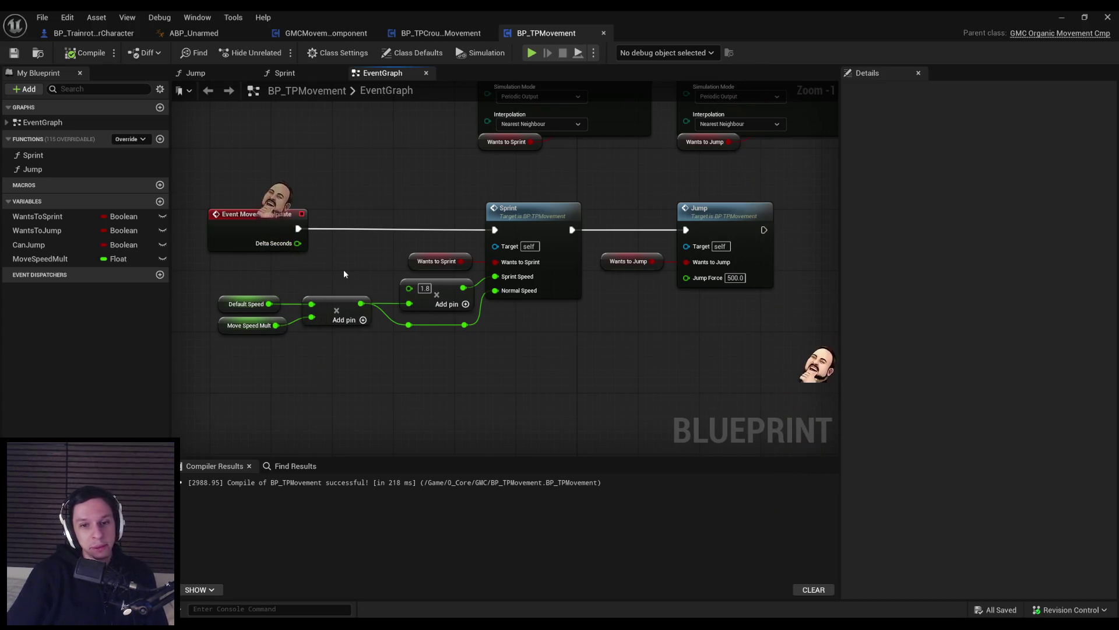
- Pan and zoom around the event graph to find the replication bindings and MovementUpdate chain
{"action": "mouse_move", "coordinate": [443, 390]}
{"action": "left_mouse_down"}
{"action": "mouse_move", "coordinate": [566, 355]}
{"action": "mouse_move", "coordinate": [511, 411]}
{"action": "left_mouse_up"}
{"action": "left_click_drag", "start_coordinate": [548, 336], "coordinate": [485, 350]}
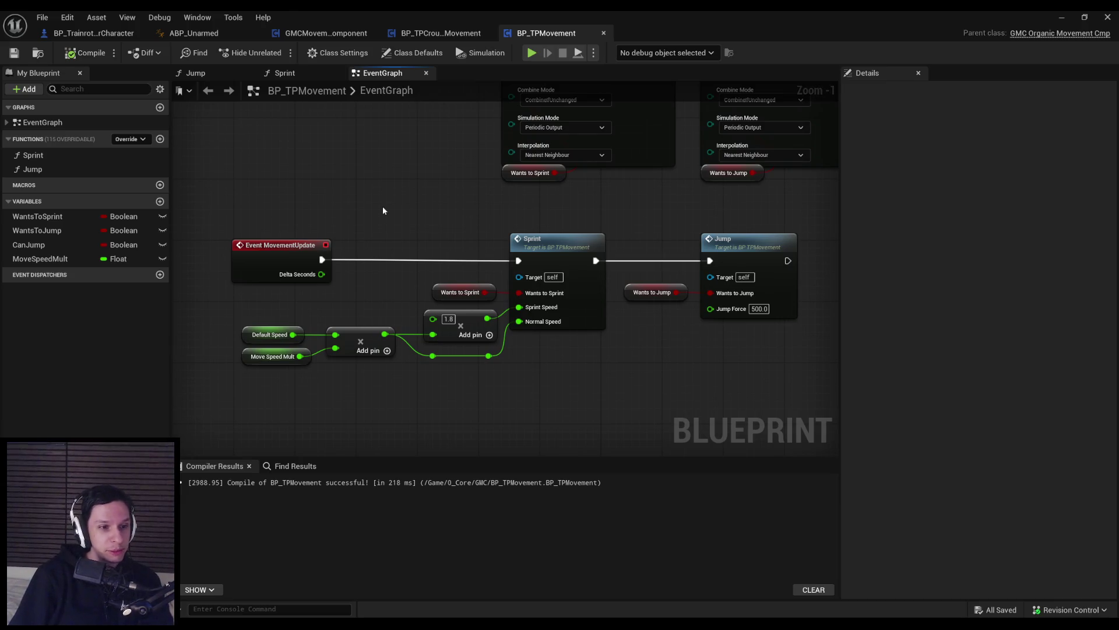
{"action": "scroll", "coordinate": [380, 217], "scroll_direction": "down", "scroll_amount": 2}
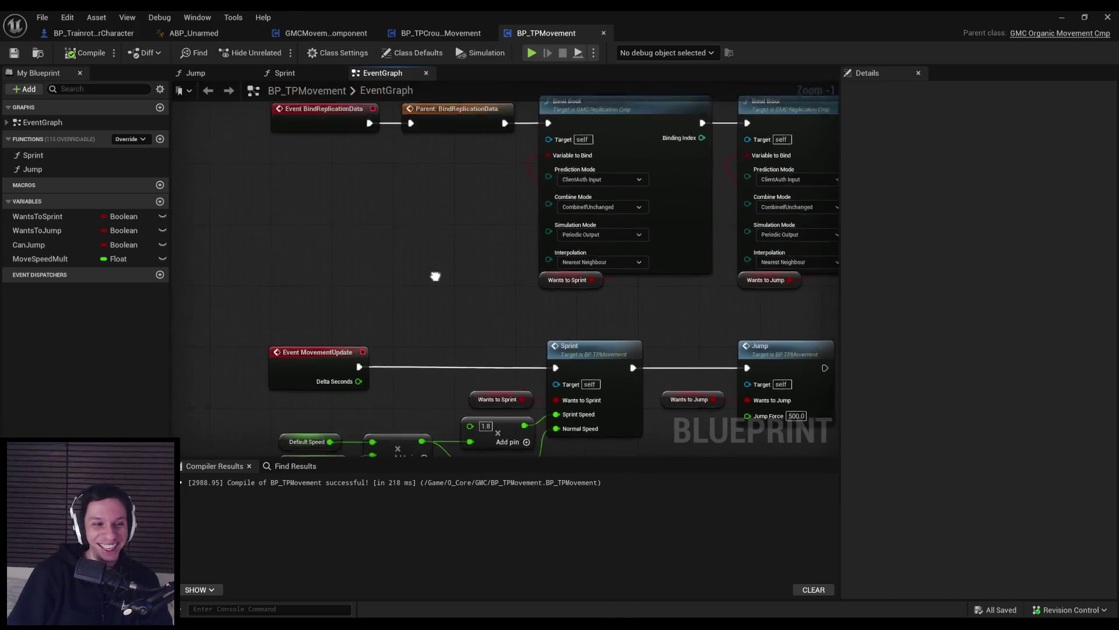
{"action": "scroll", "coordinate": [429, 285], "scroll_direction": "up", "scroll_amount": 1}
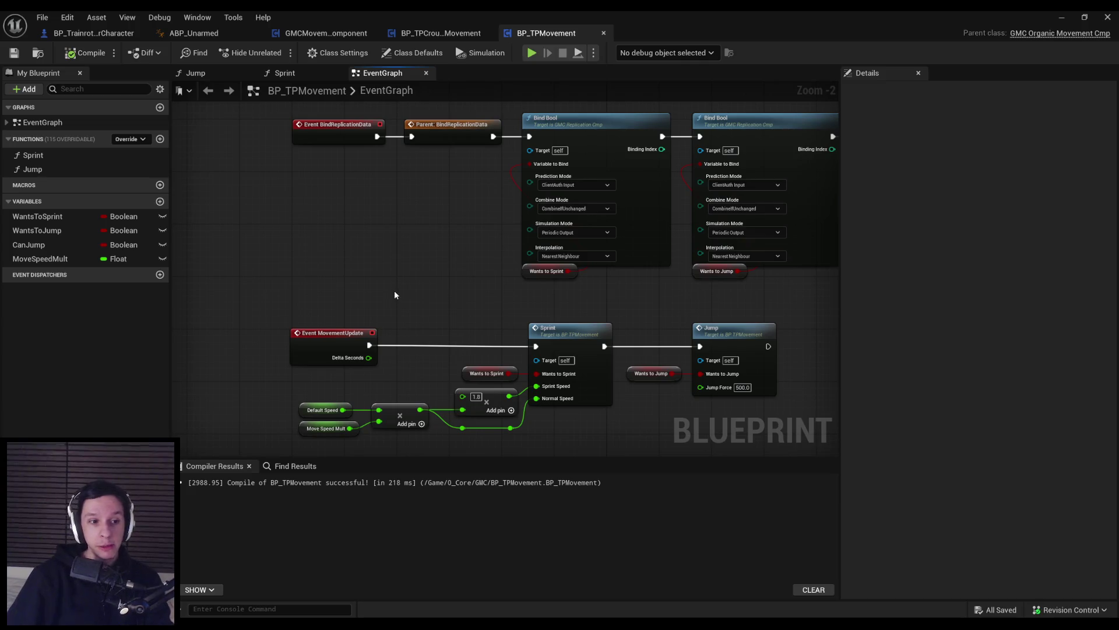
{"action": "left_click_drag", "start_coordinate": [448, 323], "coordinate": [370, 392]}
{"action": "scroll", "coordinate": [387, 365], "scroll_direction": "down", "scroll_amount": 1}
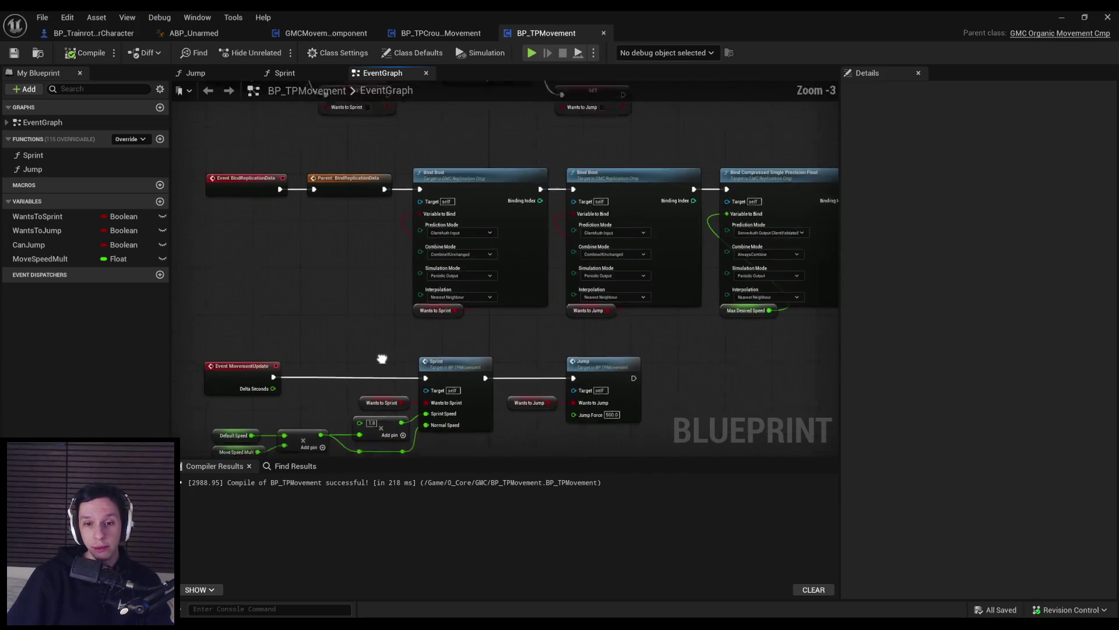
{"action": "scroll", "coordinate": [501, 415], "scroll_direction": "up", "scroll_amount": 1}
{"action": "left_click_drag", "start_coordinate": [499, 400], "coordinate": [620, 392]}
{"action": "scroll", "coordinate": [620, 392], "scroll_direction": "up", "scroll_amount": 1}
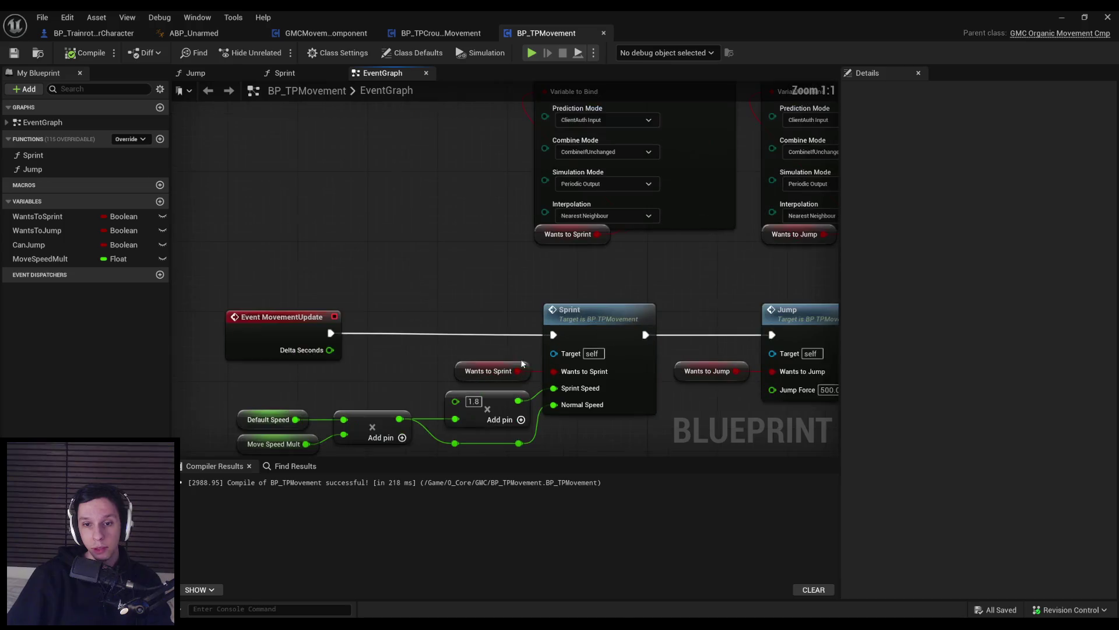
{"action": "mouse_move", "coordinate": [520, 299]}
{"action": "left_mouse_down"}
{"action": "mouse_move", "coordinate": [396, 276]}
{"action": "mouse_move", "coordinate": [698, 410]}
{"action": "mouse_move", "coordinate": [728, 404]}
{"action": "left_mouse_up"}
{"action": "scroll", "coordinate": [395, 277], "scroll_direction": "up", "scroll_amount": 1}
{"action": "left_click", "coordinate": [729, 404]}
{"action": "scroll", "coordinate": [615, 375], "scroll_direction": "down", "scroll_amount": 1}
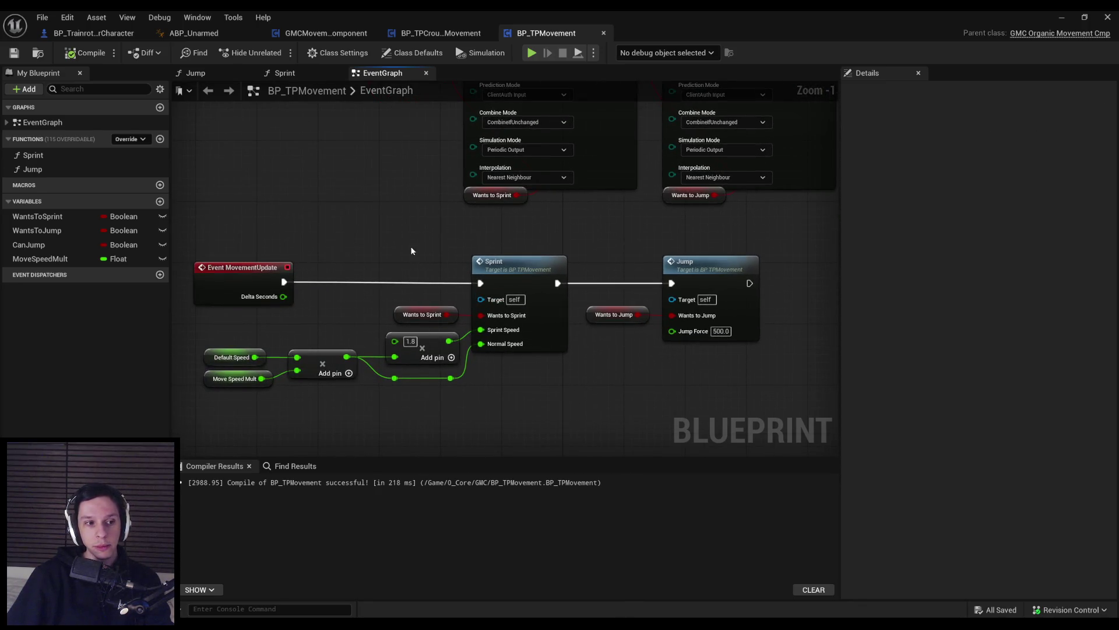
{"action": "mouse_move", "coordinate": [424, 255]}
{"action": "left_mouse_down"}
{"action": "mouse_move", "coordinate": [404, 288]}
{"action": "mouse_move", "coordinate": [423, 317]}
{"action": "mouse_move", "coordinate": [686, 430]}
{"action": "mouse_move", "coordinate": [683, 404]}
{"action": "left_mouse_up"}
{"action": "scroll", "coordinate": [424, 317], "scroll_direction": "down", "scroll_amount": 1}
- Box-select the Sprint, Wants to Jump and Jump nodes below the Bind Bool nodes
{"action": "mouse_move", "coordinate": [683, 404]}
{"action": "left_mouse_down"}
{"action": "mouse_move", "coordinate": [356, 326]}
{"action": "mouse_move", "coordinate": [429, 315]}
{"action": "mouse_move", "coordinate": [422, 306]}
{"action": "mouse_move", "coordinate": [587, 345]}
{"action": "left_mouse_up"}
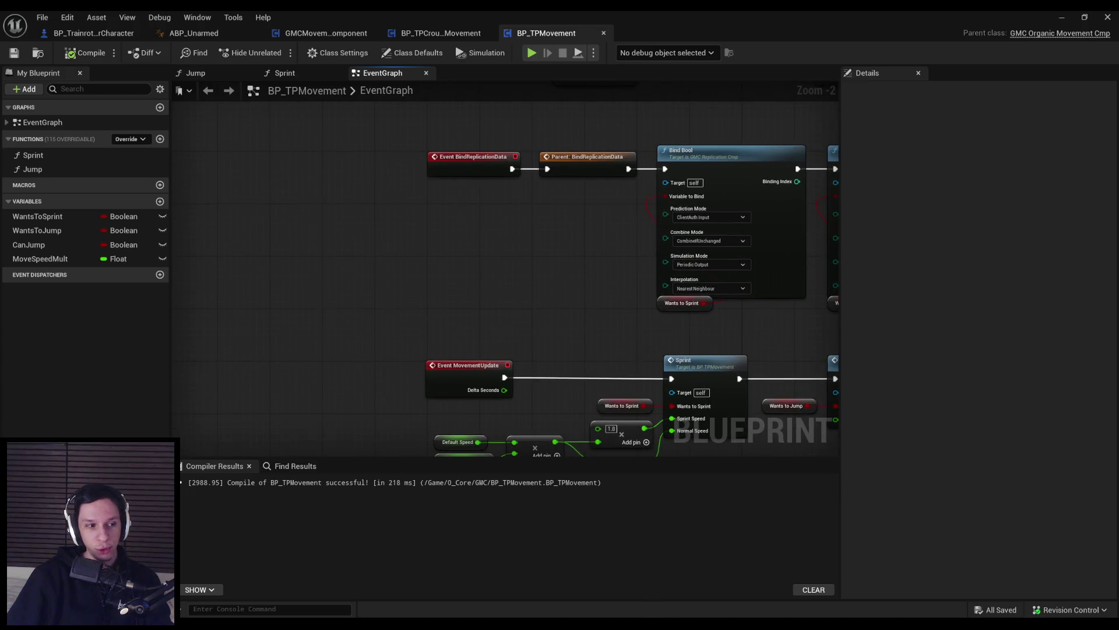
{"action": "scroll", "coordinate": [411, 332], "scroll_direction": "down", "scroll_amount": 1}
{"action": "scroll", "coordinate": [386, 360], "scroll_direction": "up", "scroll_amount": 2}
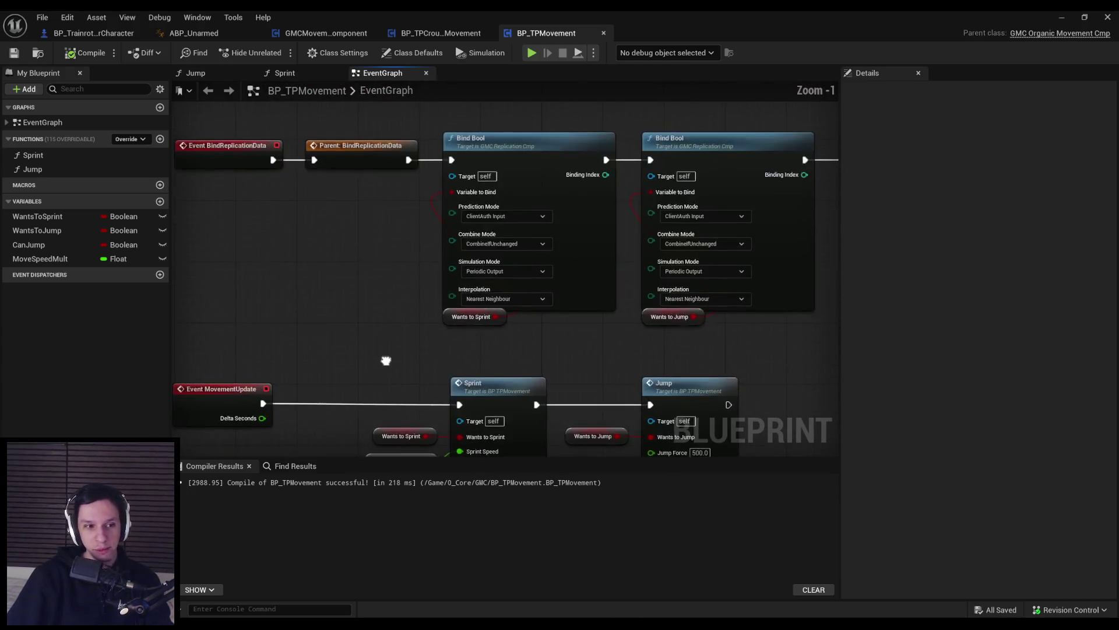
{"action": "left_click_drag", "start_coordinate": [386, 360], "coordinate": [370, 300]}
{"action": "scroll", "coordinate": [370, 299], "scroll_direction": "up", "scroll_amount": 1}
{"action": "scroll", "coordinate": [354, 296], "scroll_direction": "down", "scroll_amount": 3}
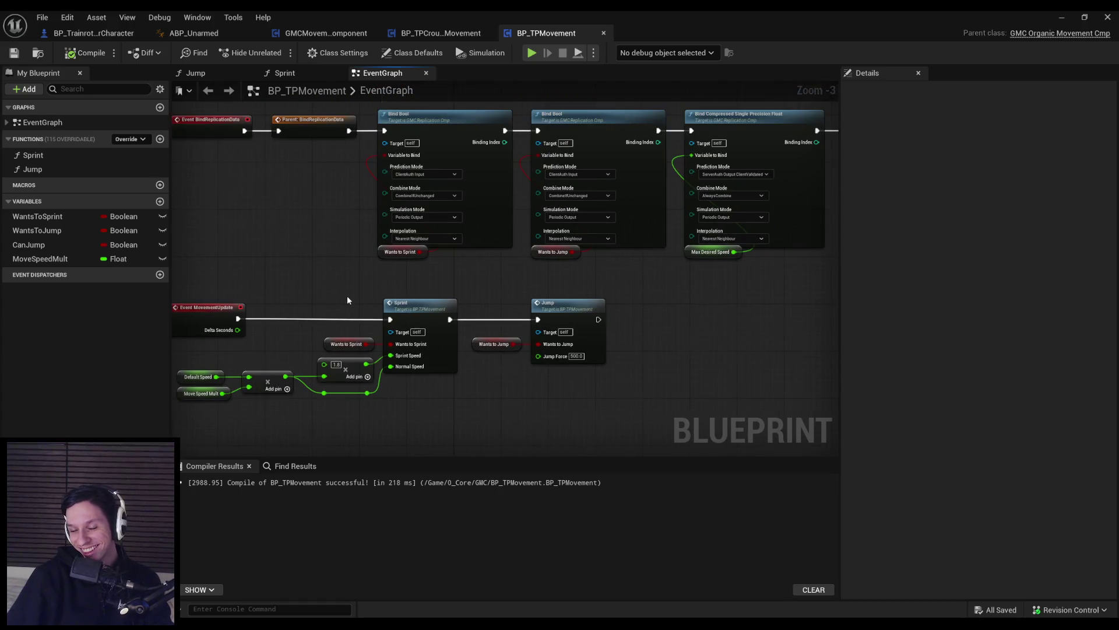
{"action": "scroll", "coordinate": [348, 299], "scroll_direction": "up", "scroll_amount": 2}
{"action": "scroll", "coordinate": [386, 299], "scroll_direction": "down", "scroll_amount": 1}
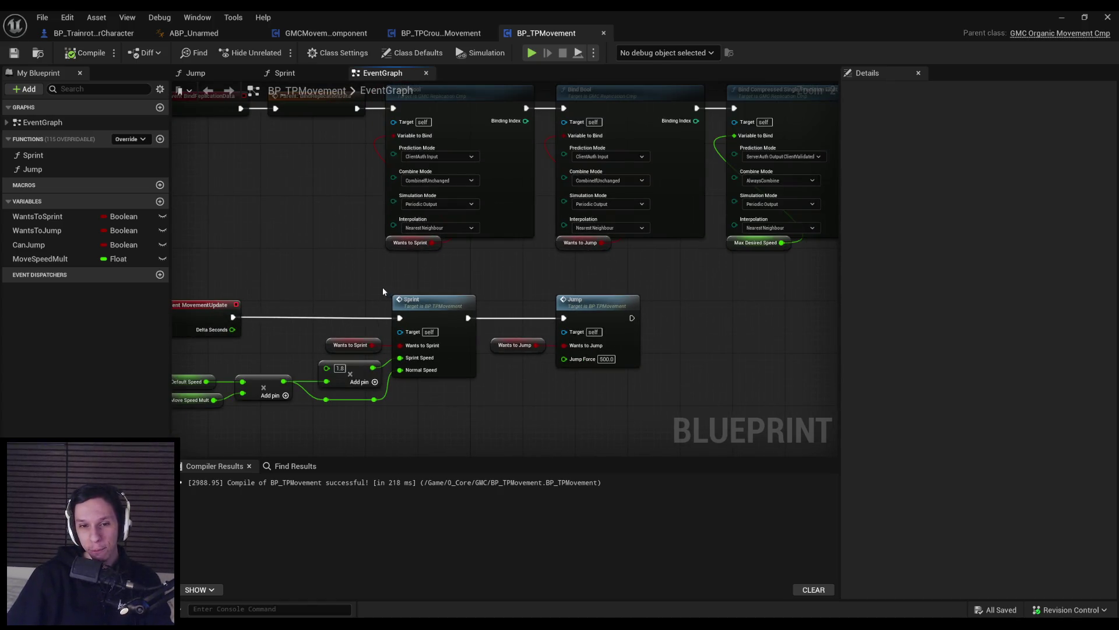
{"action": "mouse_move", "coordinate": [387, 288]}
{"action": "left_mouse_down"}
{"action": "mouse_move", "coordinate": [665, 403]}
{"action": "mouse_move", "coordinate": [649, 381]}
{"action": "mouse_move", "coordinate": [384, 286]}
{"action": "left_mouse_up"}
{"action": "scroll", "coordinate": [481, 294], "scroll_direction": "down", "scroll_amount": 1}
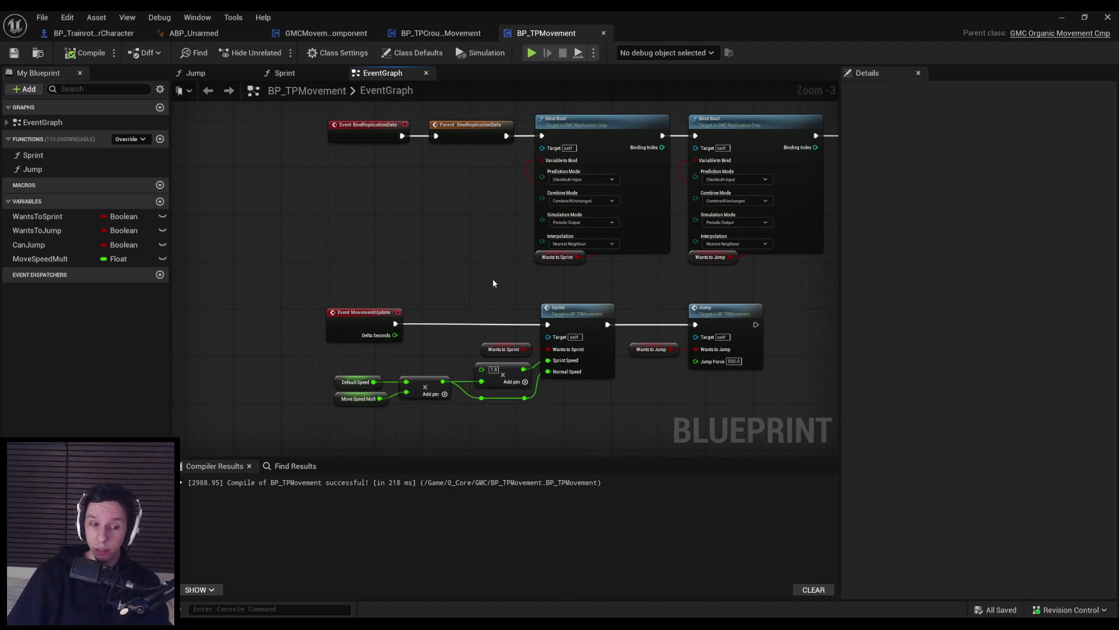
{"action": "scroll", "coordinate": [535, 418], "scroll_direction": "up", "scroll_amount": 2}
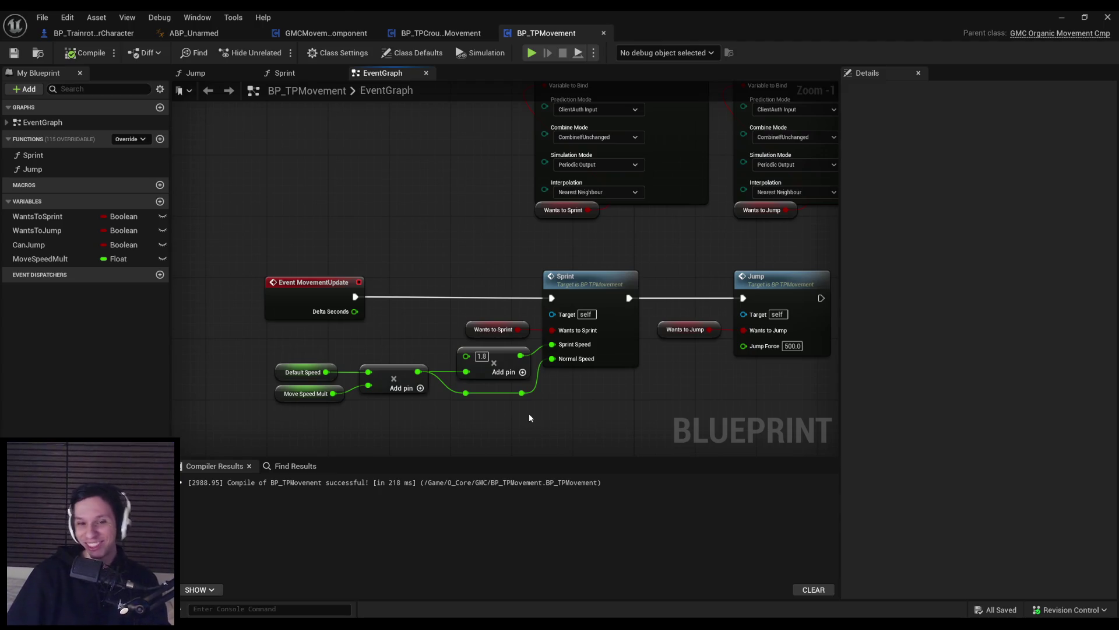
- Shift the Sprint, Wants to Jump and Jump nodes slightly right, then deselect them
{"action": "left_click_drag", "start_coordinate": [692, 405], "coordinate": [368, 248]}
{"action": "left_click", "coordinate": [645, 413]}
{"action": "mouse_move", "coordinate": [645, 412]}
{"action": "left_mouse_down"}
{"action": "mouse_move", "coordinate": [368, 251]}
{"action": "mouse_move", "coordinate": [417, 265]}
{"action": "left_mouse_up"}
{"action": "left_click", "coordinate": [495, 377]}
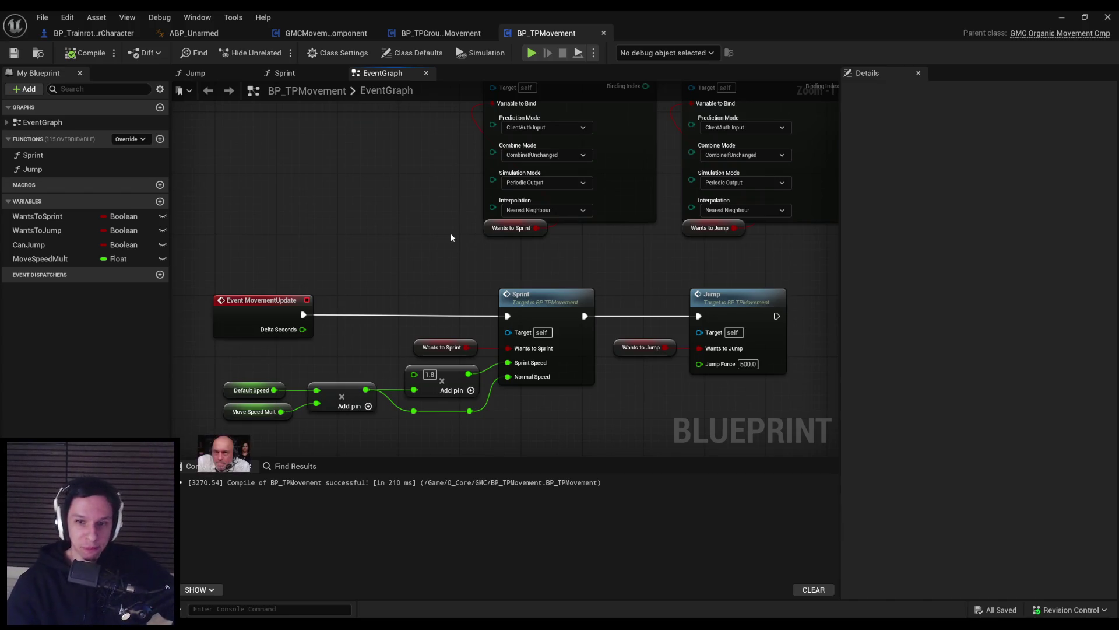
- Bring the replication bindings above MovementUpdate back into view
{"action": "left_click_drag", "start_coordinate": [447, 255], "coordinate": [410, 270]}
{"action": "scroll", "coordinate": [334, 260], "scroll_direction": "down", "scroll_amount": 2}
{"action": "left_click_drag", "start_coordinate": [334, 261], "coordinate": [331, 333]}
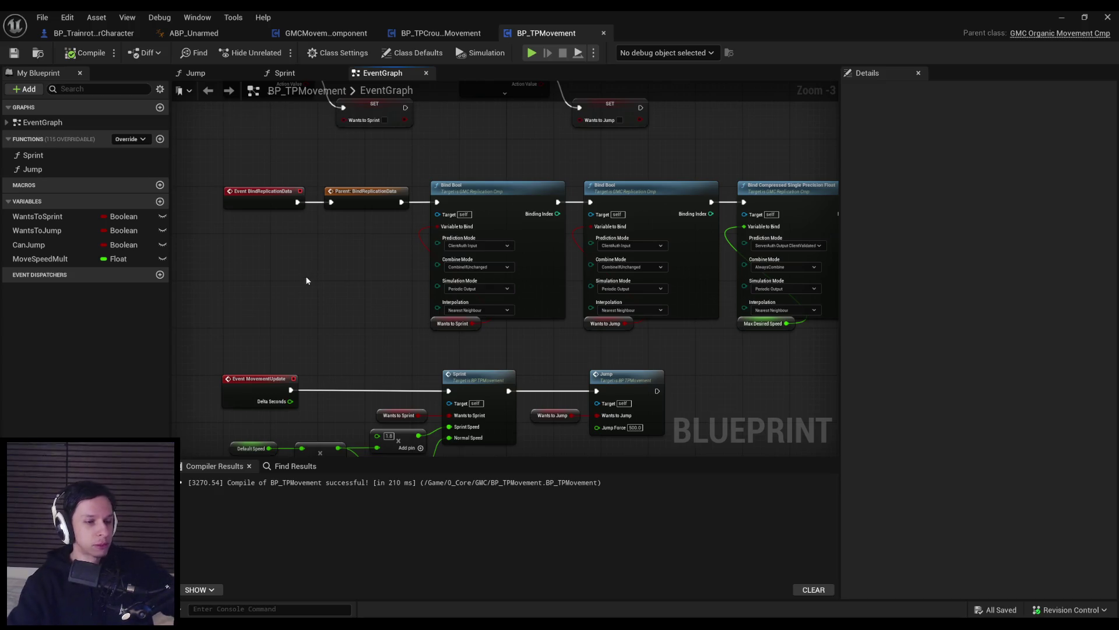
{"action": "scroll", "coordinate": [301, 323], "scroll_direction": "down", "scroll_amount": 2}
{"action": "scroll", "coordinate": [394, 316], "scroll_direction": "up", "scroll_amount": 4}
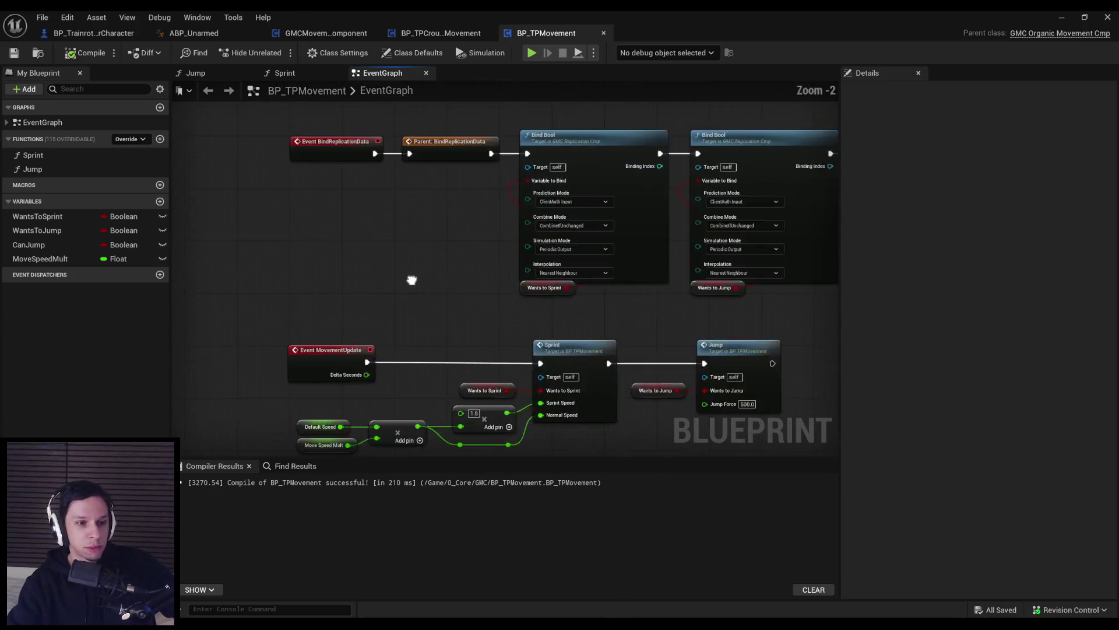
{"action": "scroll", "coordinate": [430, 292], "scroll_direction": "down", "scroll_amount": 2}
{"action": "scroll", "coordinate": [491, 279], "scroll_direction": "up", "scroll_amount": 3}
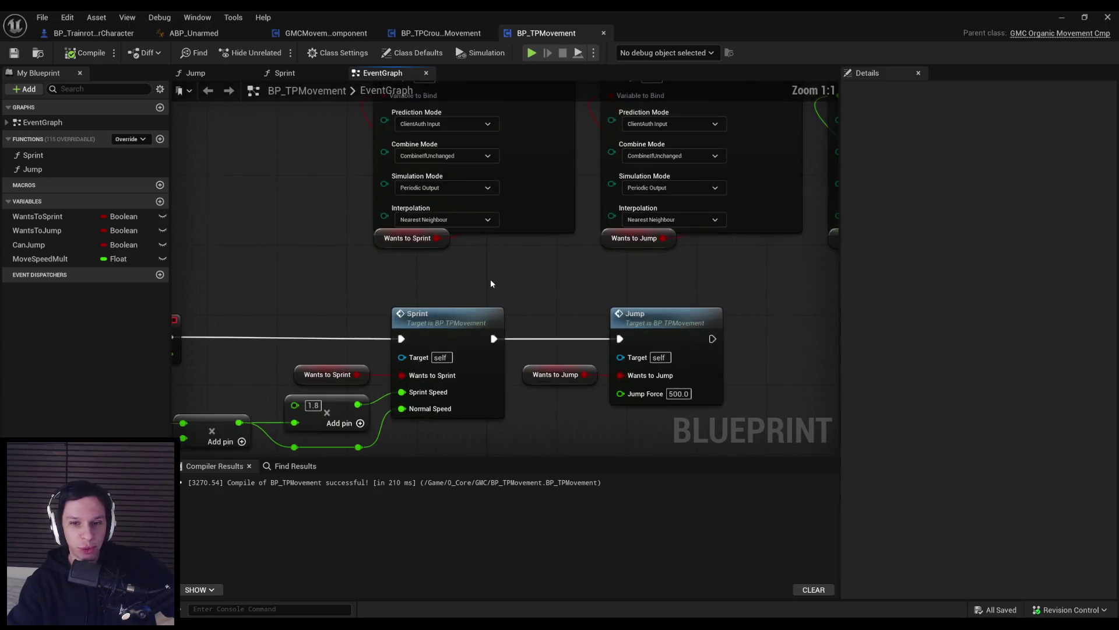
{"action": "scroll", "coordinate": [504, 281], "scroll_direction": "down", "scroll_amount": 2}
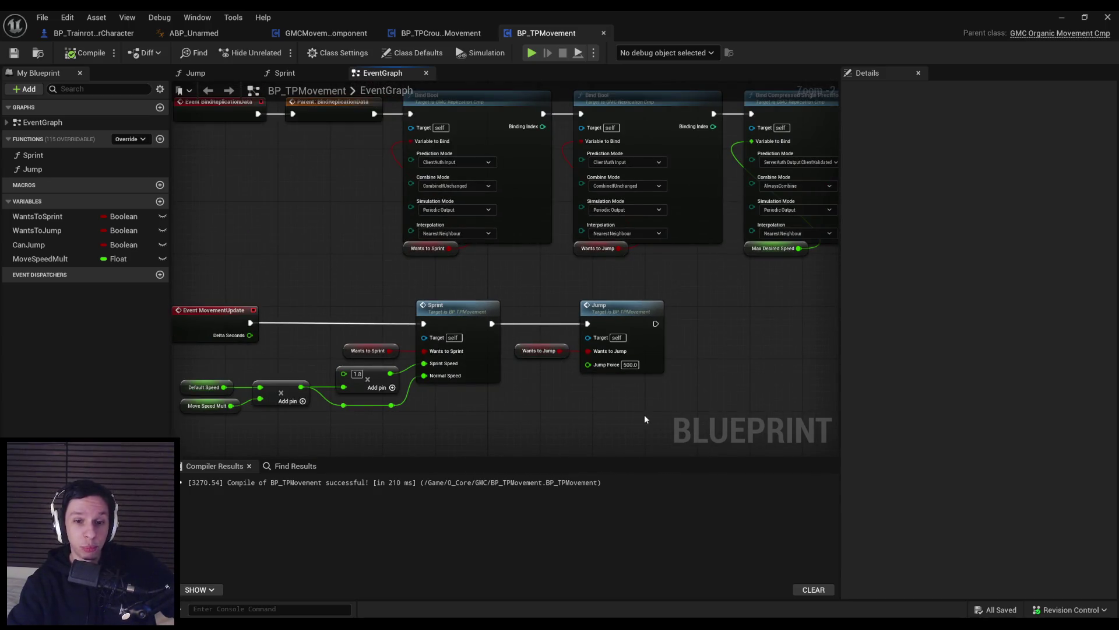
{"action": "left_click_drag", "start_coordinate": [660, 410], "coordinate": [409, 271]}
{"action": "left_click", "coordinate": [409, 271]}
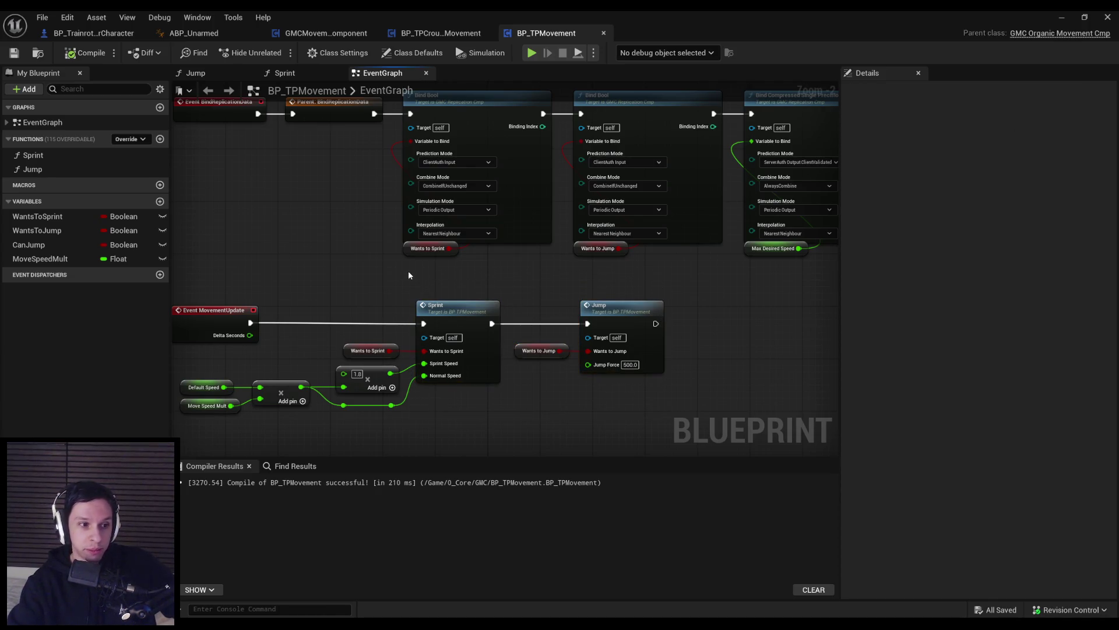
{"action": "scroll", "coordinate": [405, 270], "scroll_direction": "down", "scroll_amount": 1}
{"action": "mouse_move", "coordinate": [405, 271]}
{"action": "left_mouse_down"}
{"action": "mouse_move", "coordinate": [477, 305]}
{"action": "mouse_move", "coordinate": [380, 308]}
{"action": "left_mouse_up"}
{"action": "scroll", "coordinate": [379, 307], "scroll_direction": "up", "scroll_amount": 1}
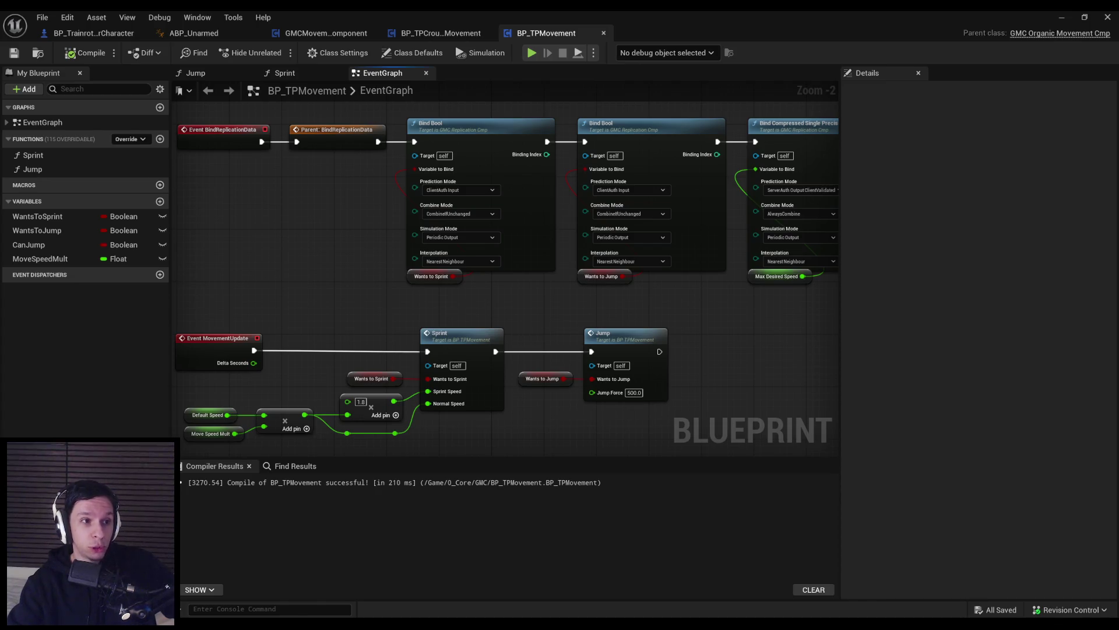
{"action": "scroll", "coordinate": [321, 252], "scroll_direction": "up", "scroll_amount": 1}
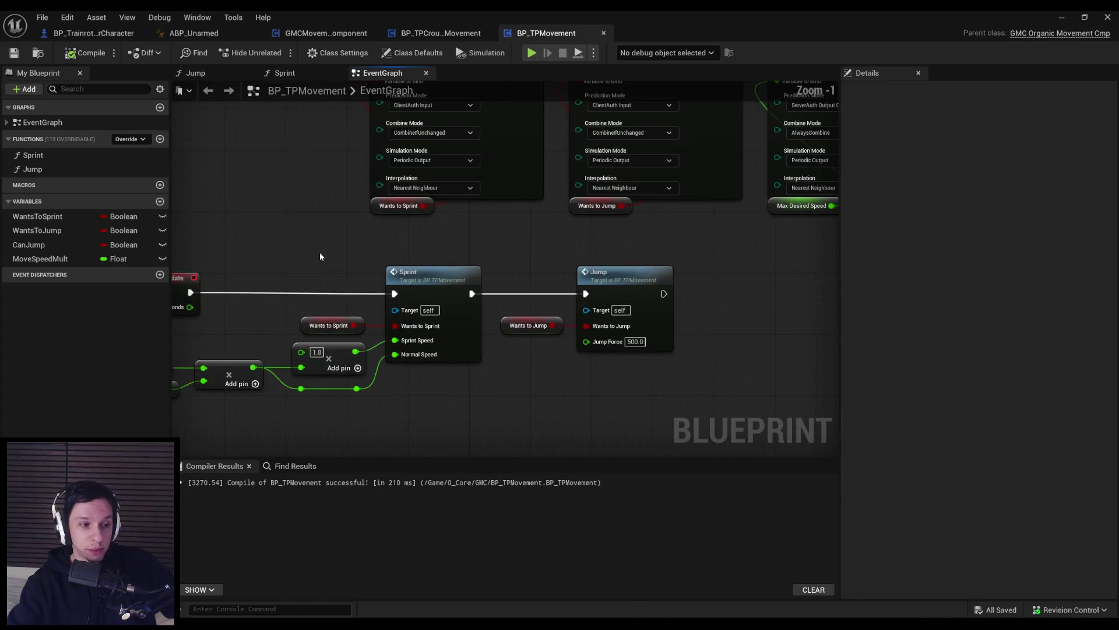
{"action": "mouse_move", "coordinate": [648, 362]}
{"action": "left_mouse_down"}
{"action": "mouse_move", "coordinate": [353, 235]}
{"action": "mouse_move", "coordinate": [340, 242]}
{"action": "mouse_move", "coordinate": [583, 375]}
{"action": "mouse_move", "coordinate": [652, 372]}
{"action": "left_mouse_up"}
{"action": "left_click", "coordinate": [341, 243]}
{"action": "left_click", "coordinate": [652, 372]}
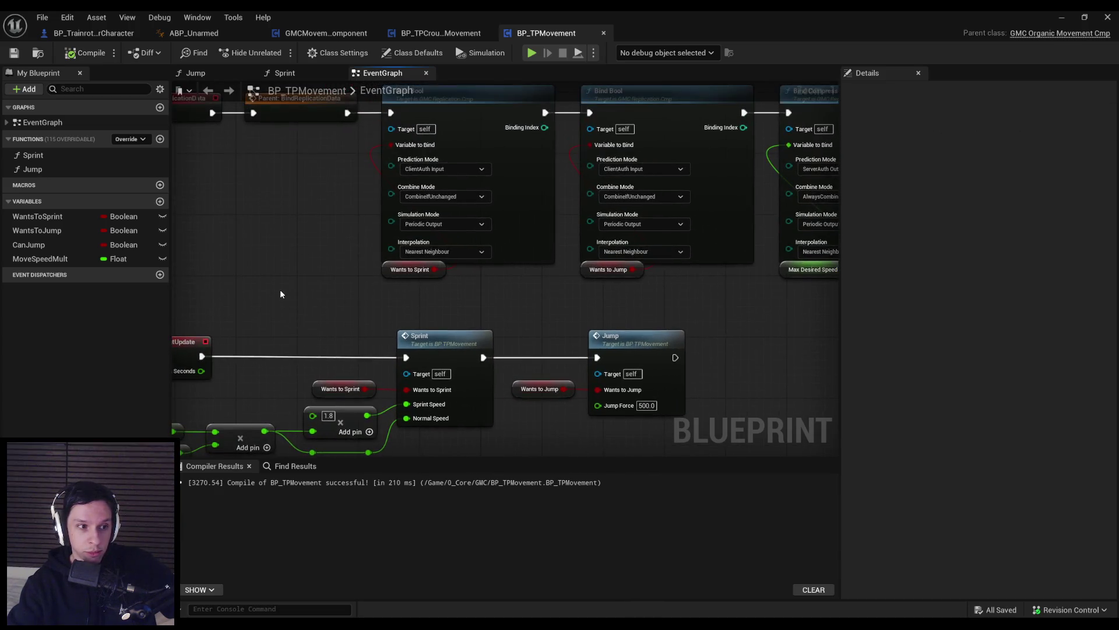
{"action": "scroll", "coordinate": [280, 289], "scroll_direction": "down", "scroll_amount": 1}
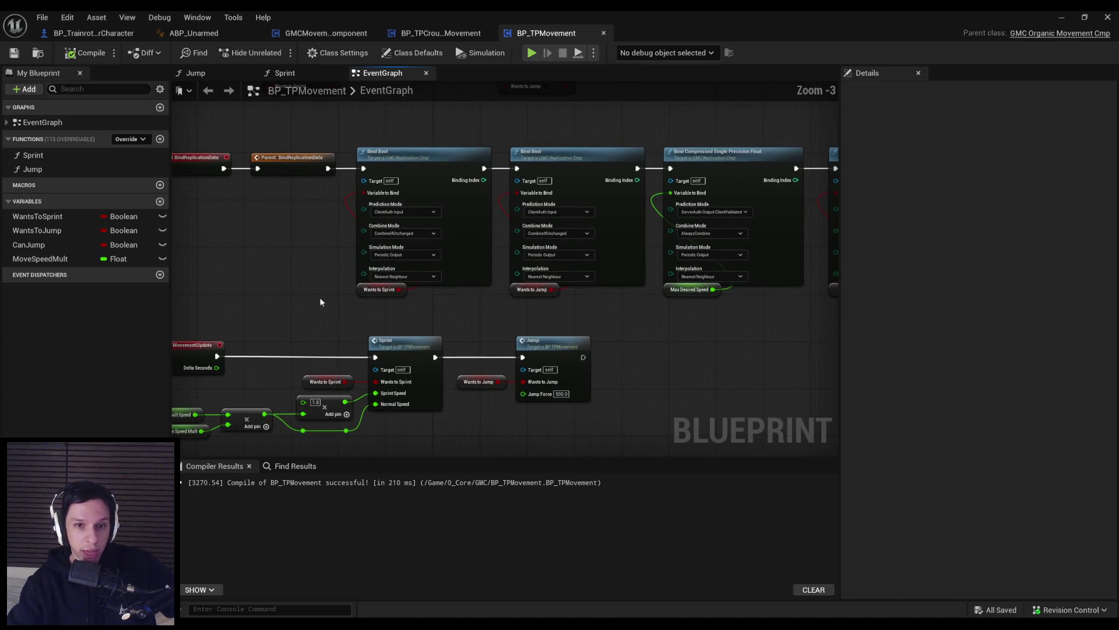
{"action": "scroll", "coordinate": [282, 306], "scroll_direction": "up", "scroll_amount": 1}
{"action": "scroll", "coordinate": [282, 306], "scroll_direction": "down", "scroll_amount": 1}
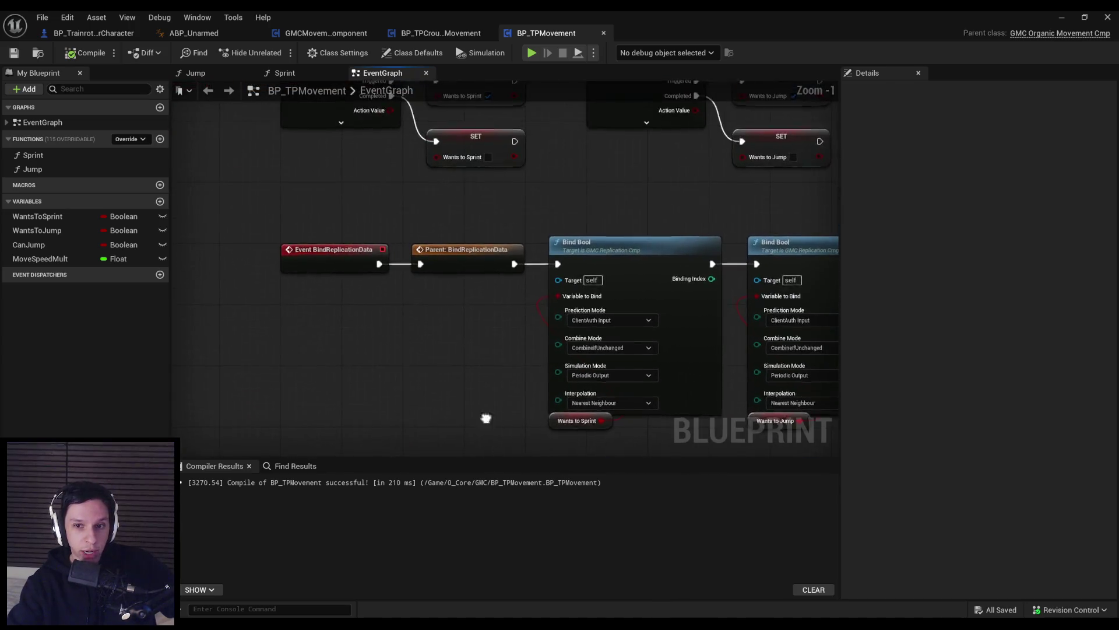
{"action": "scroll", "coordinate": [311, 343], "scroll_direction": "down", "scroll_amount": 1}
{"action": "left_click_drag", "start_coordinate": [343, 332], "coordinate": [489, 321]}
{"action": "scroll", "coordinate": [488, 321], "scroll_direction": "up", "scroll_amount": 1}
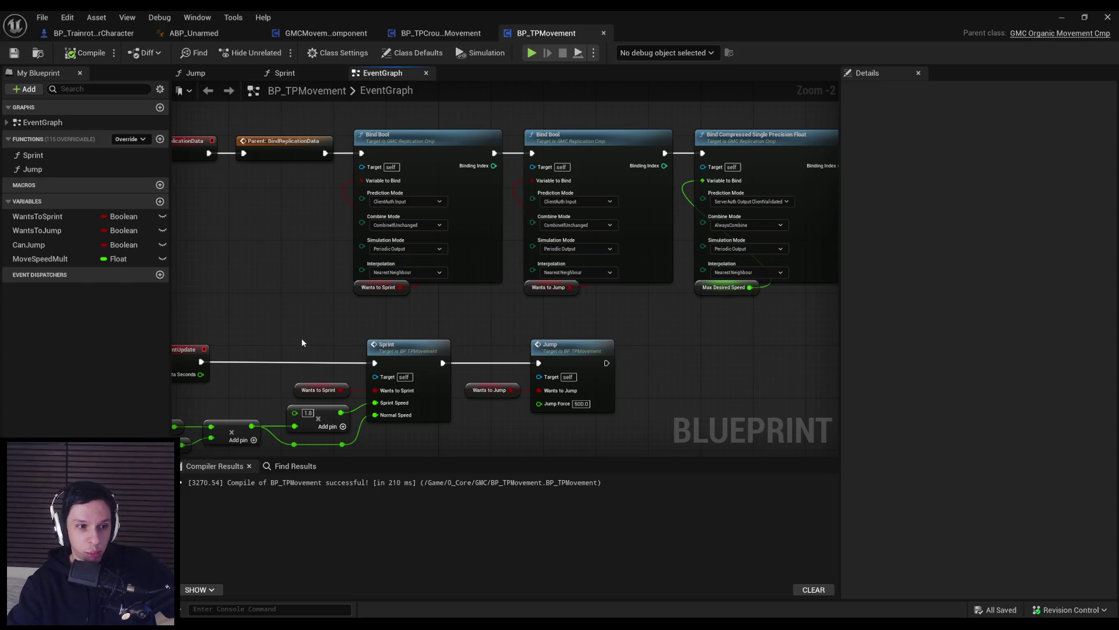
{"action": "scroll", "coordinate": [385, 296], "scroll_direction": "down", "scroll_amount": 1}
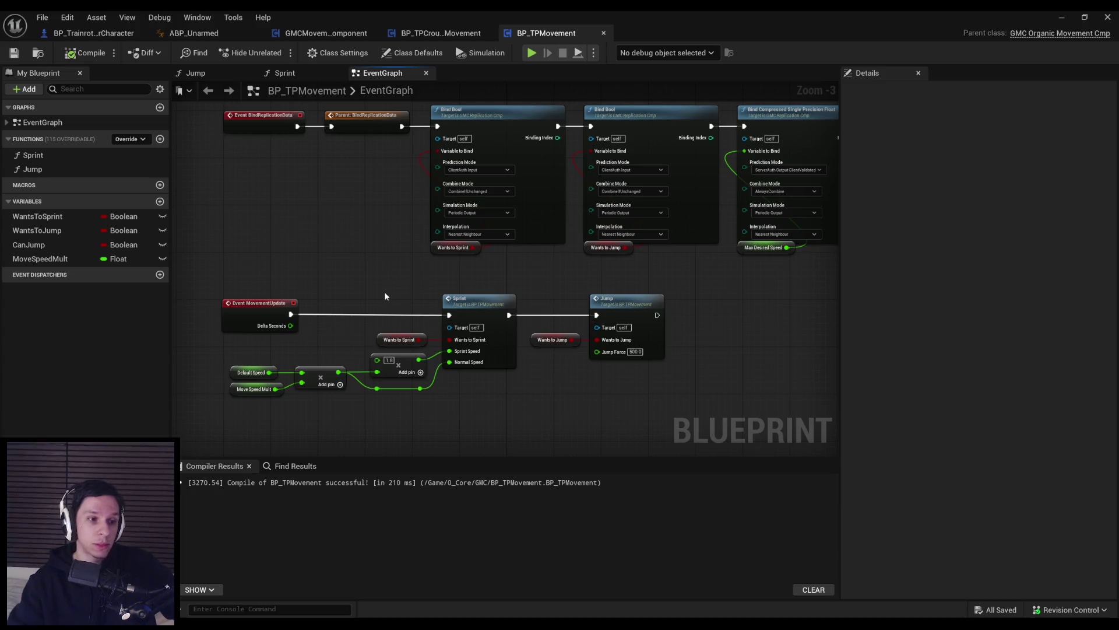
{"action": "scroll", "coordinate": [345, 276], "scroll_direction": "up", "scroll_amount": 1}
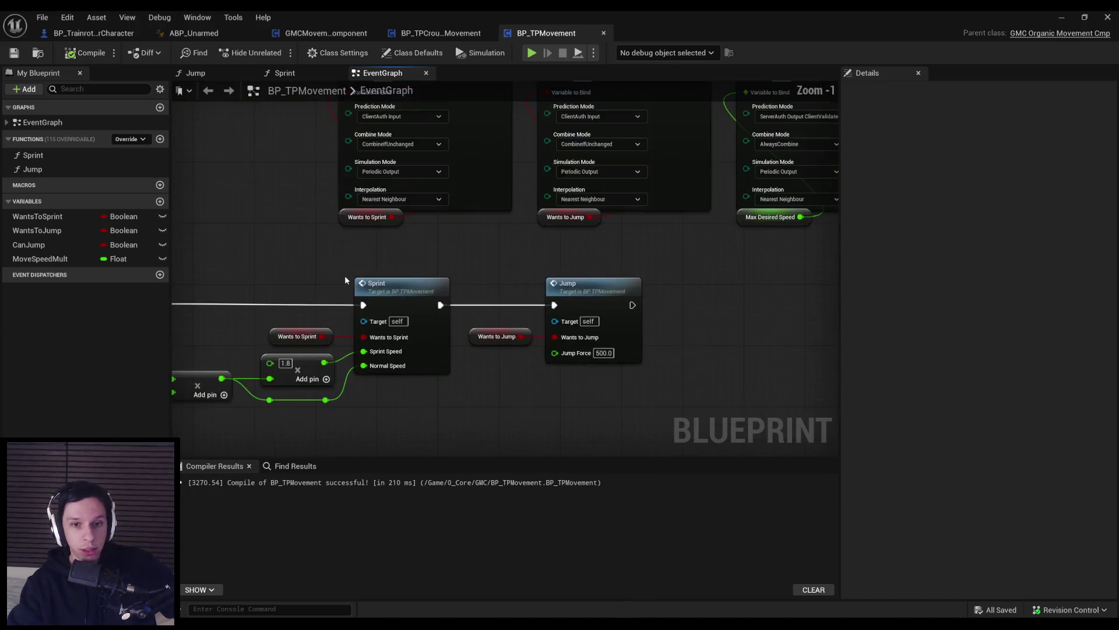
{"action": "scroll", "coordinate": [344, 269], "scroll_direction": "down", "scroll_amount": 2}
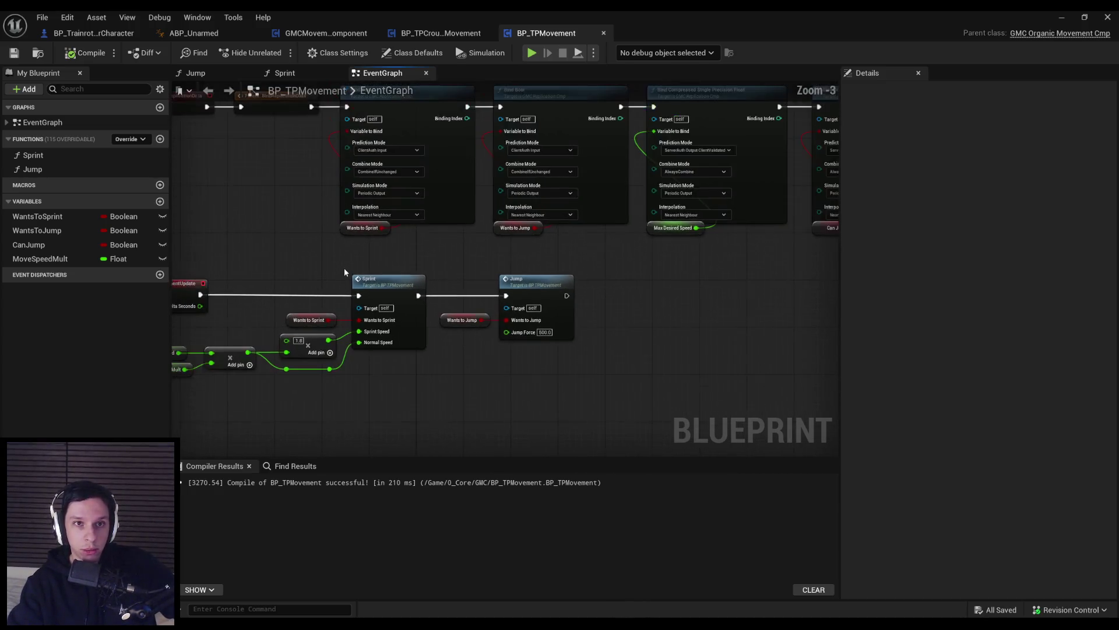
{"action": "scroll", "coordinate": [428, 330], "scroll_direction": "up", "scroll_amount": 3}
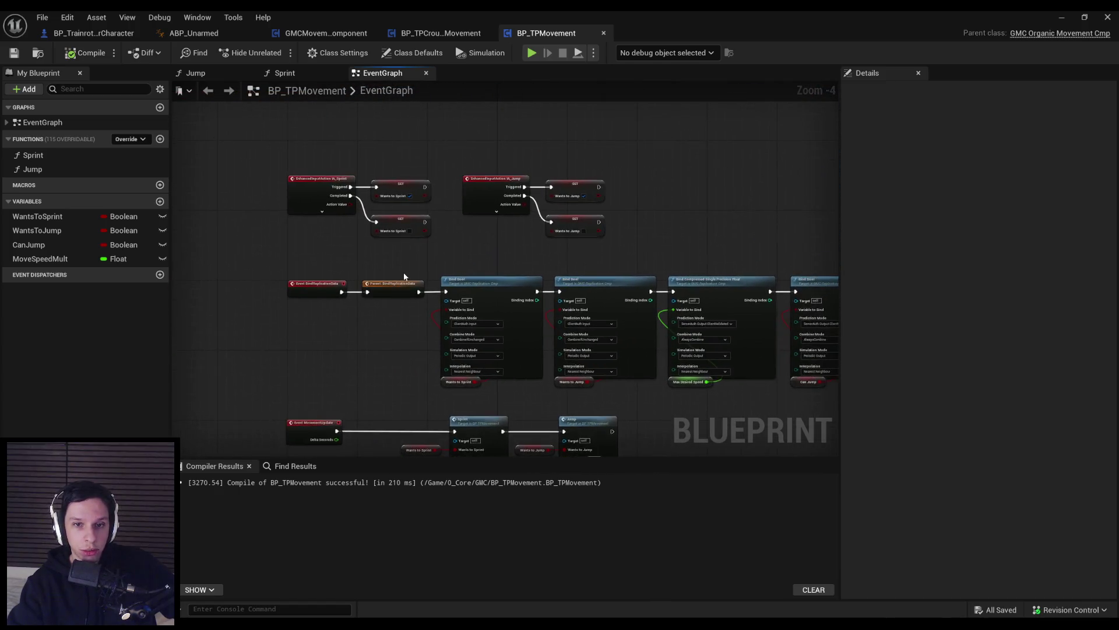
{"action": "scroll", "coordinate": [402, 274], "scroll_direction": "down", "scroll_amount": 1}
{"action": "scroll", "coordinate": [401, 272], "scroll_direction": "down", "scroll_amount": 1}
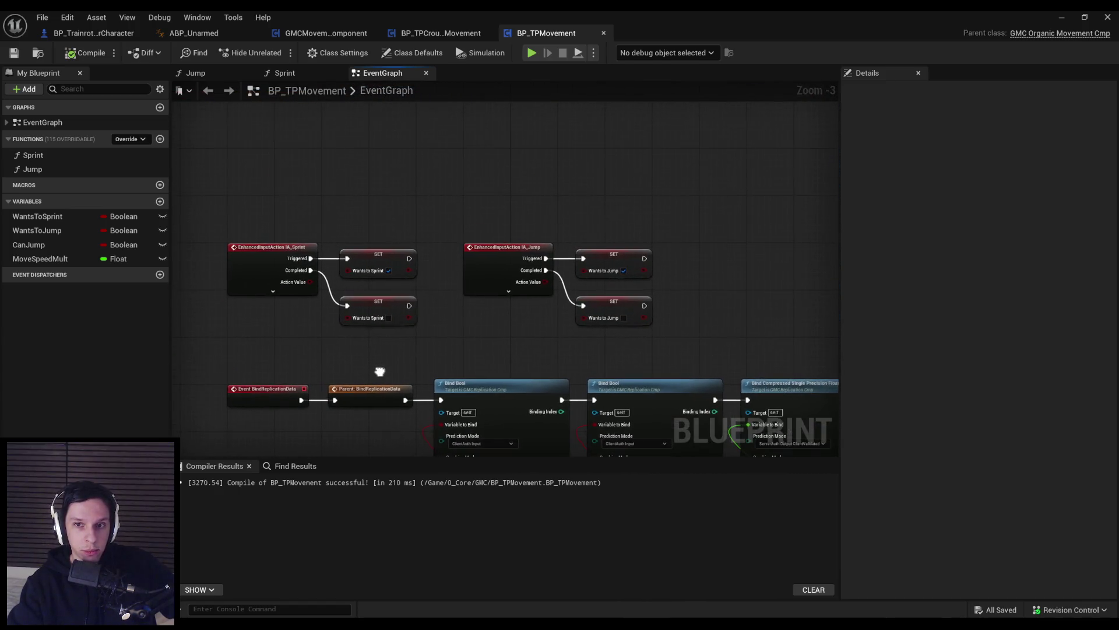
{"action": "left_click_drag", "start_coordinate": [302, 343], "coordinate": [293, 230]}
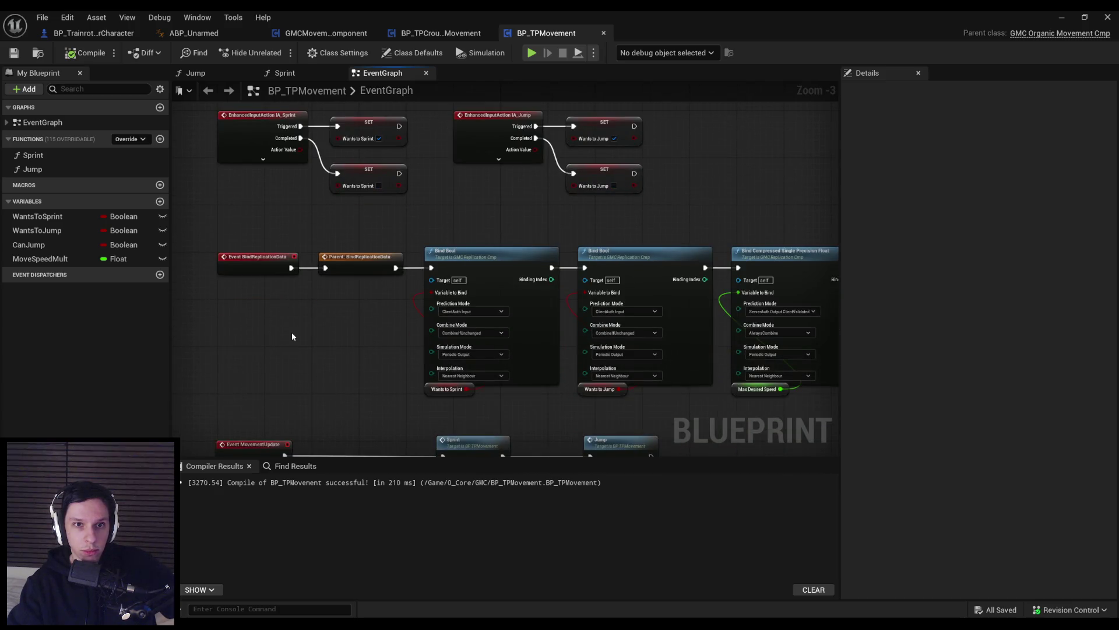
{"action": "left_click_drag", "start_coordinate": [348, 387], "coordinate": [300, 281]}
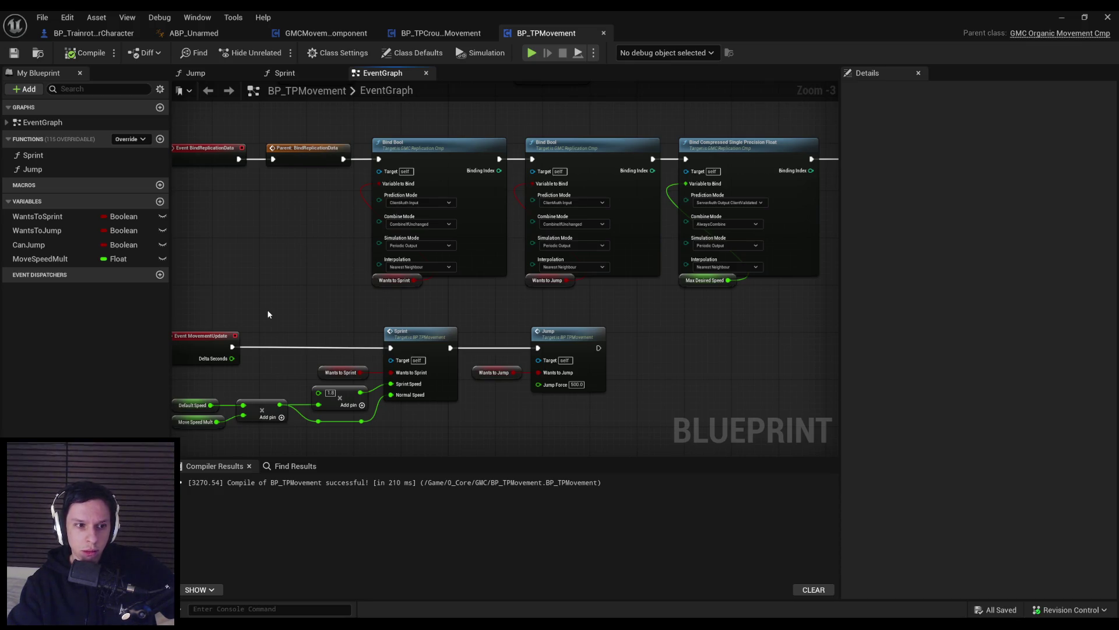
{"action": "scroll", "coordinate": [317, 340], "scroll_direction": "up", "scroll_amount": 3}
{"action": "scroll", "coordinate": [375, 285], "scroll_direction": "down", "scroll_amount": 1}
{"action": "scroll", "coordinate": [358, 300], "scroll_direction": "up", "scroll_amount": 2}
{"action": "scroll", "coordinate": [261, 309], "scroll_direction": "down", "scroll_amount": 1}
{"action": "left_click_drag", "start_coordinate": [261, 309], "coordinate": [352, 304]}
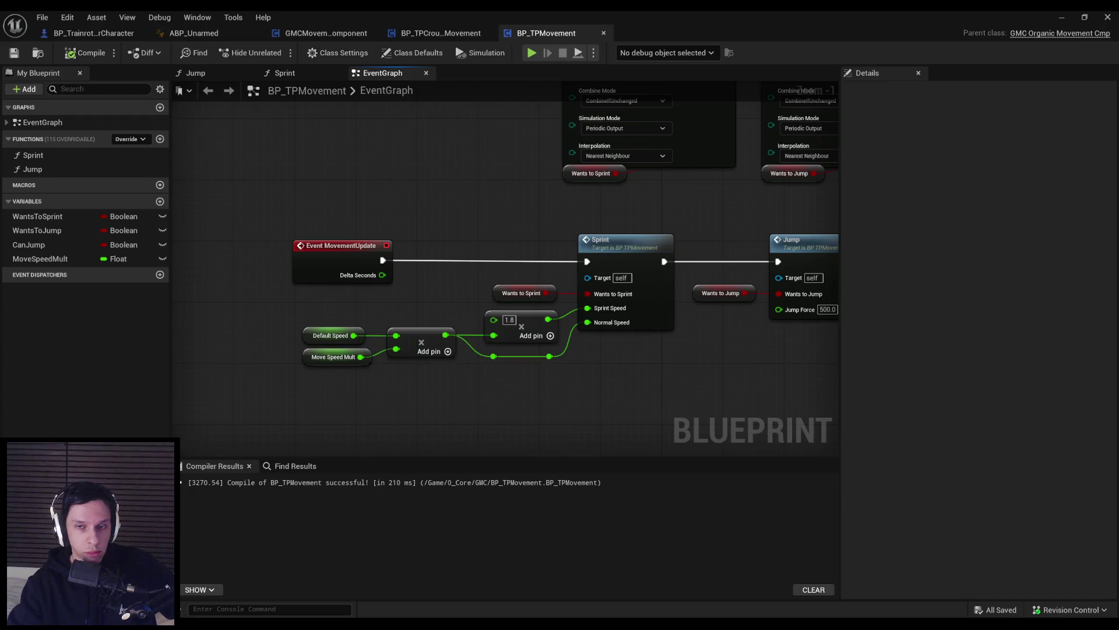
{"action": "left_click_drag", "start_coordinate": [366, 314], "coordinate": [273, 299]}
{"action": "scroll", "coordinate": [352, 373], "scroll_direction": "down", "scroll_amount": 1}
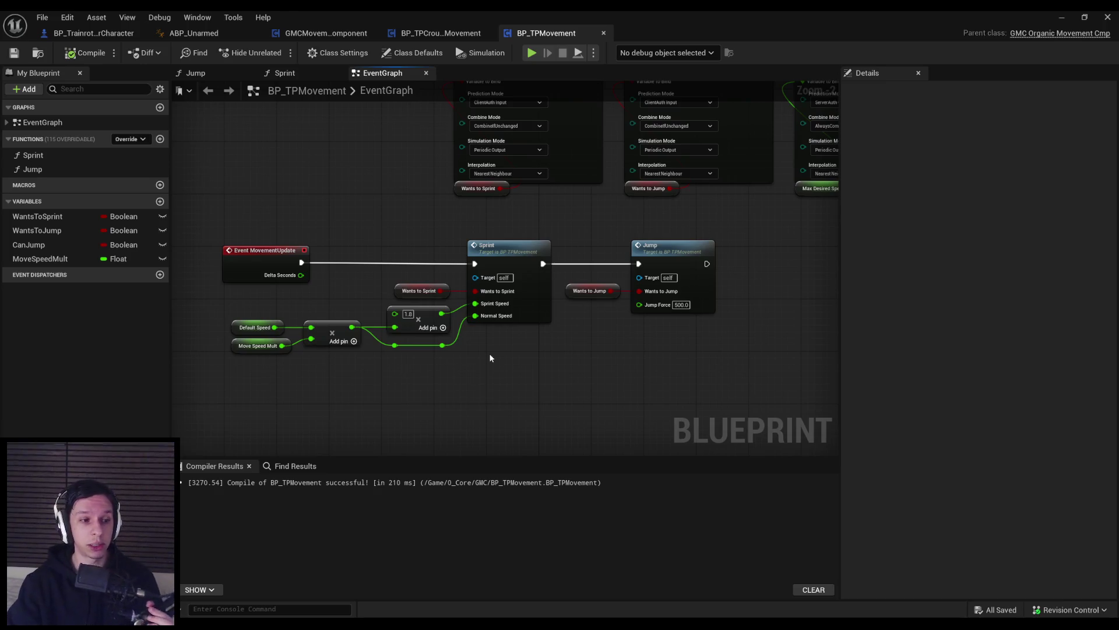
{"action": "scroll", "coordinate": [414, 327], "scroll_direction": "up", "scroll_amount": 1}
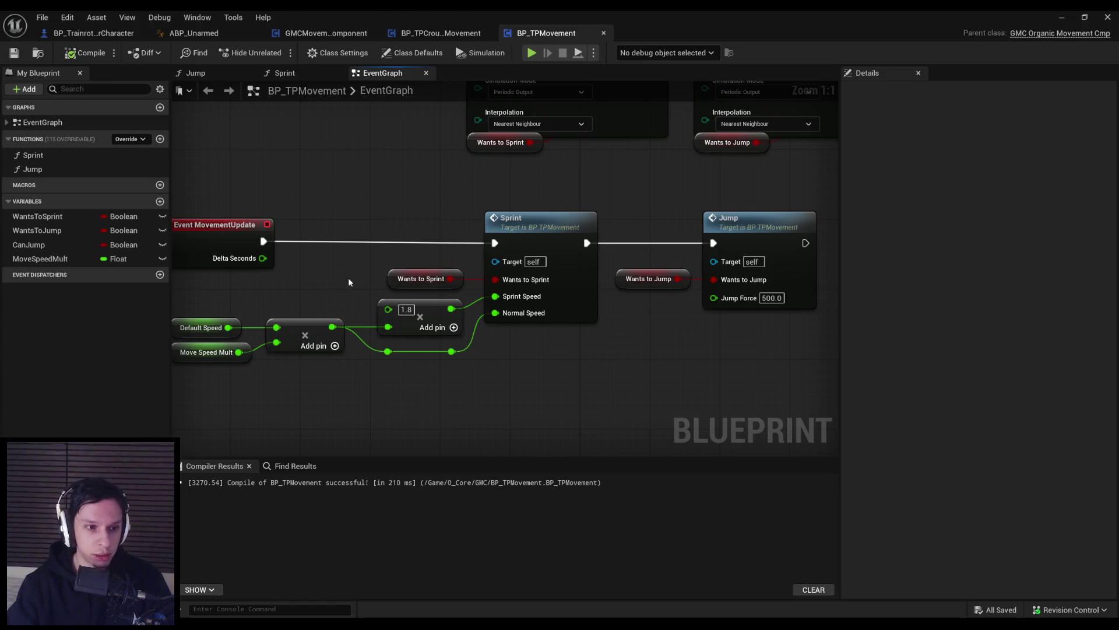
{"action": "left_click_drag", "start_coordinate": [335, 297], "coordinate": [490, 318]}
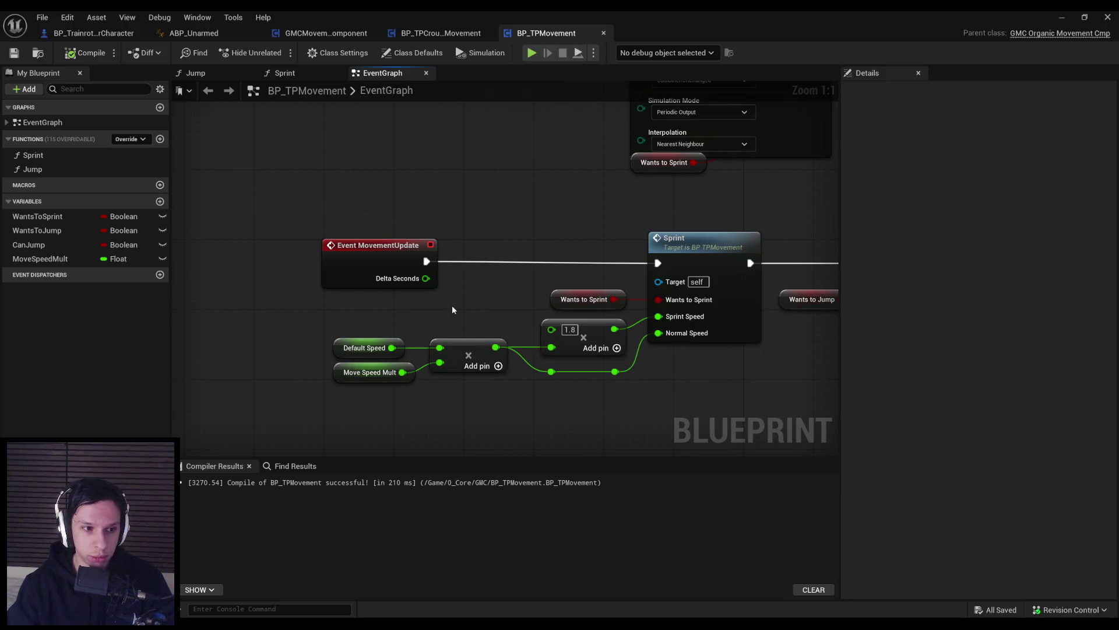
{"action": "mouse_move", "coordinate": [643, 356]}
{"action": "left_mouse_down"}
{"action": "mouse_move", "coordinate": [495, 361]}
{"action": "mouse_move", "coordinate": [560, 401]}
{"action": "mouse_move", "coordinate": [521, 383]}
{"action": "left_mouse_up"}
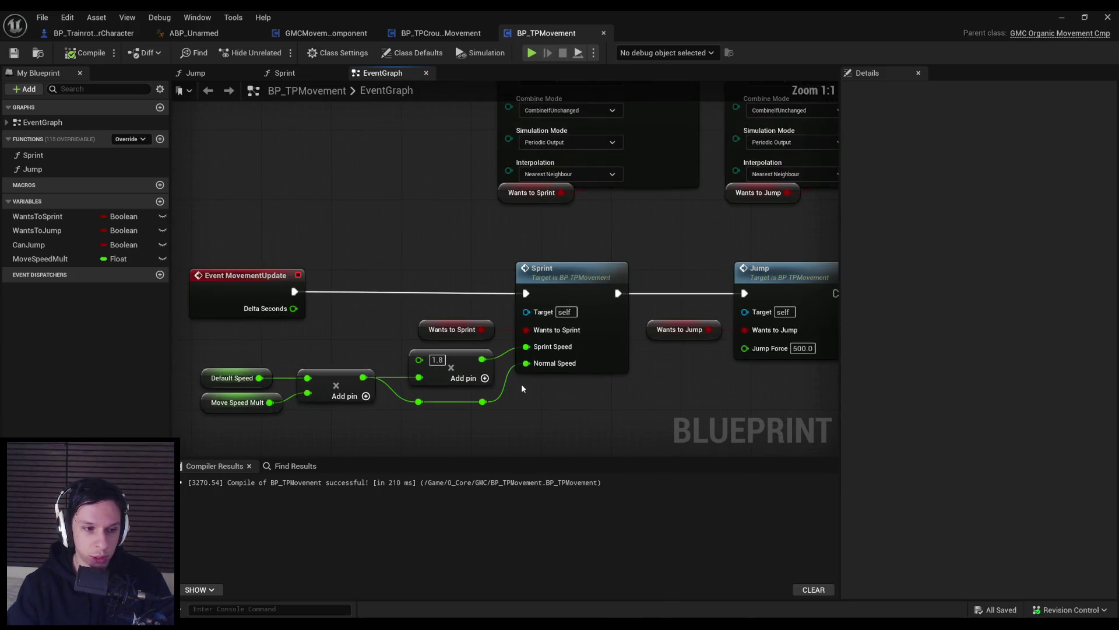
{"action": "scroll", "coordinate": [539, 414], "scroll_direction": "down", "scroll_amount": 1}
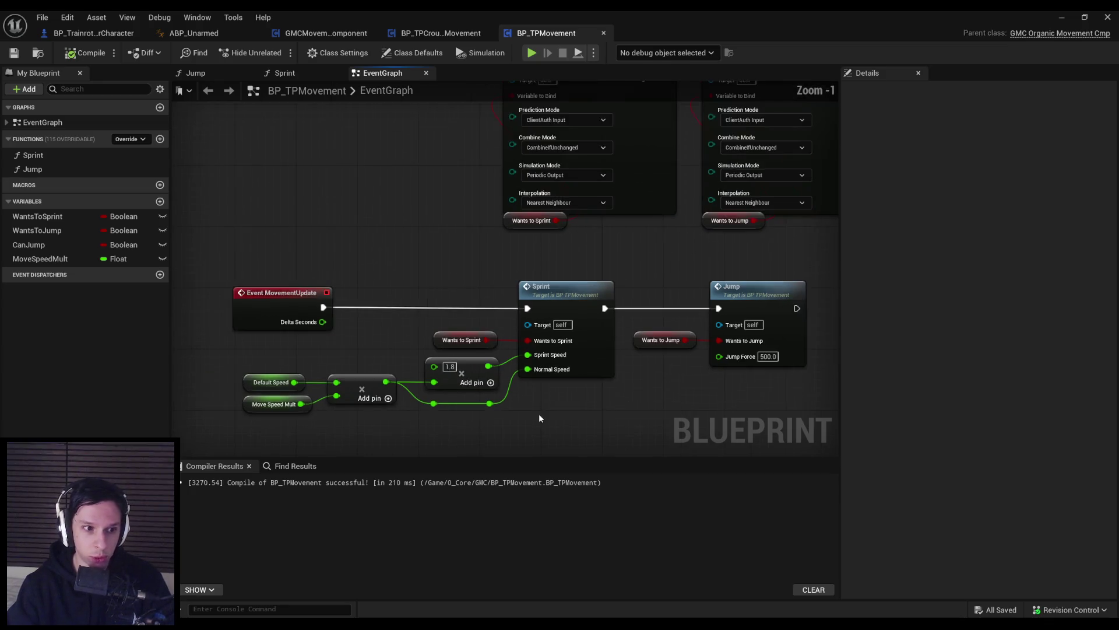
{"action": "scroll", "coordinate": [538, 414], "scroll_direction": "down", "scroll_amount": 1}
{"action": "scroll", "coordinate": [404, 356], "scroll_direction": "up", "scroll_amount": 1}
{"action": "scroll", "coordinate": [404, 357], "scroll_direction": "up", "scroll_amount": 1}
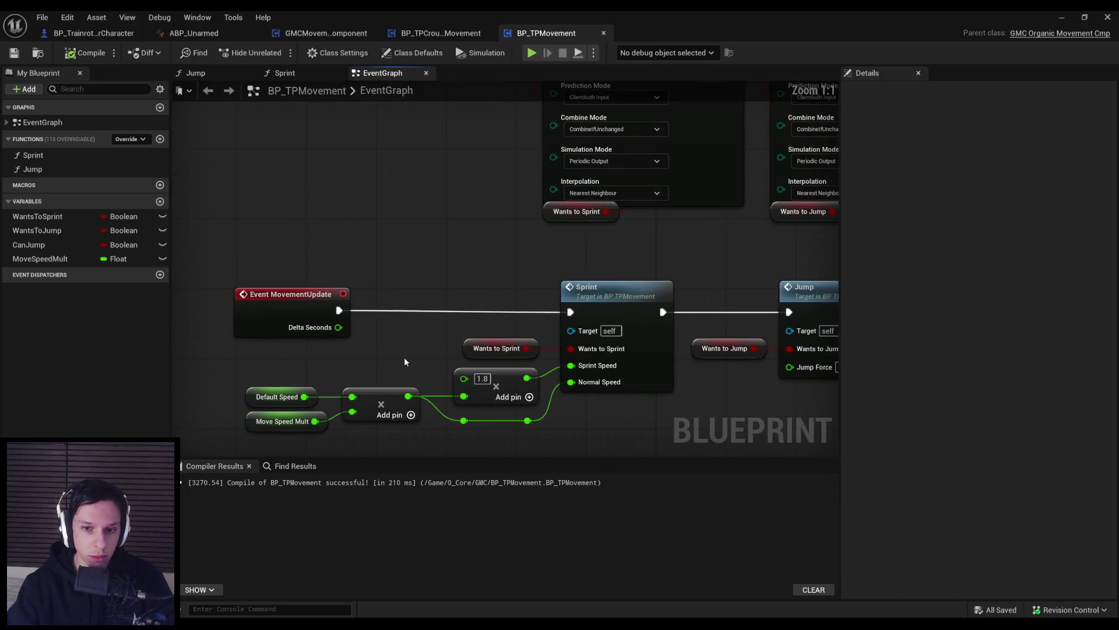
{"action": "scroll", "coordinate": [404, 358], "scroll_direction": "down", "scroll_amount": 1}
{"action": "mouse_move", "coordinate": [546, 428]}
{"action": "left_mouse_down"}
{"action": "mouse_move", "coordinate": [538, 372]}
{"action": "mouse_move", "coordinate": [440, 354]}
{"action": "left_mouse_up"}
{"action": "left_click", "coordinate": [436, 368]}
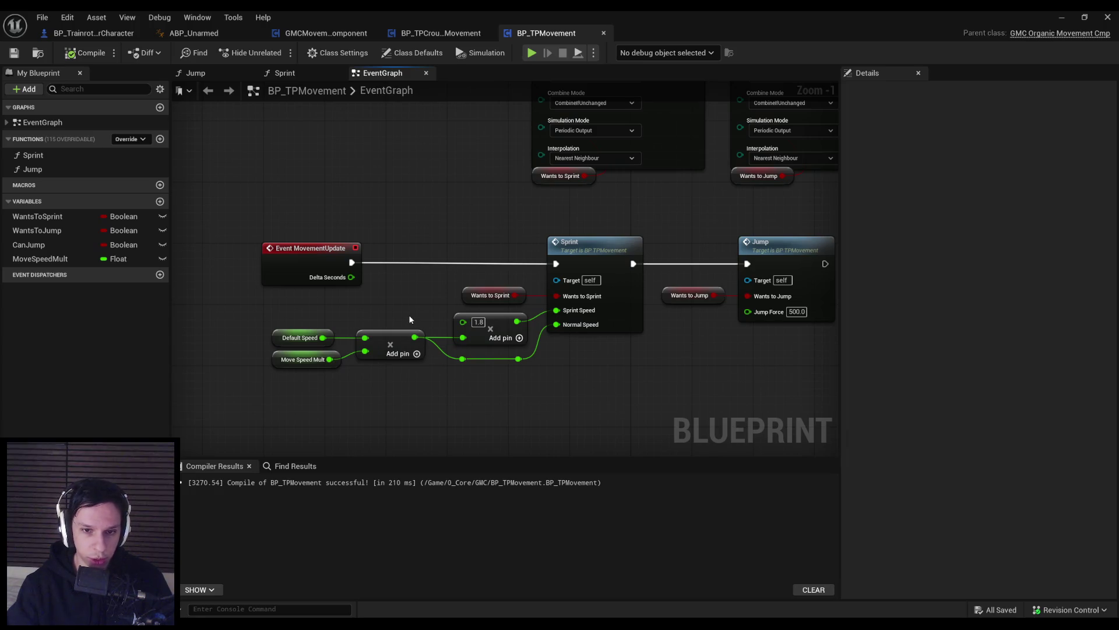
{"action": "scroll", "coordinate": [409, 320], "scroll_direction": "down", "scroll_amount": 2}
{"action": "mouse_move", "coordinate": [410, 362]}
{"action": "left_mouse_down"}
{"action": "mouse_move", "coordinate": [390, 428]}
{"action": "mouse_move", "coordinate": [392, 308]}
{"action": "left_mouse_up"}
{"action": "scroll", "coordinate": [395, 397], "scroll_direction": "down", "scroll_amount": 1}
{"action": "scroll", "coordinate": [394, 397], "scroll_direction": "up", "scroll_amount": 1}
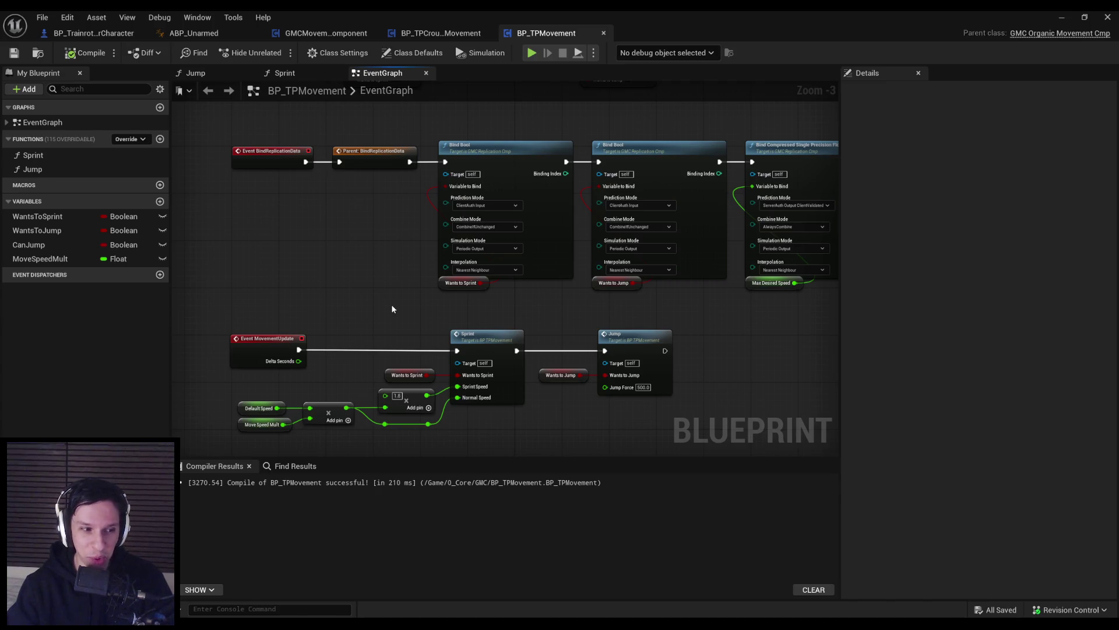
{"action": "left_click_drag", "start_coordinate": [392, 309], "coordinate": [413, 246]}
{"action": "scroll", "coordinate": [413, 246], "scroll_direction": "up", "scroll_amount": 2}
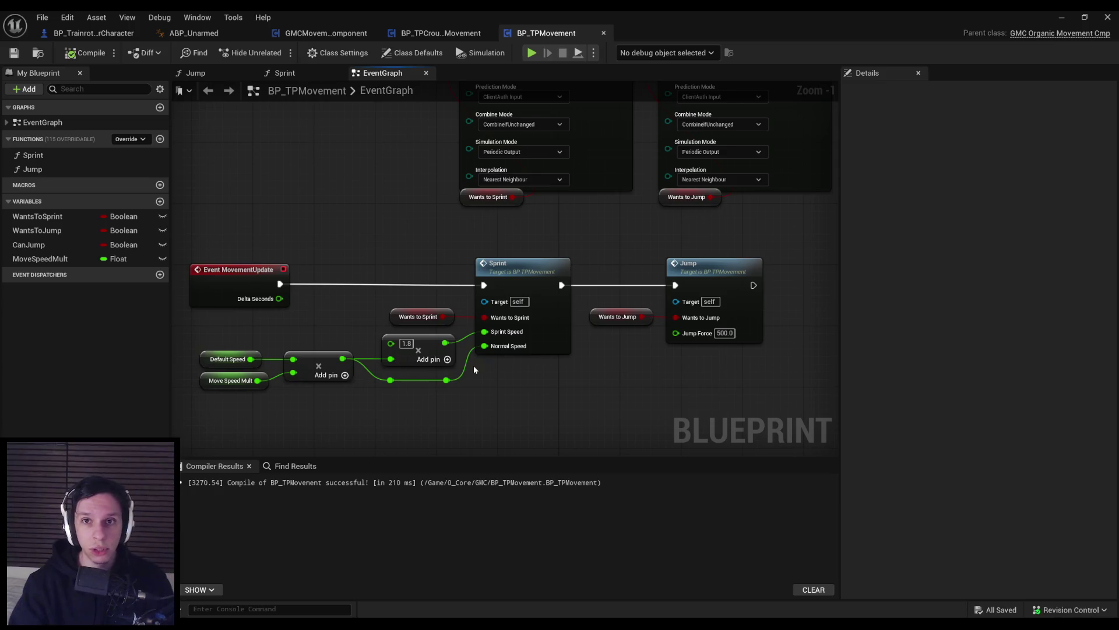
{"action": "scroll", "coordinate": [409, 239], "scroll_direction": "down", "scroll_amount": 1}
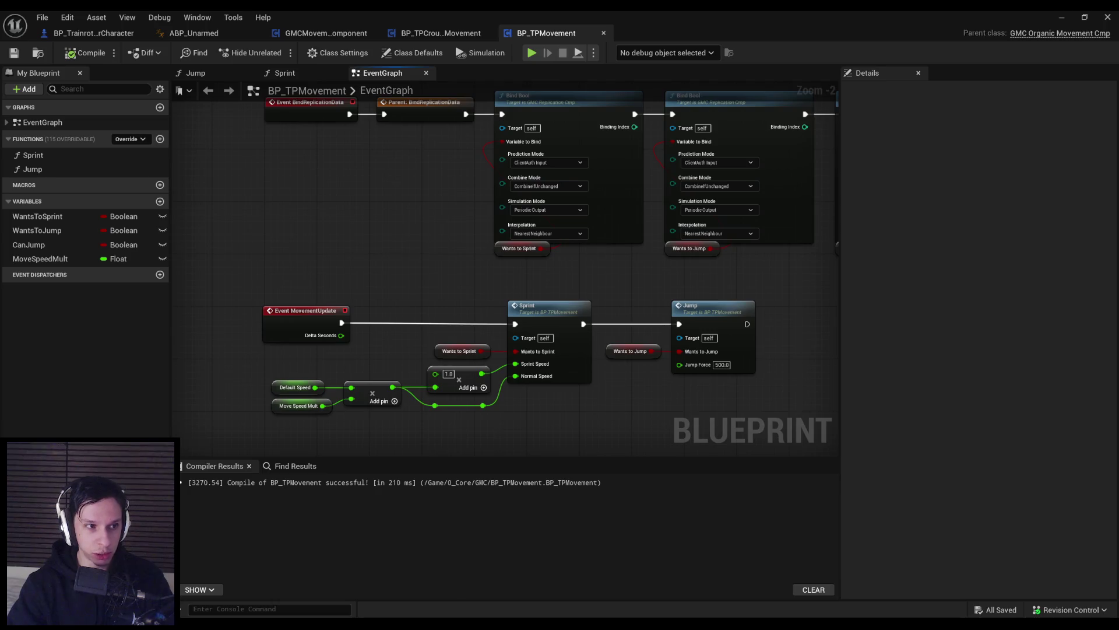
{"action": "scroll", "coordinate": [423, 352], "scroll_direction": "up", "scroll_amount": 2}
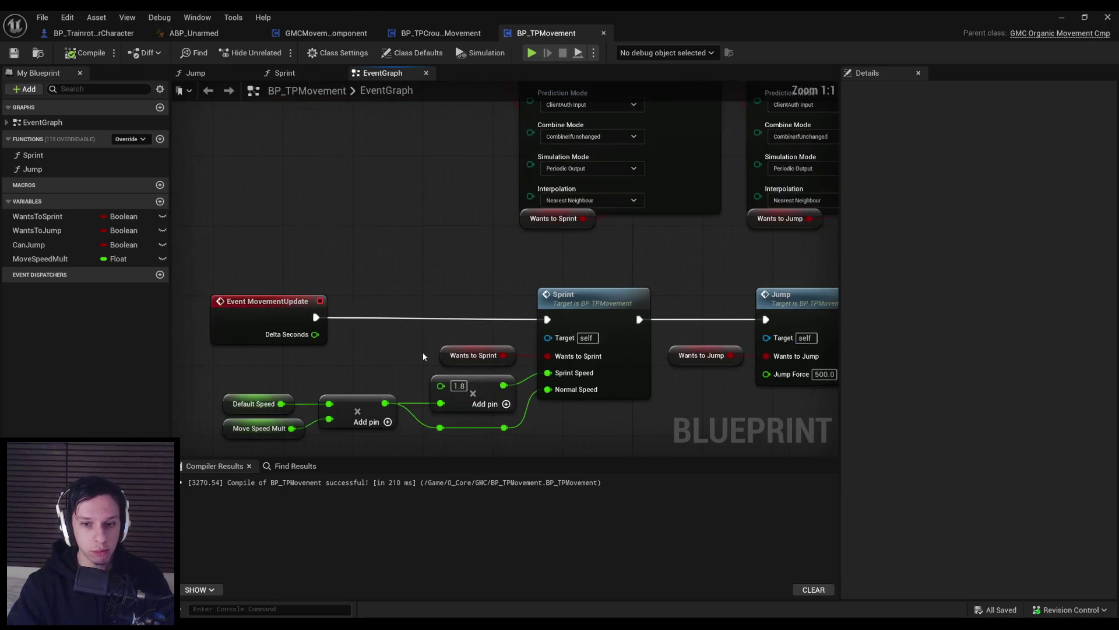
{"action": "scroll", "coordinate": [338, 288], "scroll_direction": "down", "scroll_amount": 1}
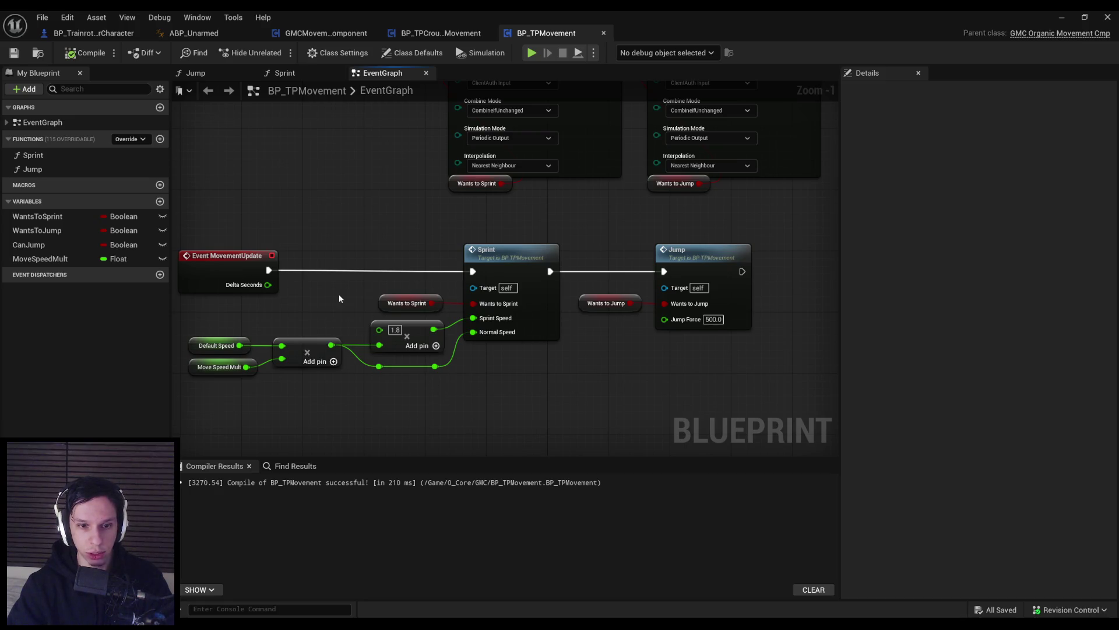
- Review the event graph's Sprint and Jump SET nodes and the Sprint and Jump calls
{"action": "scroll", "coordinate": [478, 388], "scroll_direction": "down", "scroll_amount": 1}
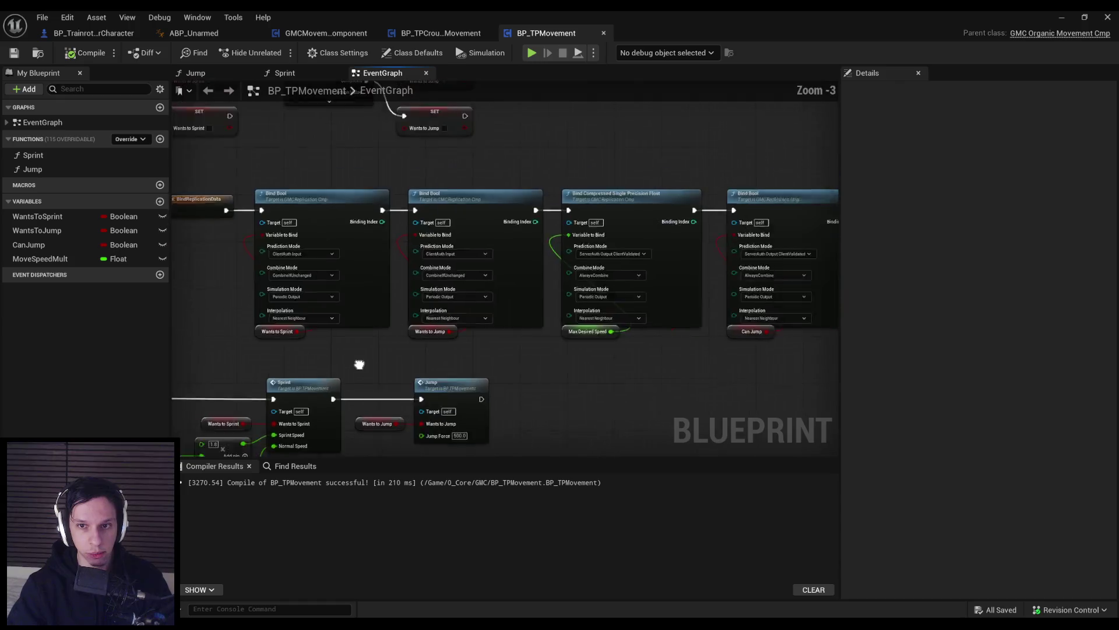
{"action": "scroll", "coordinate": [533, 370], "scroll_direction": "down", "scroll_amount": 2}
{"action": "scroll", "coordinate": [532, 370], "scroll_direction": "up", "scroll_amount": 1}
{"action": "mouse_move", "coordinate": [530, 365]}
{"action": "left_mouse_down"}
{"action": "mouse_move", "coordinate": [335, 332]}
{"action": "mouse_move", "coordinate": [348, 313]}
{"action": "left_mouse_up"}
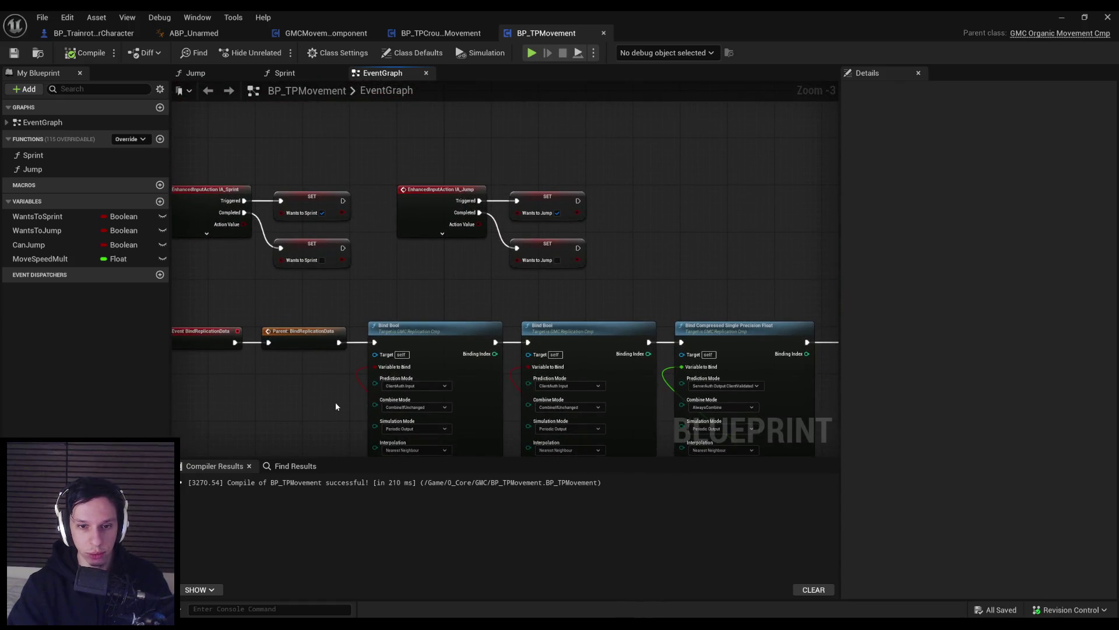
{"action": "scroll", "coordinate": [335, 401], "scroll_direction": "down", "scroll_amount": 1}
{"action": "left_click_drag", "start_coordinate": [334, 401], "coordinate": [347, 300]}
{"action": "scroll", "coordinate": [470, 338], "scroll_direction": "up", "scroll_amount": 2}
- Frame BindReplicationData with MovementUpdate, then switch to the Suit for Hire - Localization sheet in Chrome
{"action": "mouse_move", "coordinate": [601, 365]}
{"action": "left_mouse_down"}
{"action": "mouse_move", "coordinate": [478, 323]}
{"action": "mouse_move", "coordinate": [485, 332]}
{"action": "mouse_move", "coordinate": [500, 244]}
{"action": "left_mouse_up"}
{"action": "scroll", "coordinate": [478, 323], "scroll_direction": "down", "scroll_amount": 1}
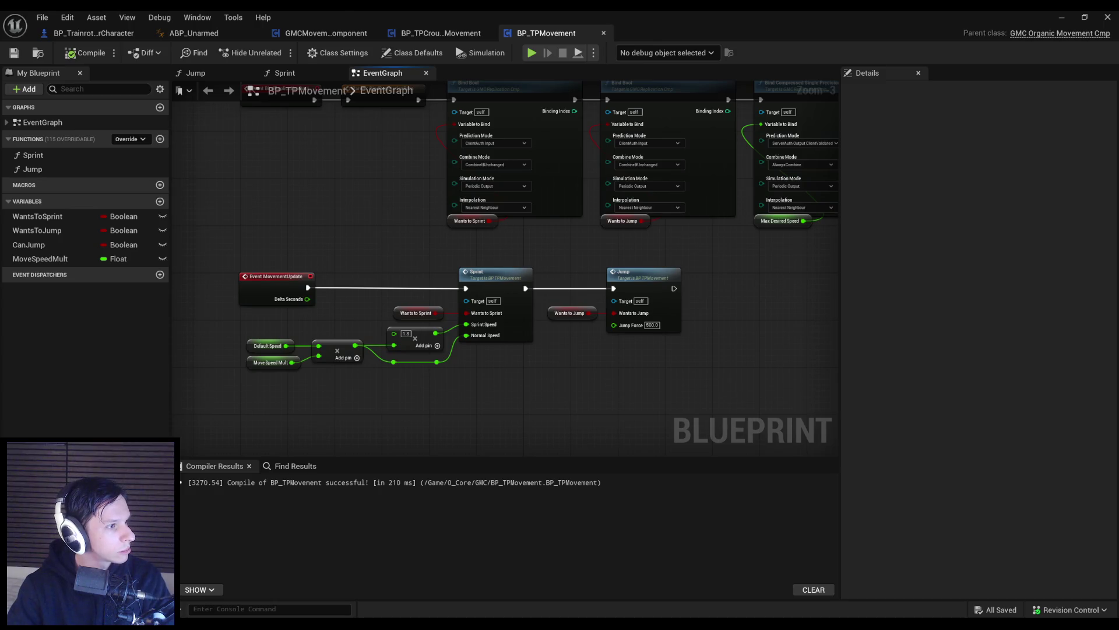
{"action": "key", "text": "alt+Tab"}
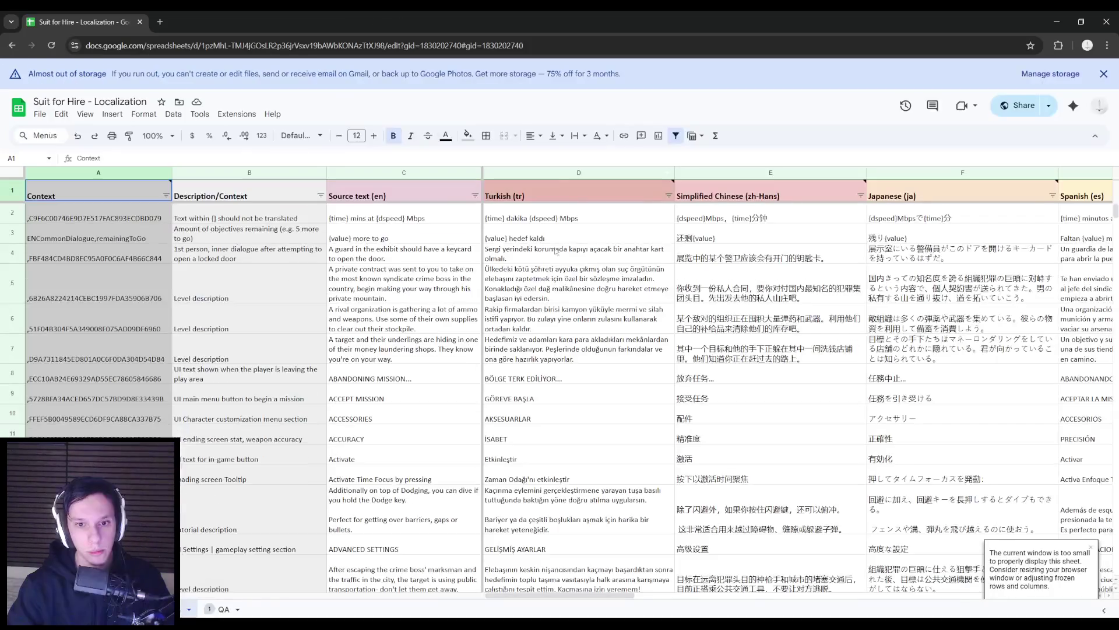
- Scroll down through the localization rows, then return to the BP_TPMovement blueprint in Unreal
{"action": "scroll", "coordinate": [434, 328], "scroll_direction": "down", "scroll_amount": 2}
{"action": "scroll", "coordinate": [434, 328], "scroll_direction": "down", "scroll_amount": 15}
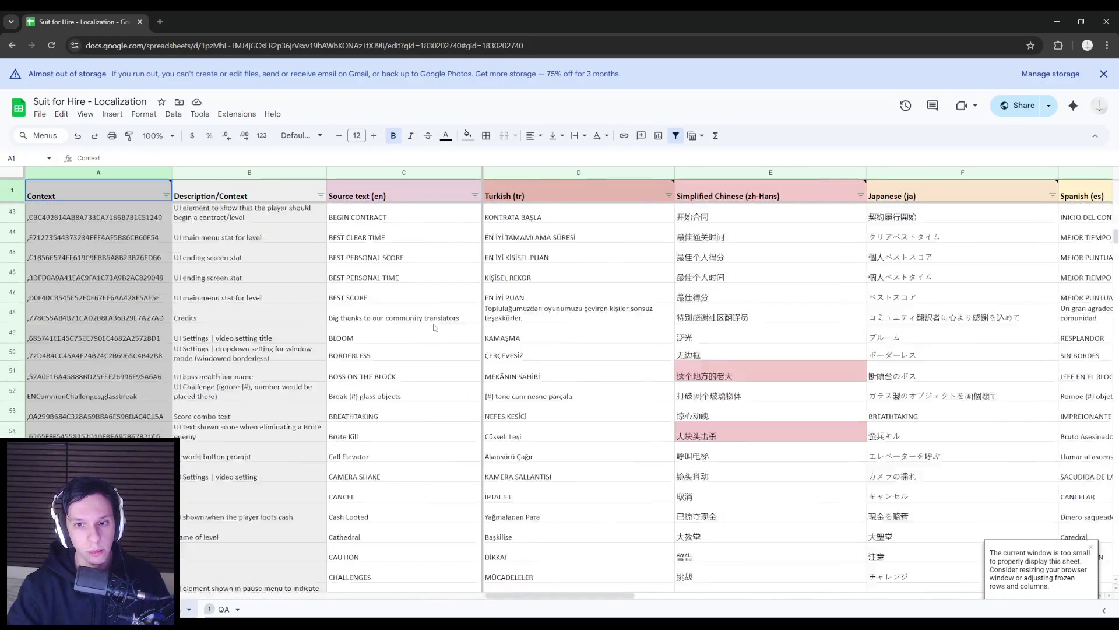
{"action": "key", "text": "alt+Tab"}
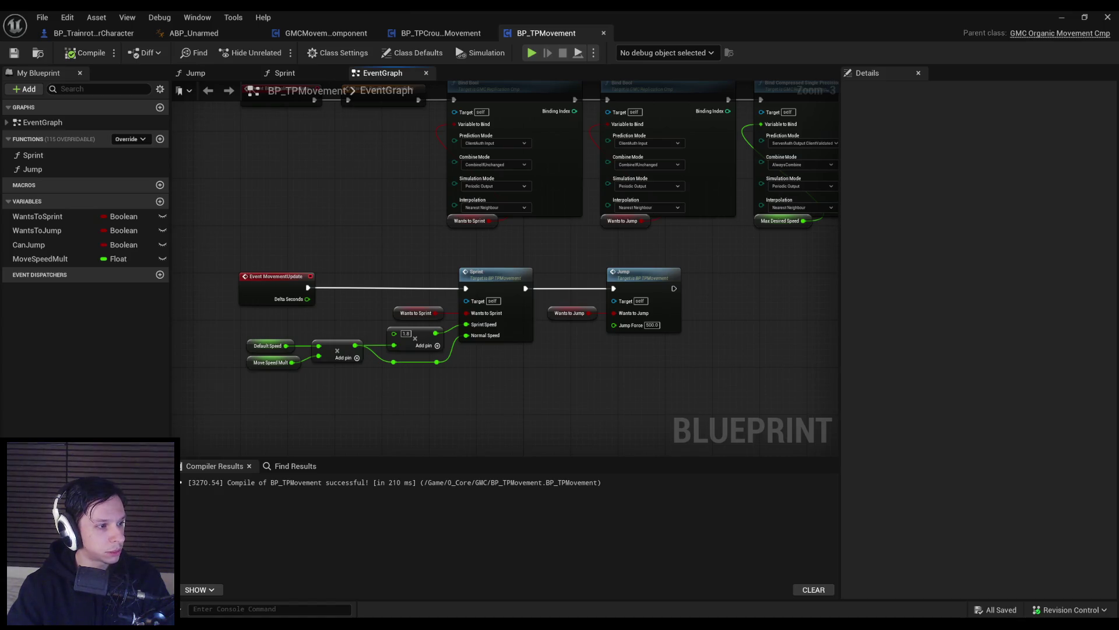
- Return to the localization sheet and scroll down and right through the Korean and Ukrainian columns
{"action": "key", "text": "alt+Tab"}
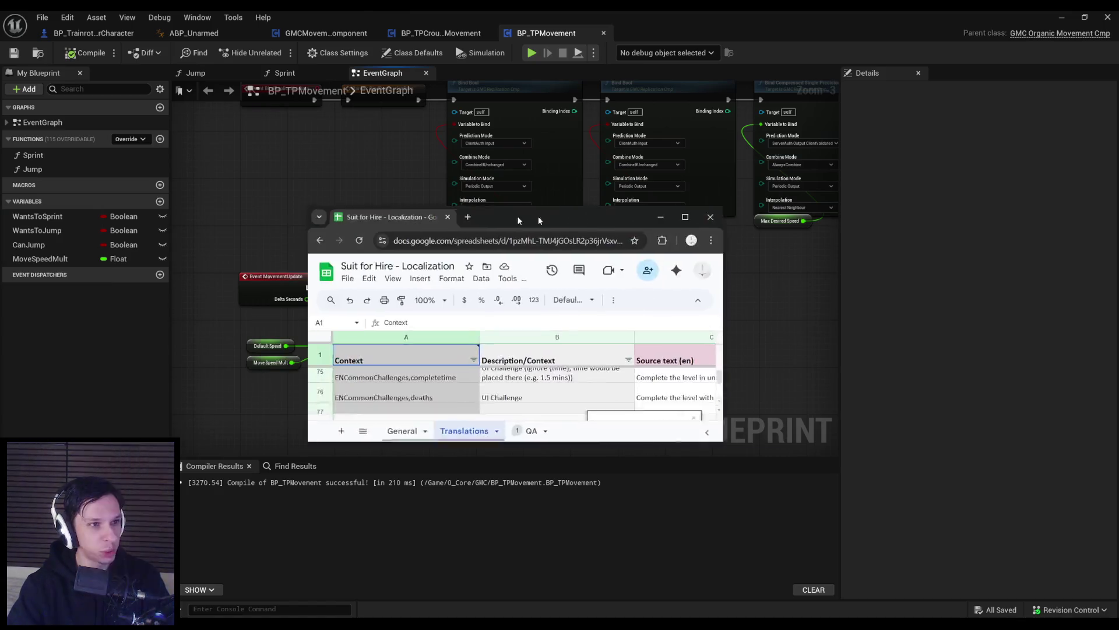
{"action": "scroll", "coordinate": [526, 315], "scroll_direction": "down", "scroll_amount": 5}
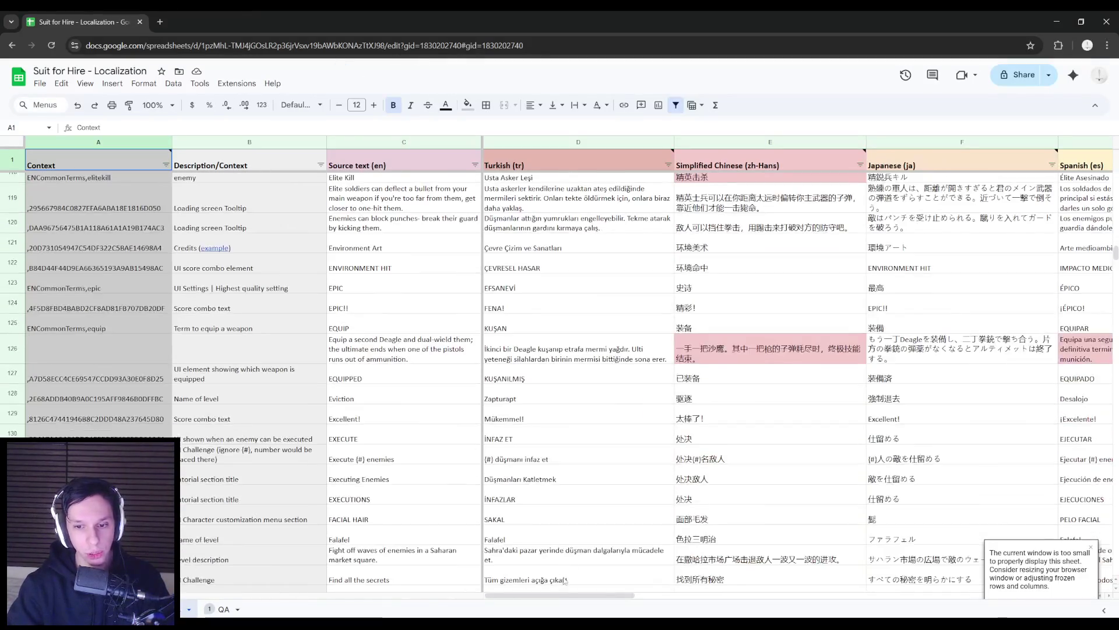
{"action": "scroll", "coordinate": [855, 580], "scroll_direction": "right", "scroll_amount": 10}
{"action": "scroll", "coordinate": [855, 580], "scroll_direction": "right", "scroll_amount": 5}
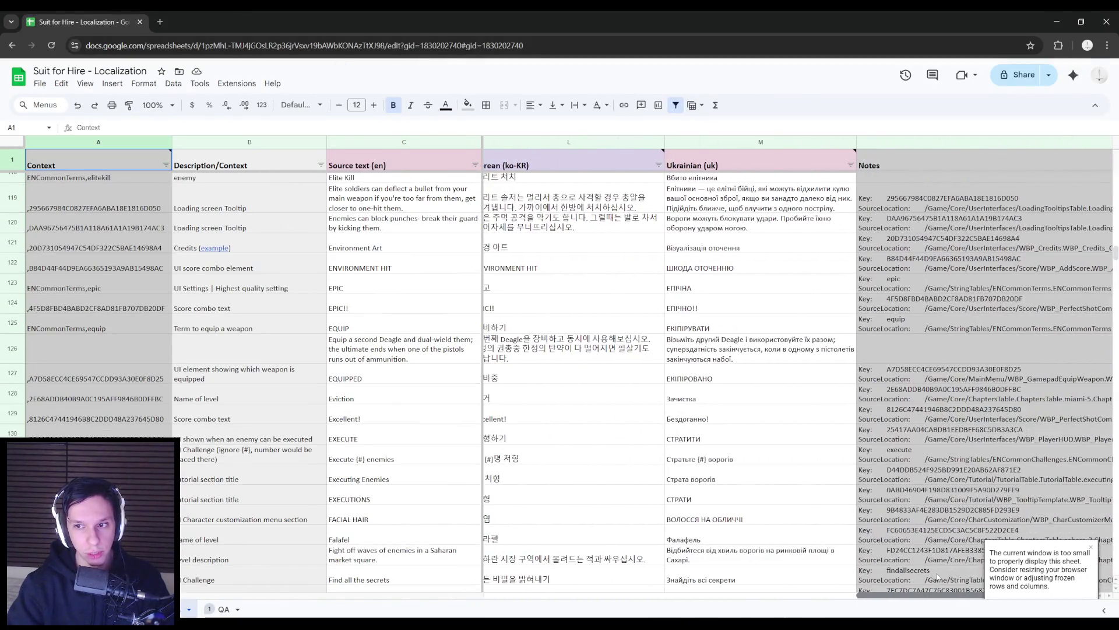